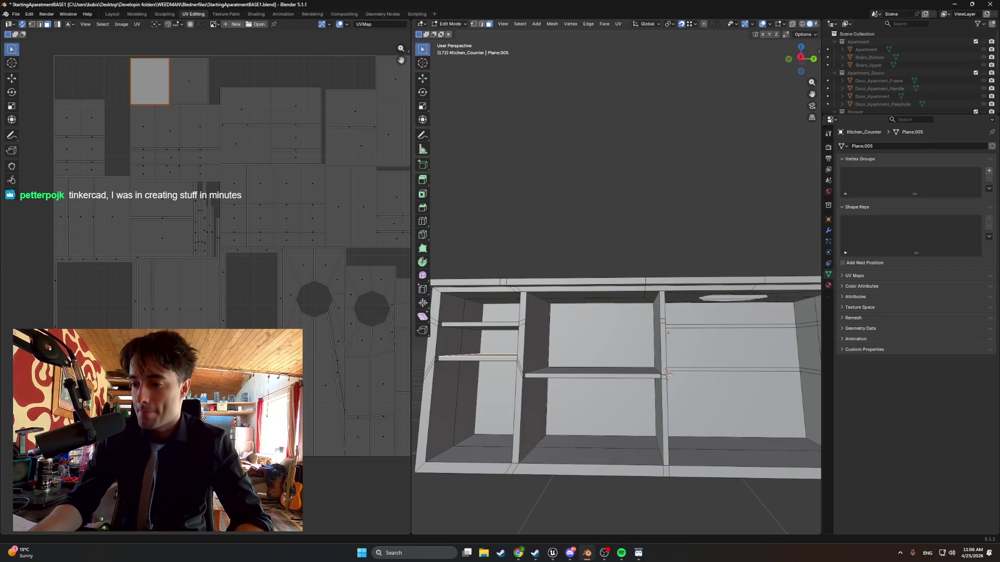
Glance at the browser, then return to Blender and view the kitchen counter from above.
key(alt+Tab)
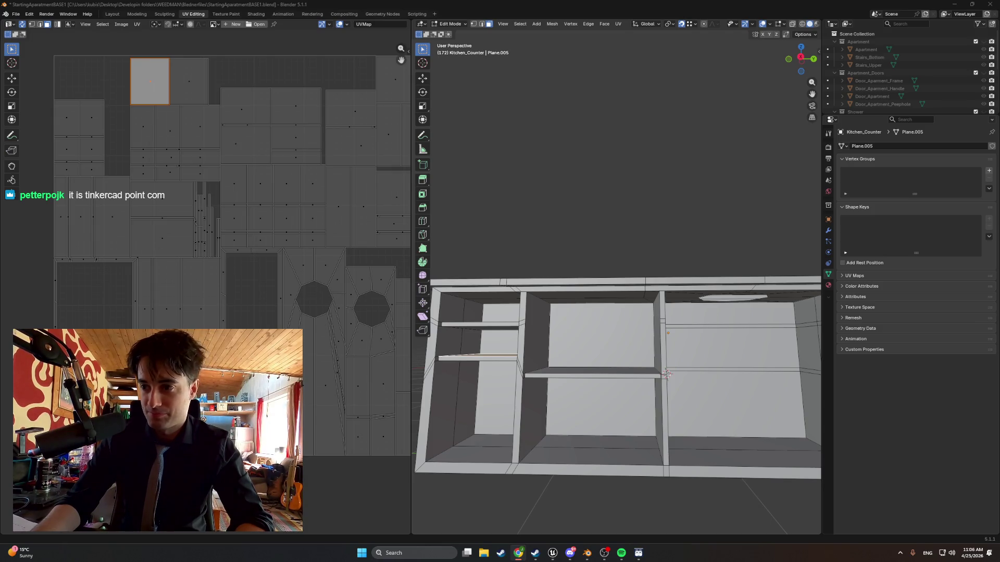
key(alt+Tab)
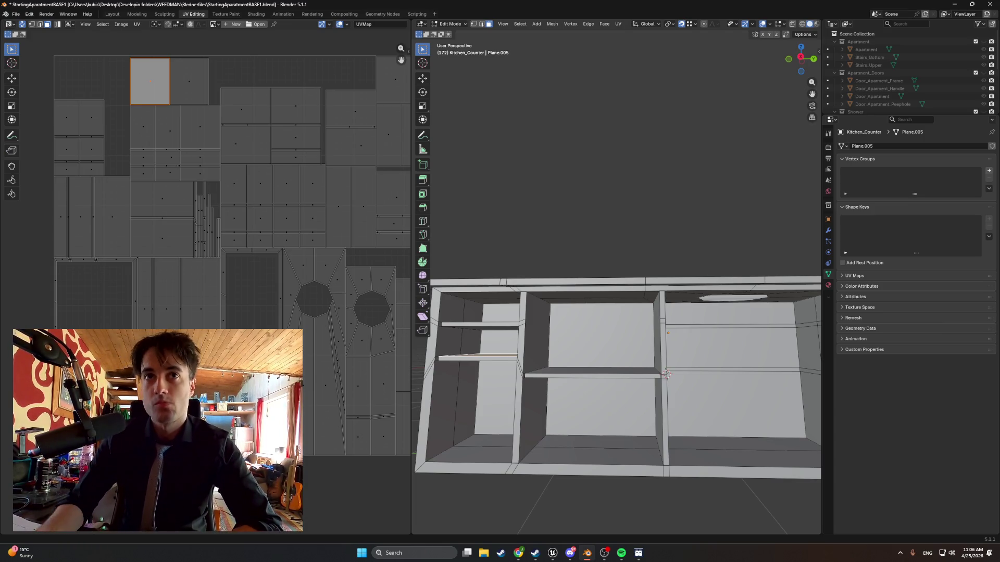
scroll(588, 399, down, 4)
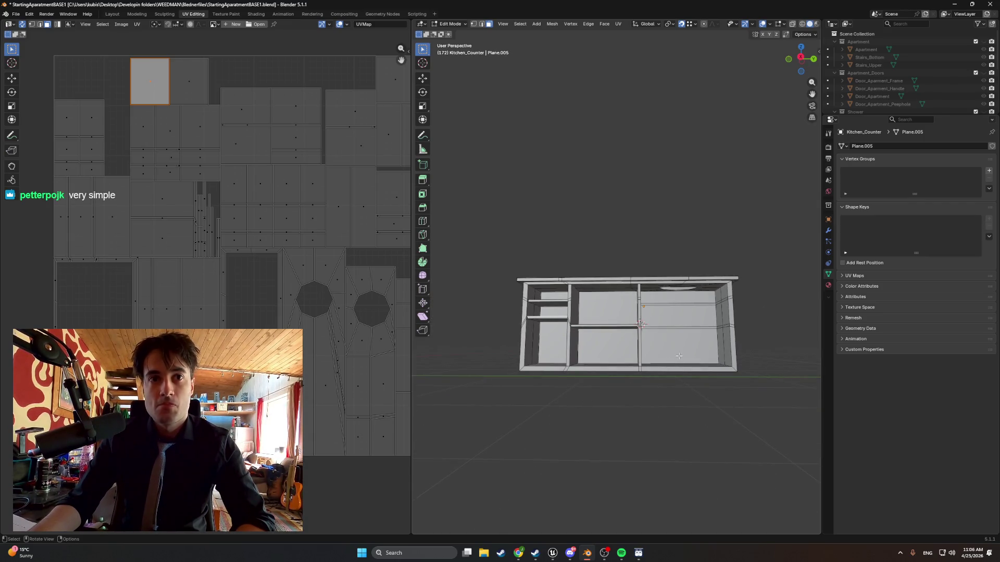
mouse_move(679, 356)
middle_down()
mouse_move(592, 364)
mouse_move(495, 399)
mouse_move(600, 395)
mouse_move(521, 375)
middle_up()
scroll(353, 345, down, 3)
scroll(342, 328, up, 1)
scroll(343, 316, down, 1)
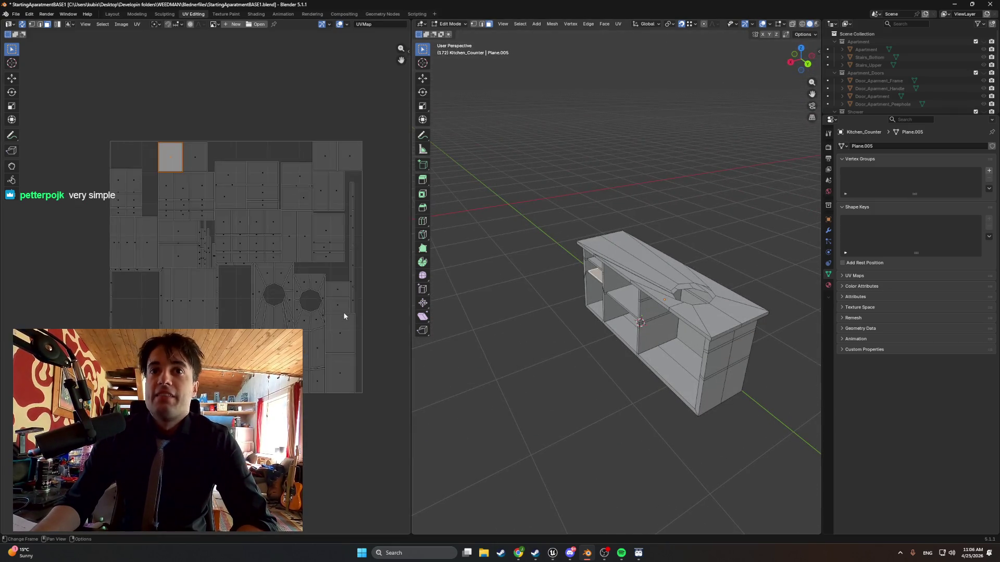
scroll(344, 316, up, 1)
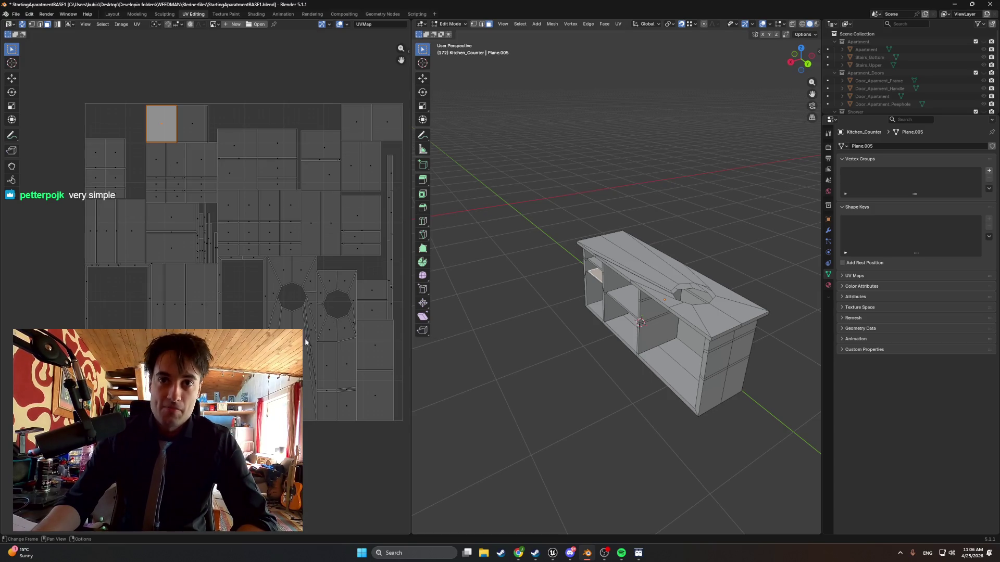
scroll(327, 370, up, 1)
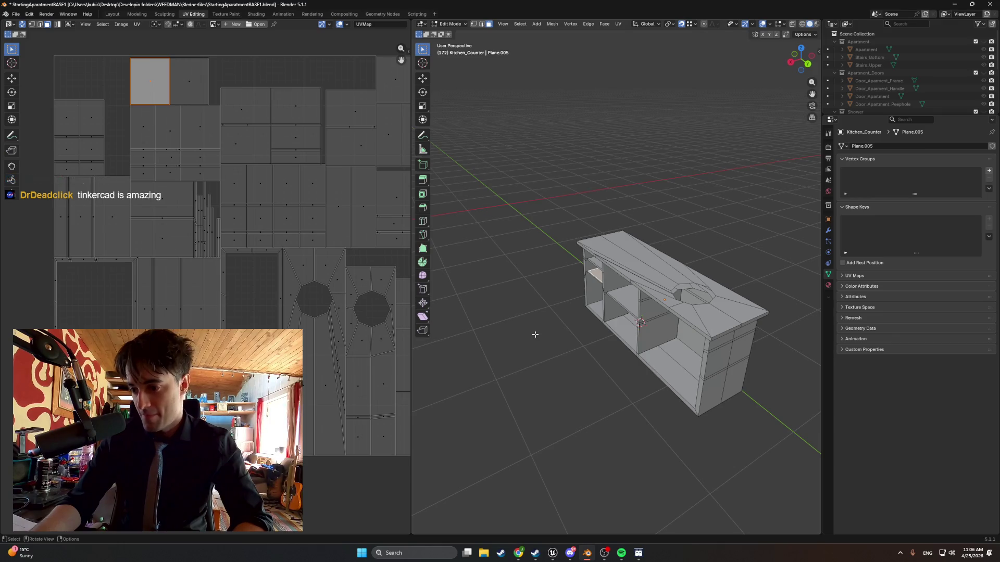
Turn the counter to face front, switch to the Modeling workspace, then show the Rugged Box page.
middle_drag(533, 335, 570, 331)
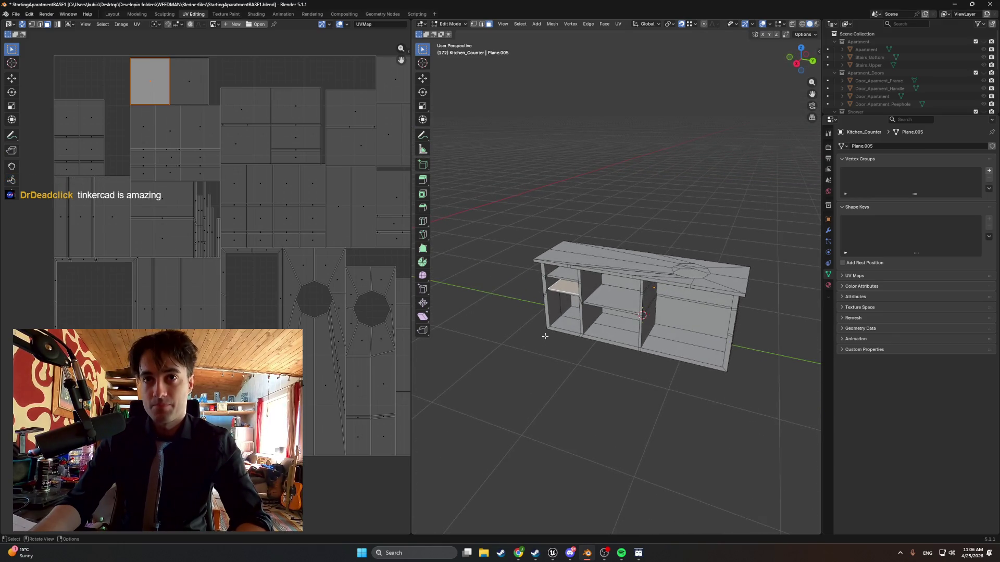
click(137, 14)
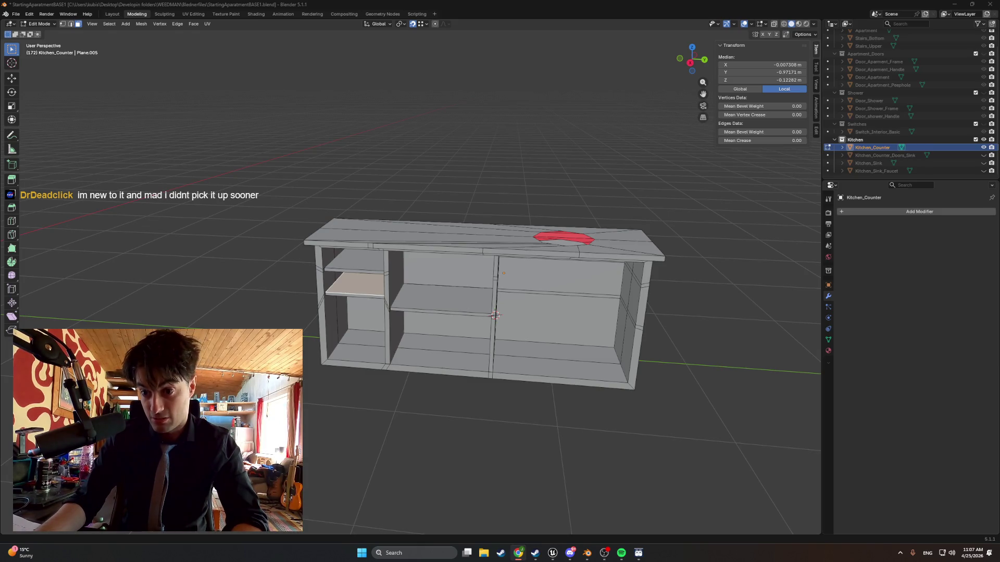
key(alt+Tab)
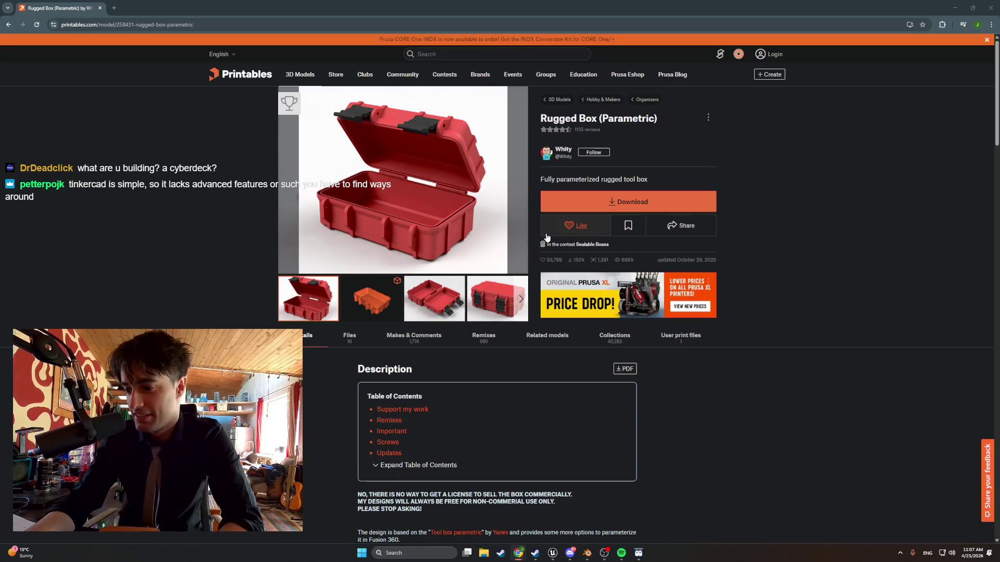
Browse the Rugged Box (Parametric) file list, then open its Makes & Comments section.
click(364, 342)
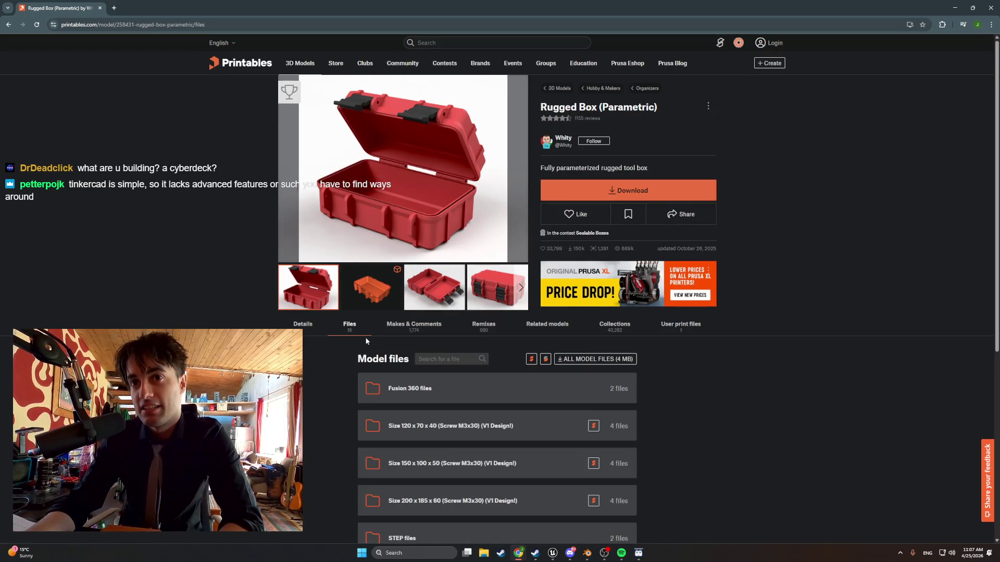
scroll(373, 341, down, 1)
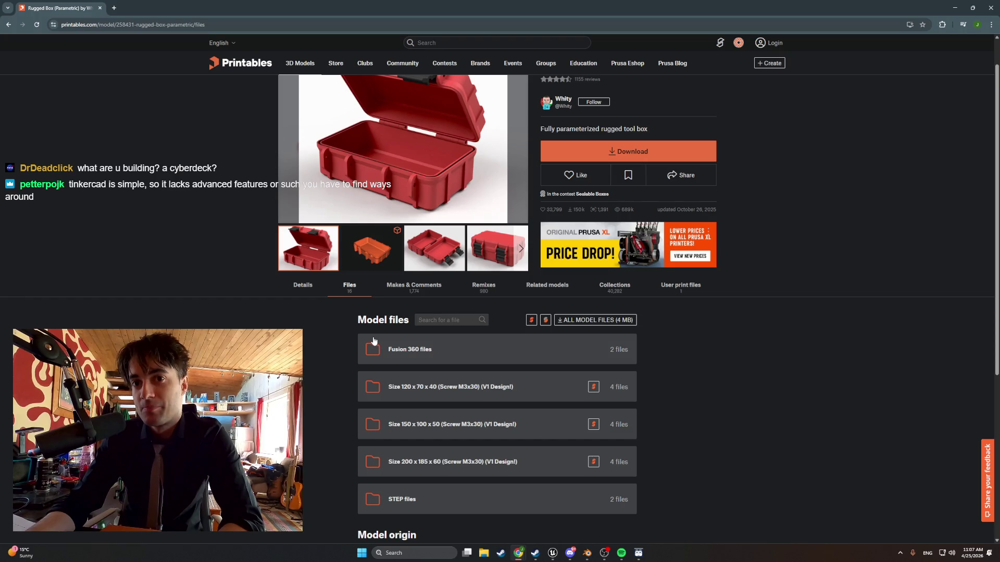
scroll(489, 333, up, 1)
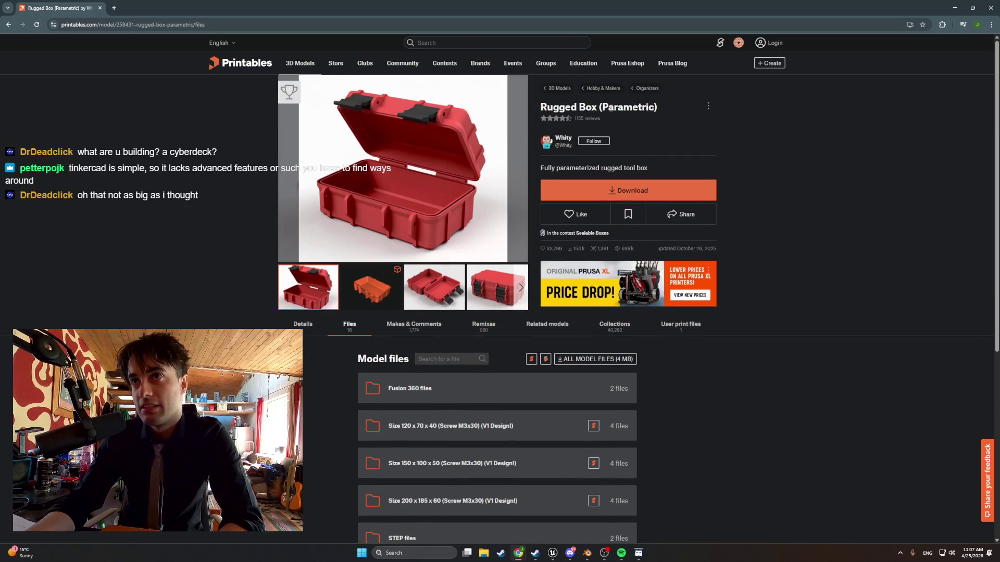
drag(608, 107, 650, 106)
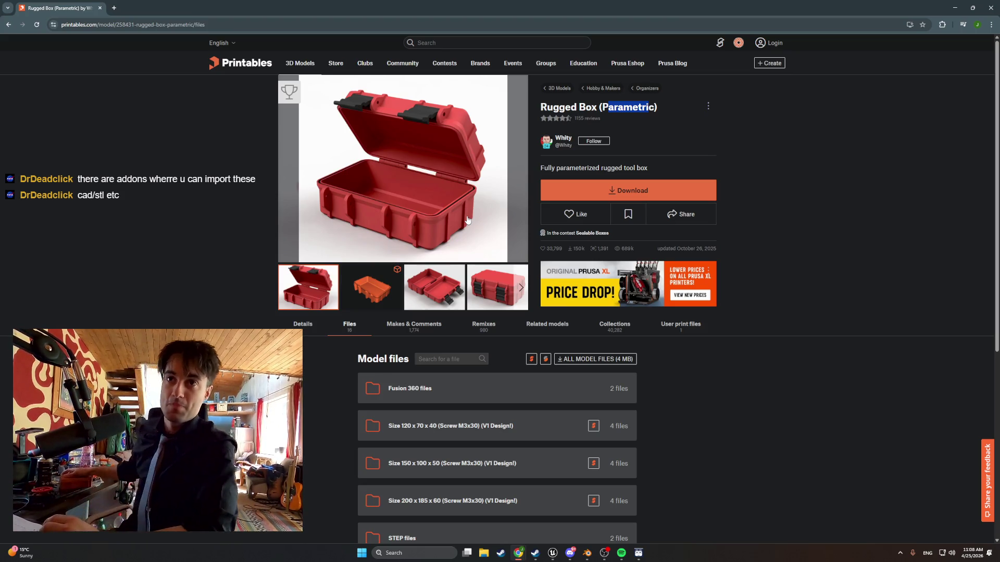
click(414, 325)
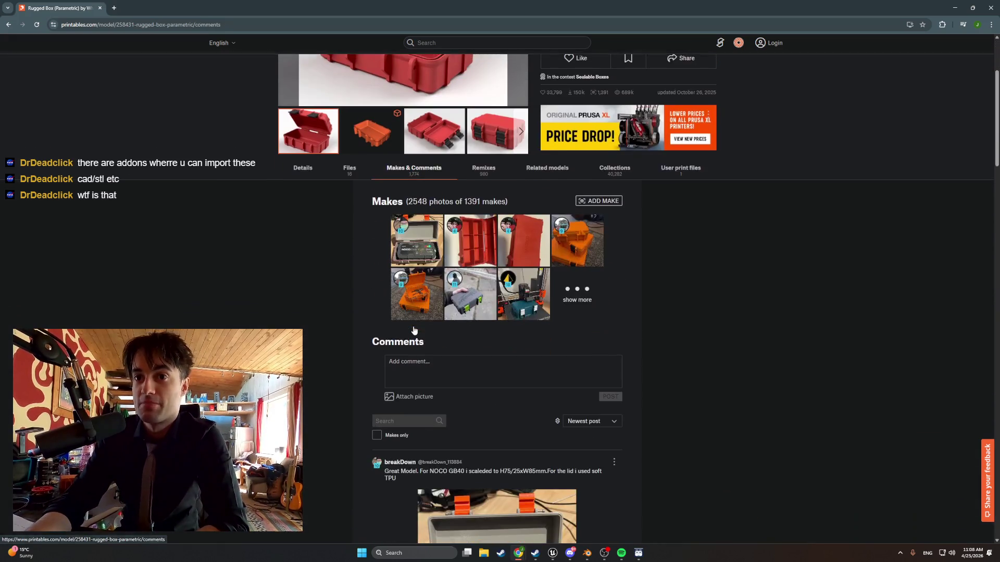
scroll(407, 324, down, 3)
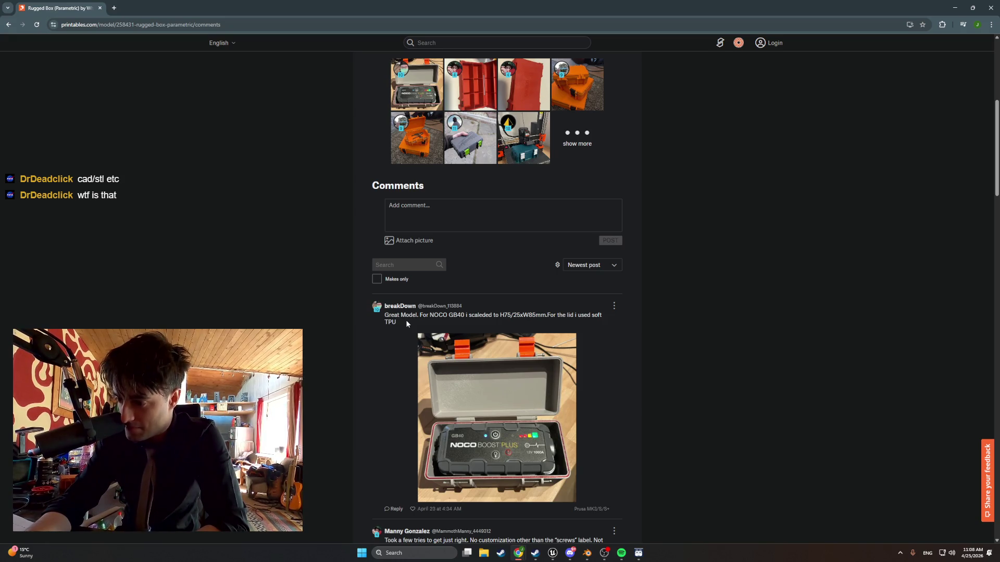
scroll(407, 324, up, 3)
scroll(407, 324, up, 2)
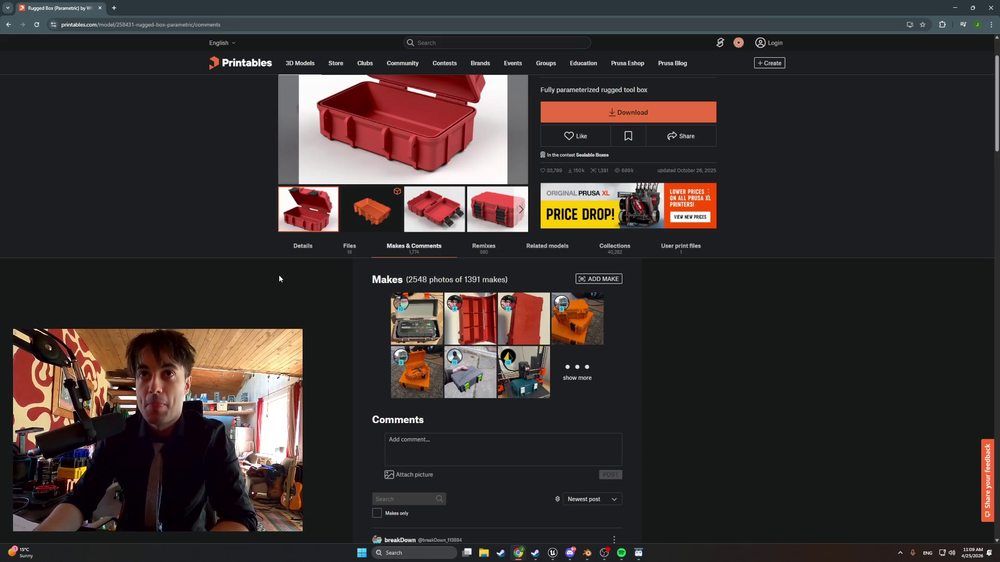
Minimise Chrome, zoom and orbit into the counter's interior, then bring Discord forward.
click(955, 8)
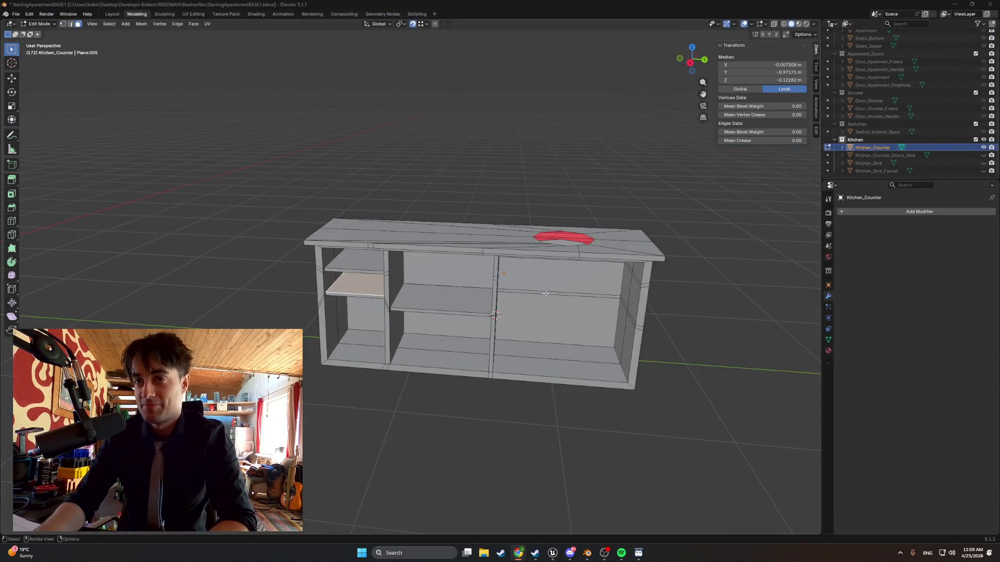
scroll(521, 289, up, 1)
scroll(437, 311, up, 1)
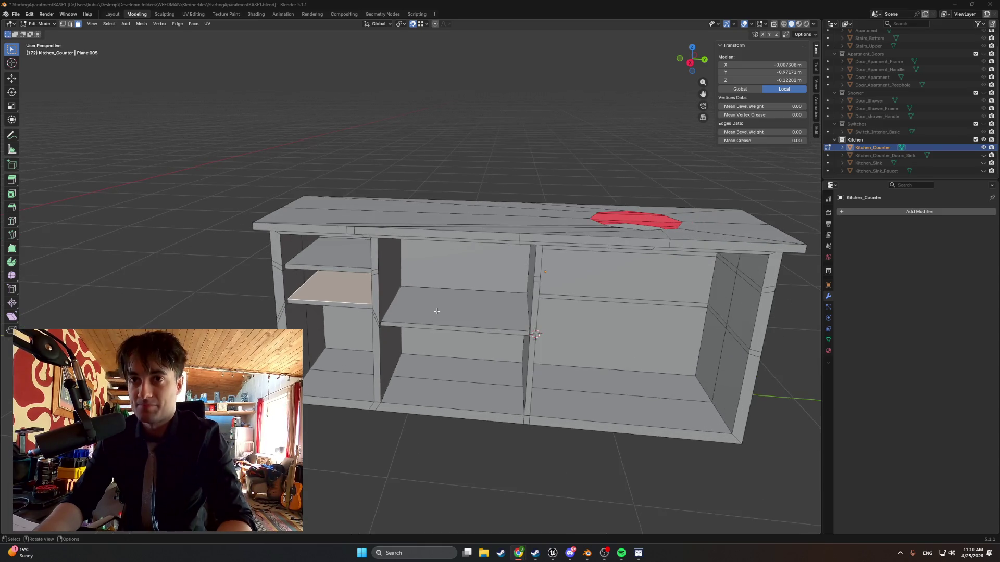
mouse_move(446, 314)
middle_down()
mouse_move(364, 304)
mouse_move(412, 303)
middle_up()
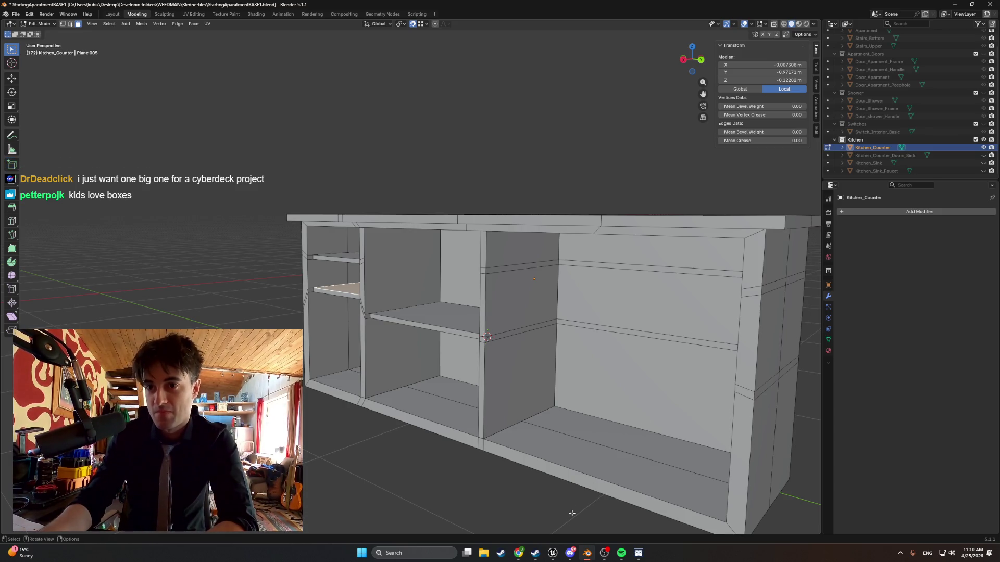
click(566, 550)
Open the Yarko Place #flex channel, scroll back through older posts, then switch to #general-chat.
click(65, 158)
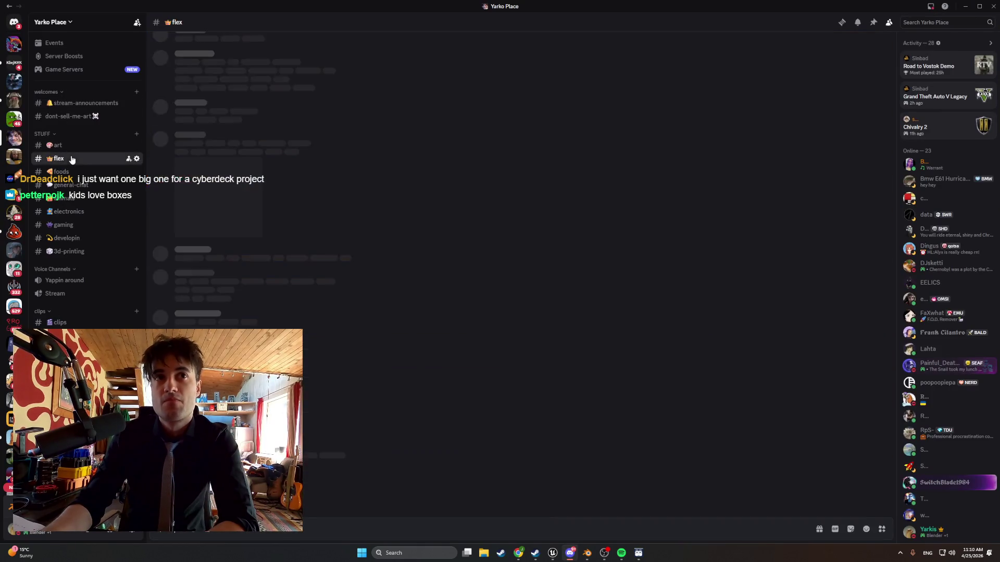
scroll(295, 276, up, 10)
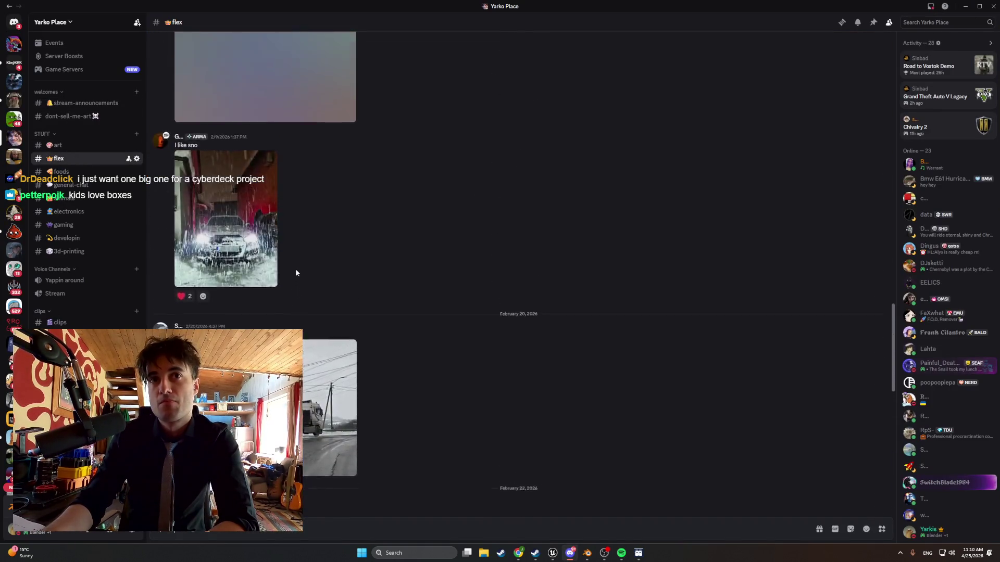
scroll(296, 268, up, 15)
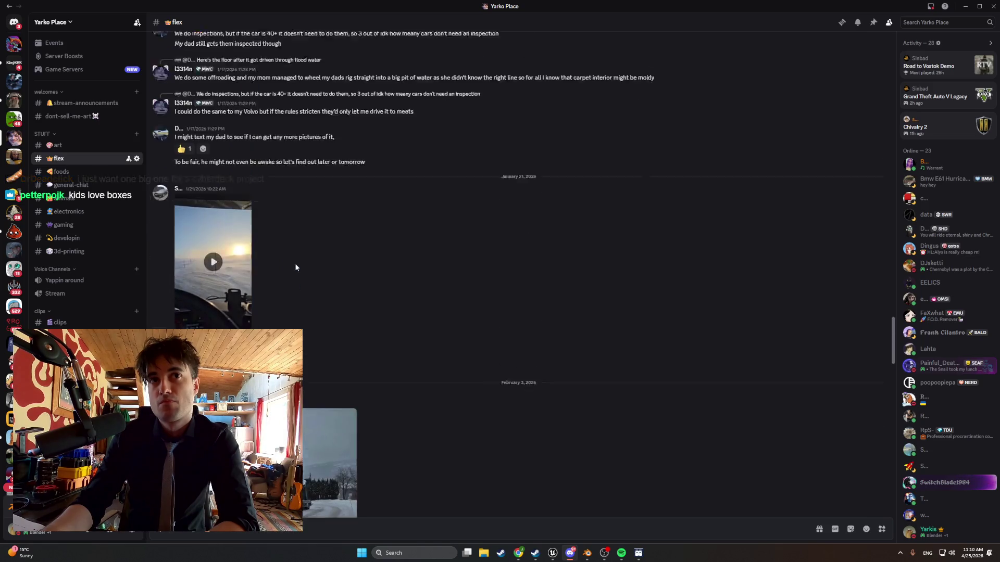
scroll(293, 261, up, 10)
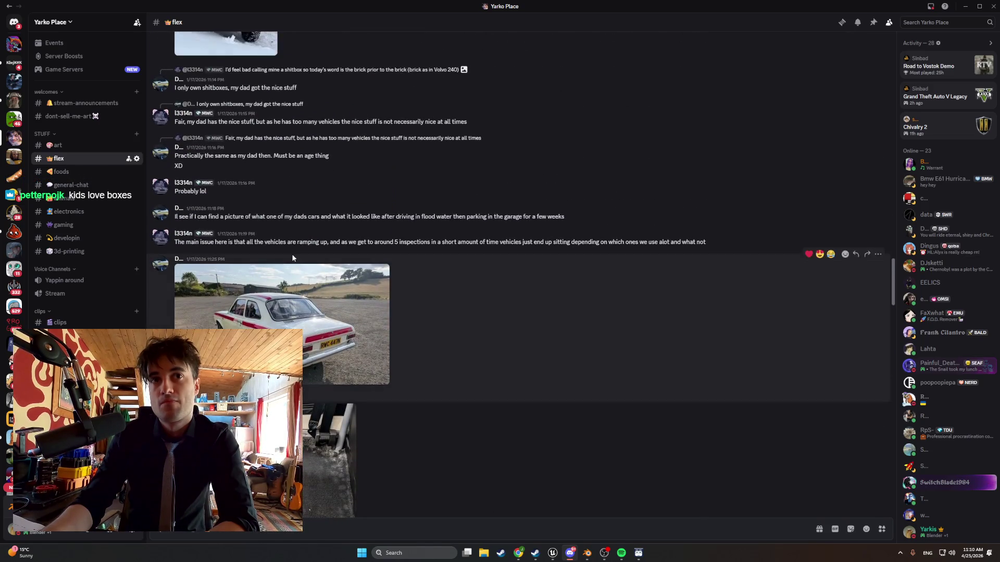
scroll(293, 255, up, 15)
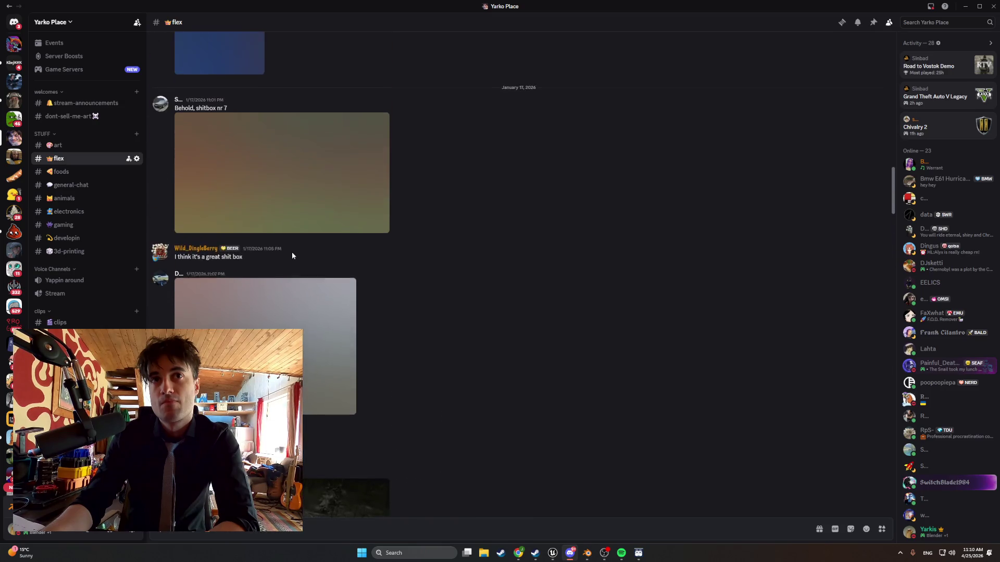
scroll(292, 255, up, 15)
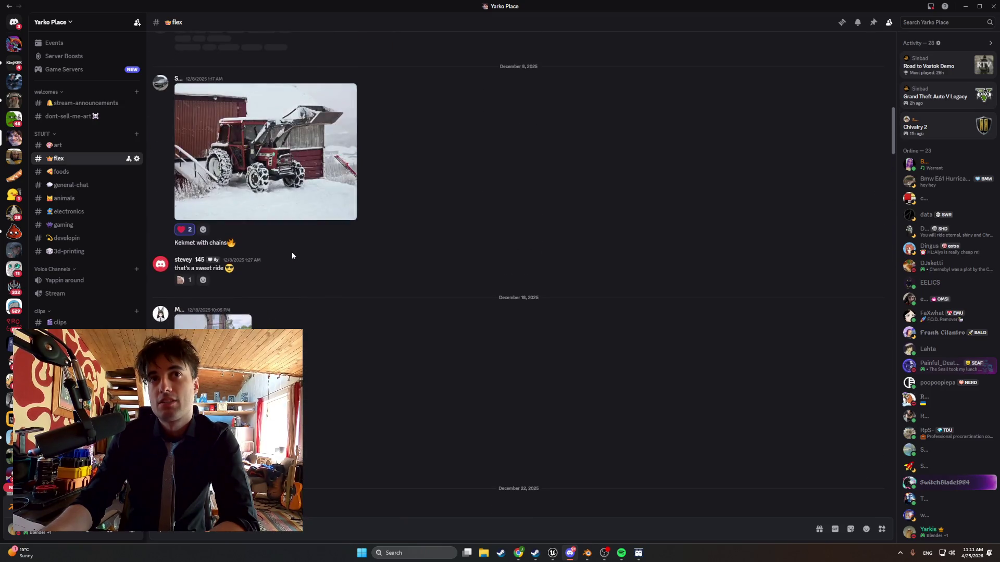
scroll(292, 256, up, 5)
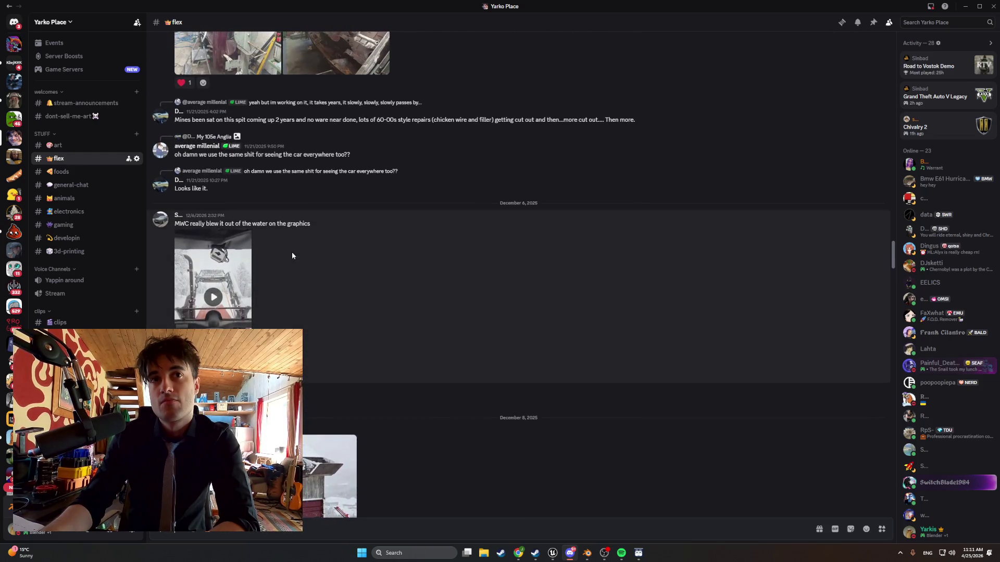
scroll(291, 252, up, 5)
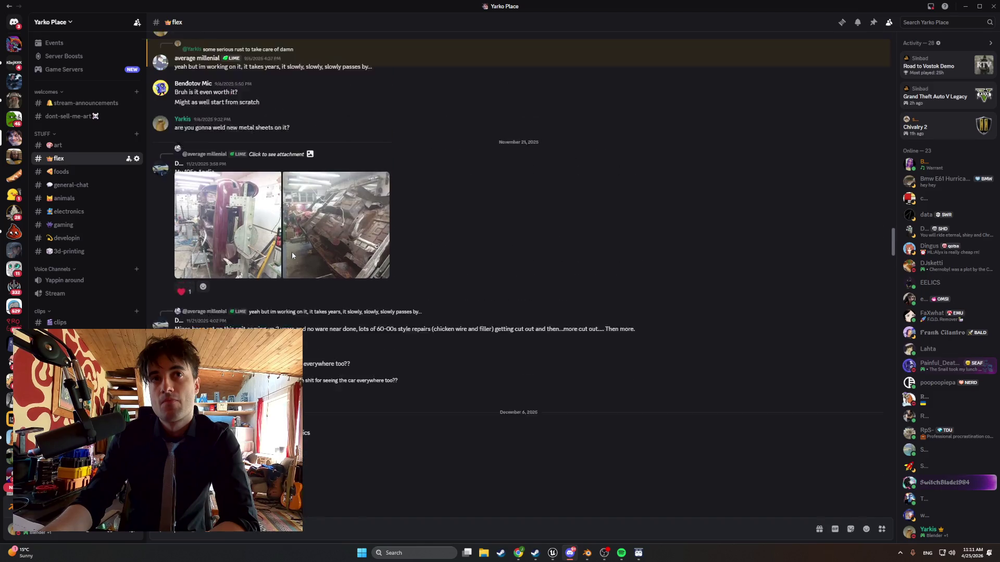
click(70, 185)
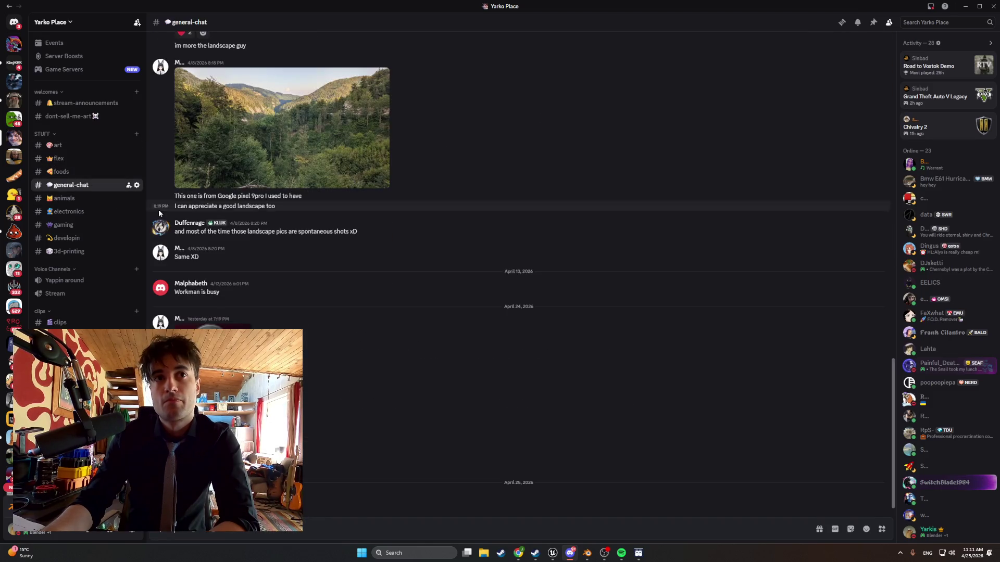
Open the #3d-printing channel and scroll back through its older posts.
click(67, 251)
scroll(250, 279, up, 6)
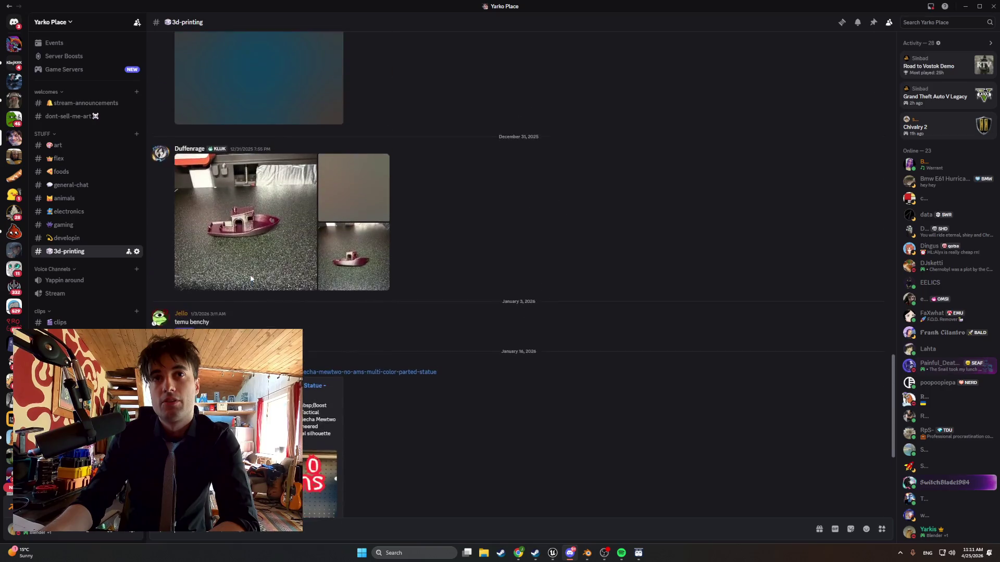
scroll(251, 279, up, 8)
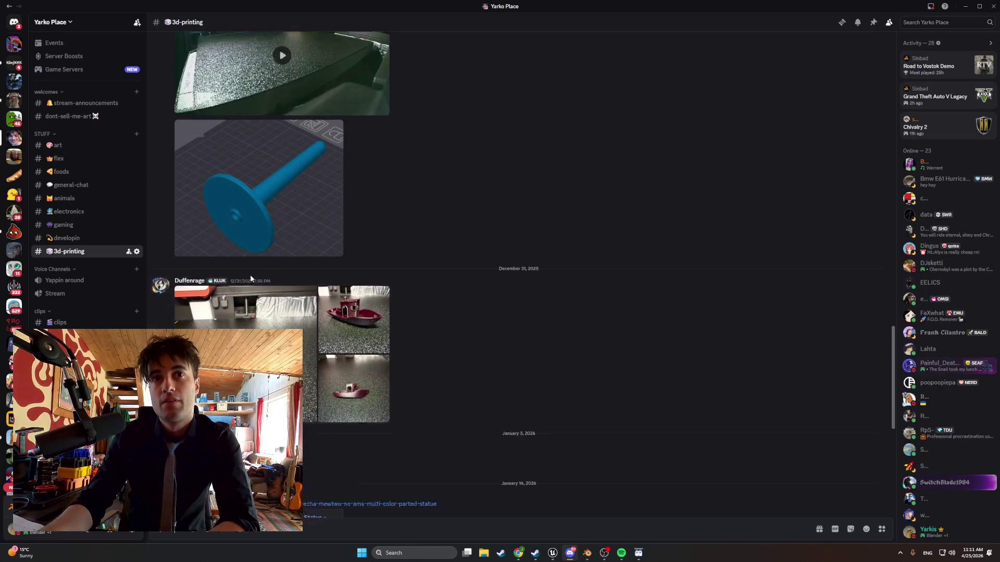
scroll(250, 279, up, 8)
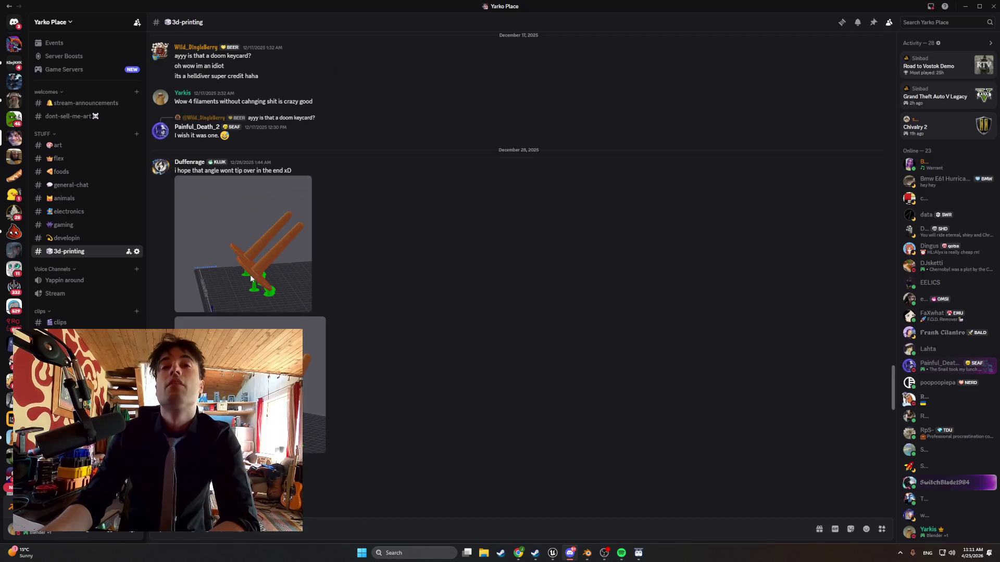
scroll(250, 279, up, 5)
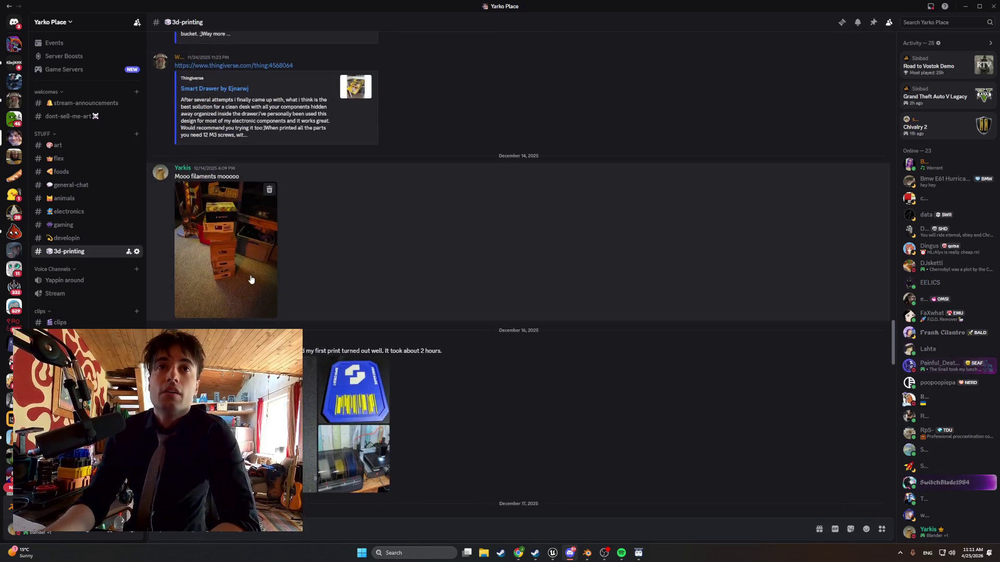
scroll(239, 274, up, 5)
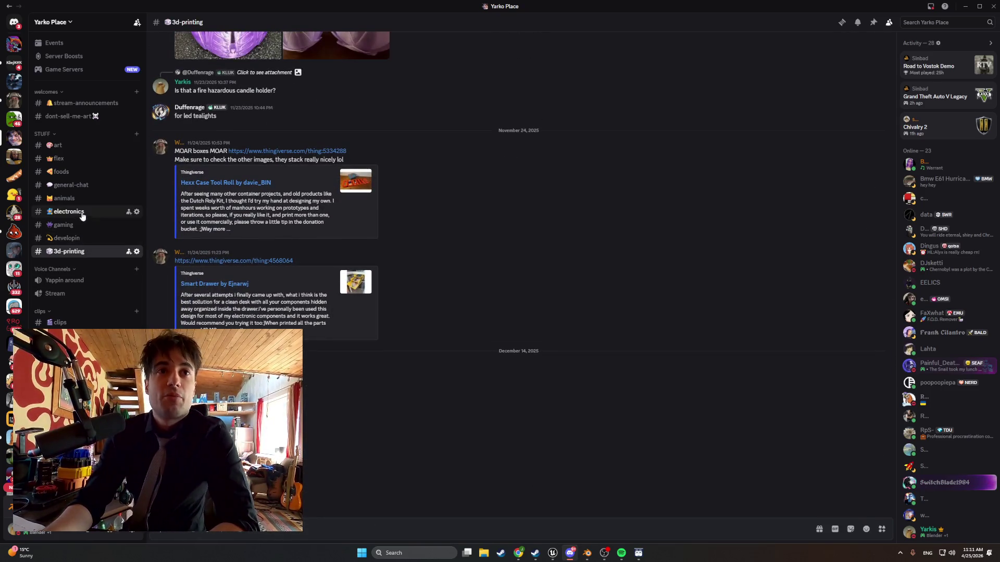
Switch to #general-chat, scroll to the latest posts, and open the vase photo full size.
click(71, 186)
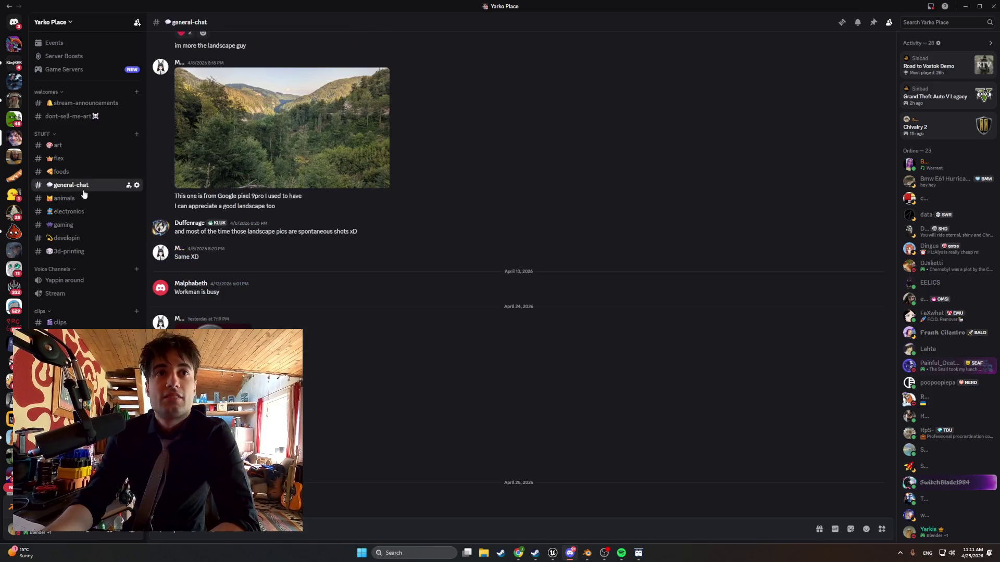
scroll(284, 291, up, 5)
scroll(284, 291, up, 10)
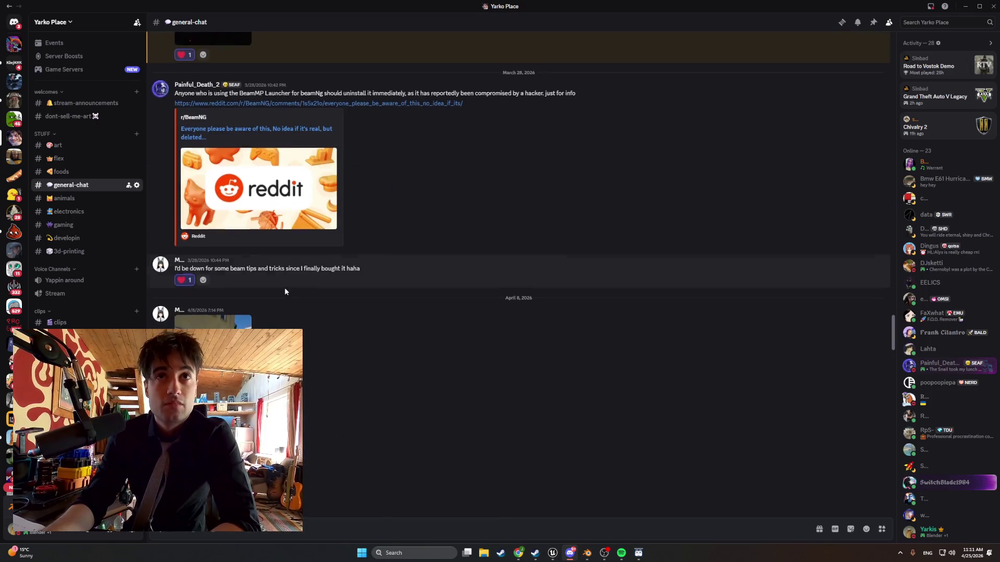
scroll(284, 292, up, 10)
scroll(284, 292, up, 10)
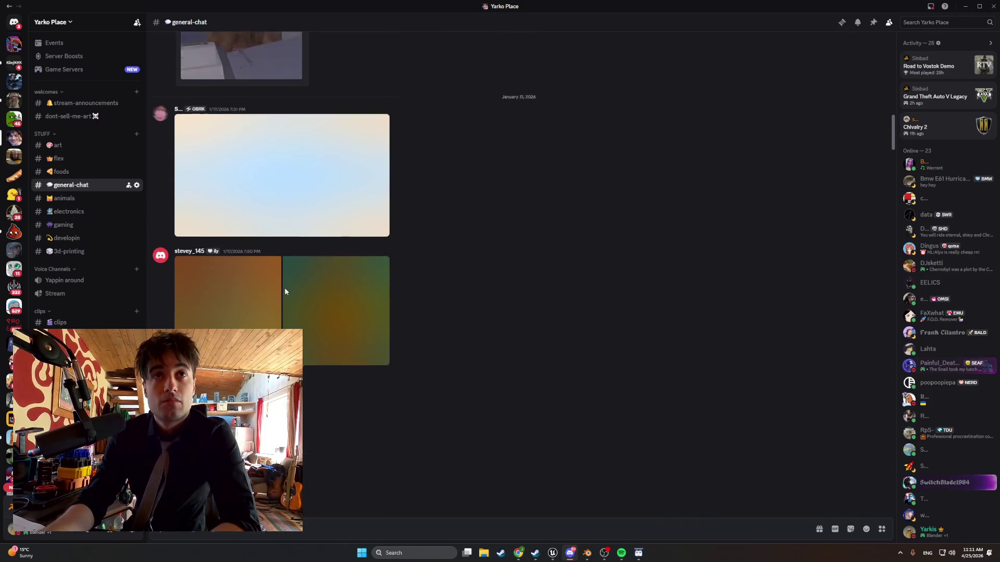
scroll(284, 292, up, 10)
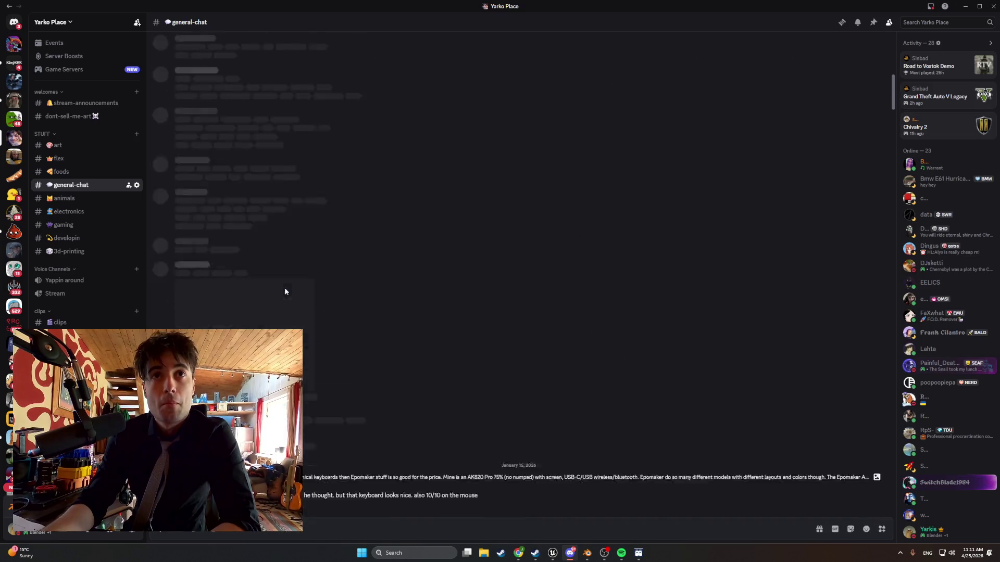
scroll(285, 291, up, 10)
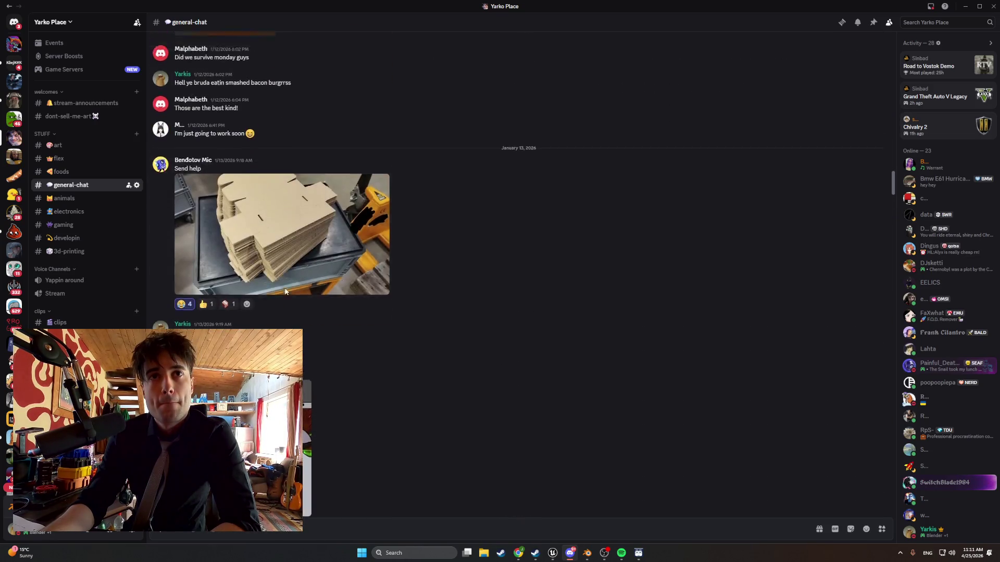
scroll(285, 292, down, 15)
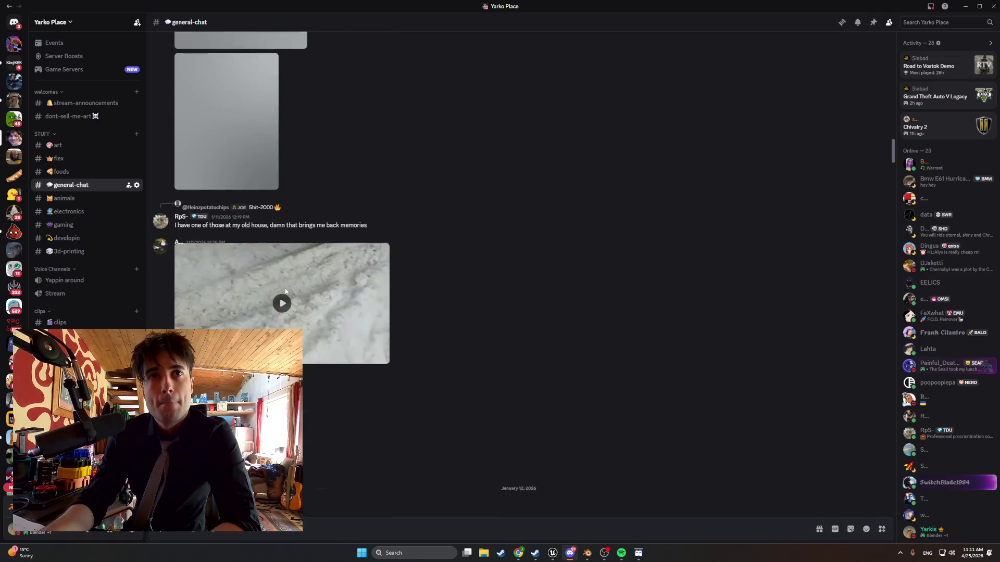
scroll(285, 292, down, 15)
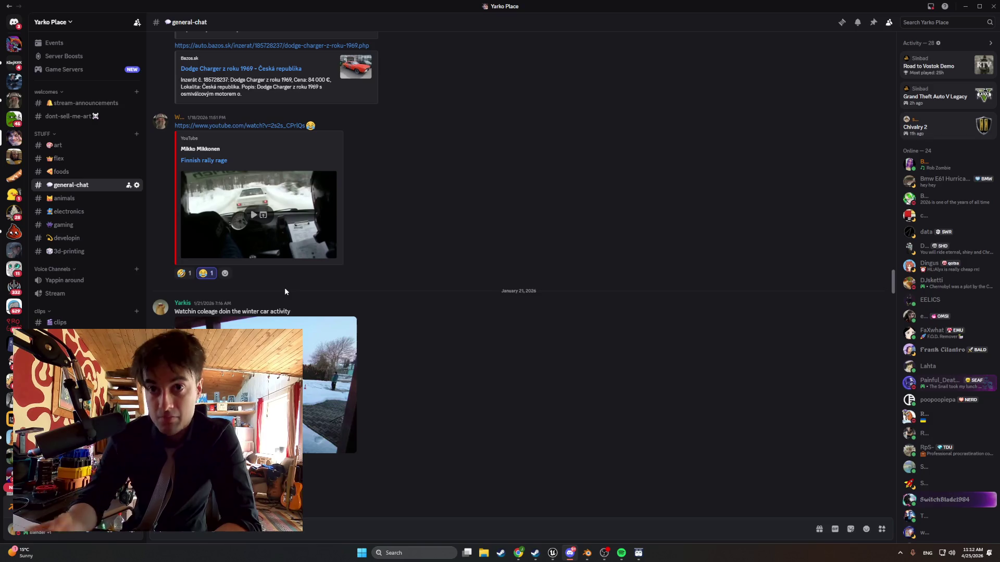
scroll(297, 248, down, 15)
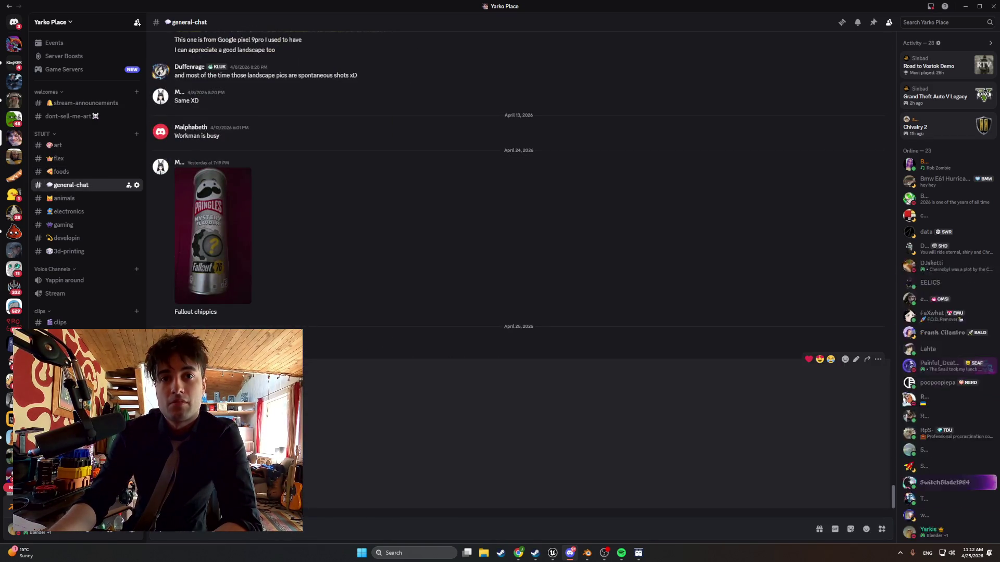
click(219, 438)
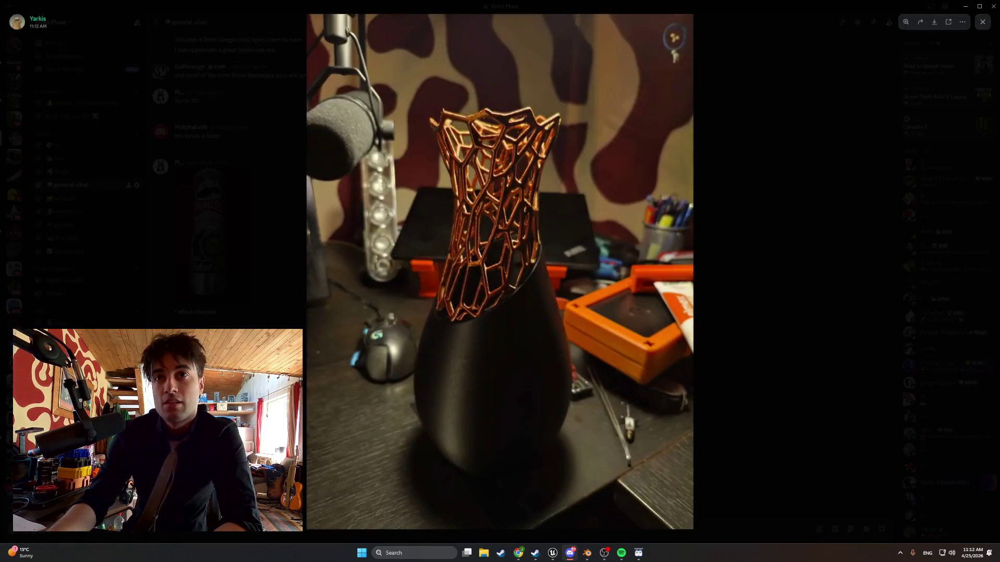
Zoom in and out on the copper-lattice vase photo, close the viewer, and restore Discord down.
click(511, 361)
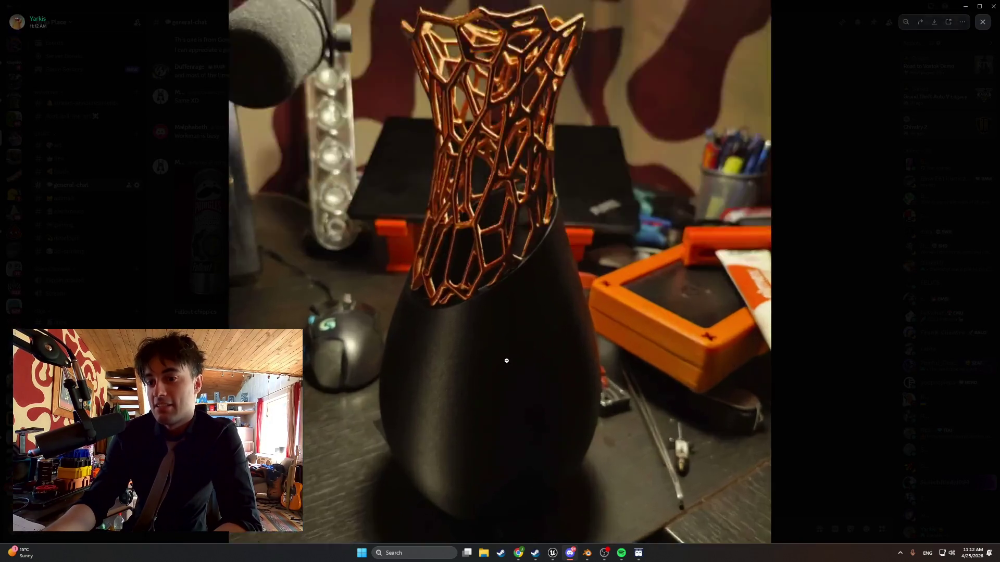
scroll(499, 338, up, 6)
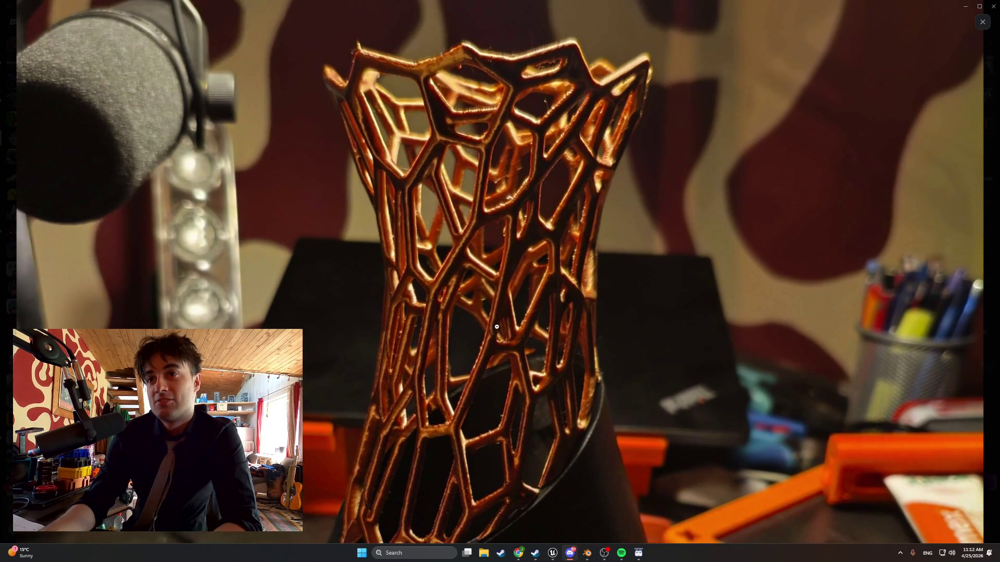
click(487, 302)
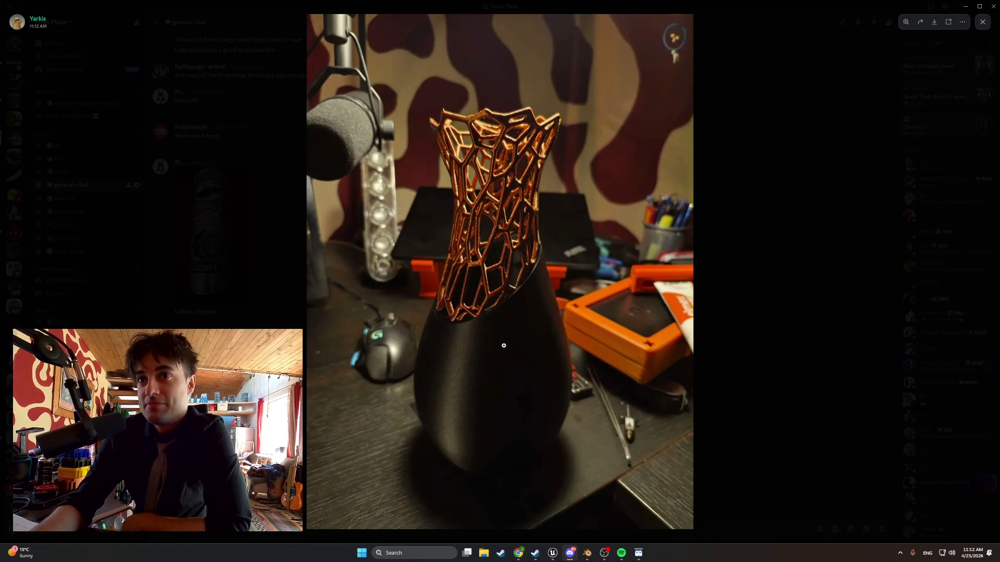
click(575, 349)
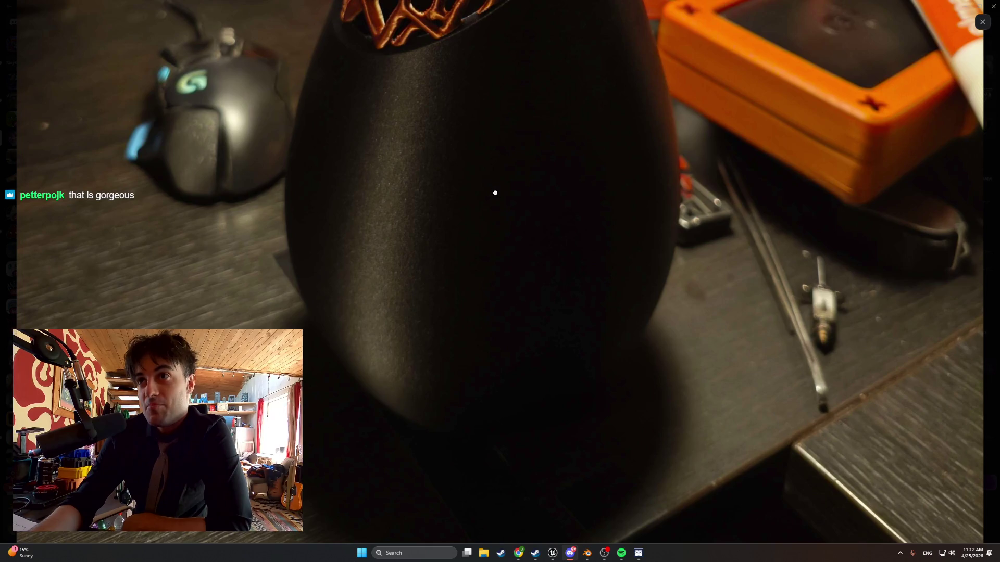
click(495, 193)
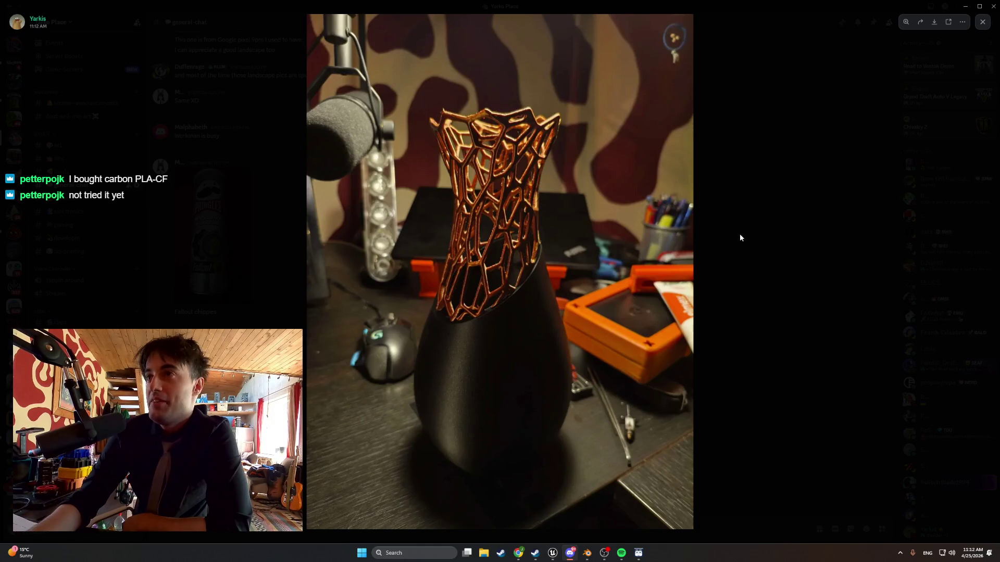
click(740, 235)
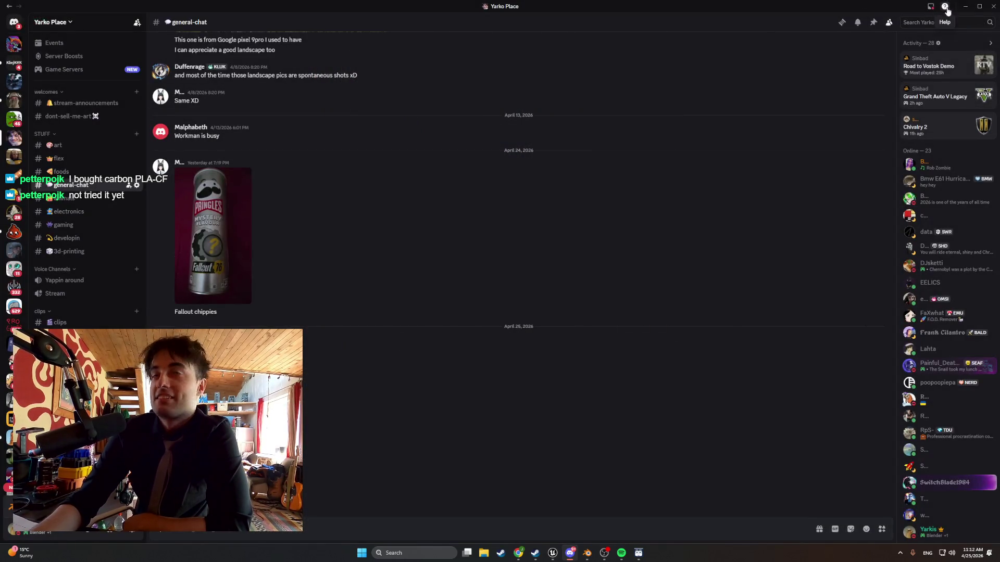
click(979, 6)
Minimise Discord and unhide Kitchen_Counter_Doors_Sink, Kitchen_Sink and Kitchen_Sink_Faucet in the Outliner.
click(782, 84)
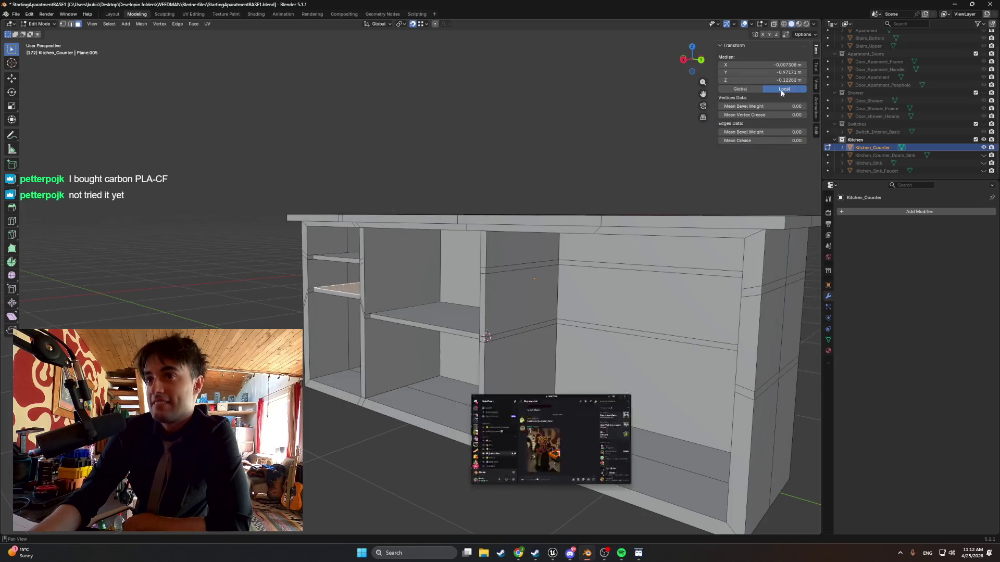
middle_drag(568, 250, 574, 222)
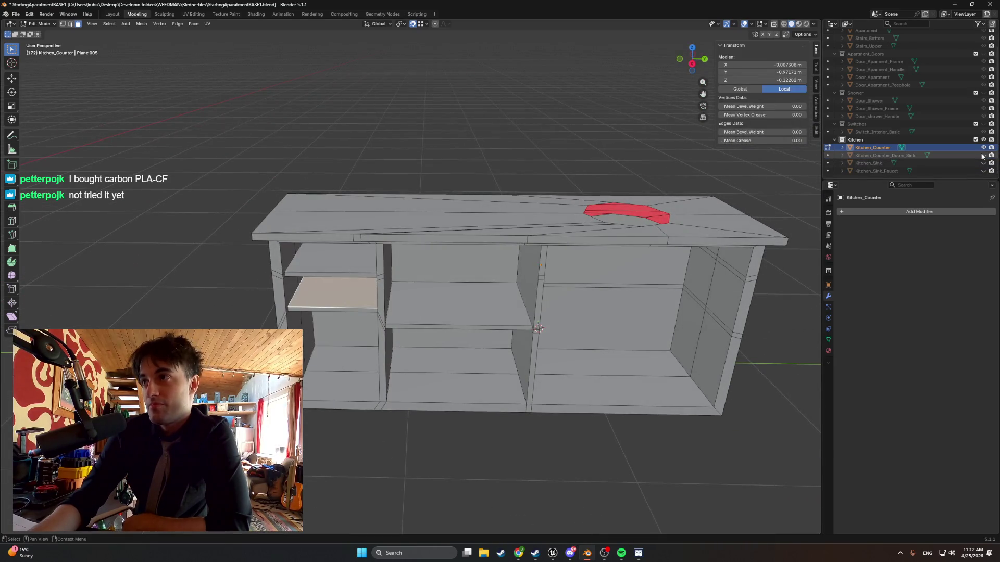
drag(984, 155, 985, 172)
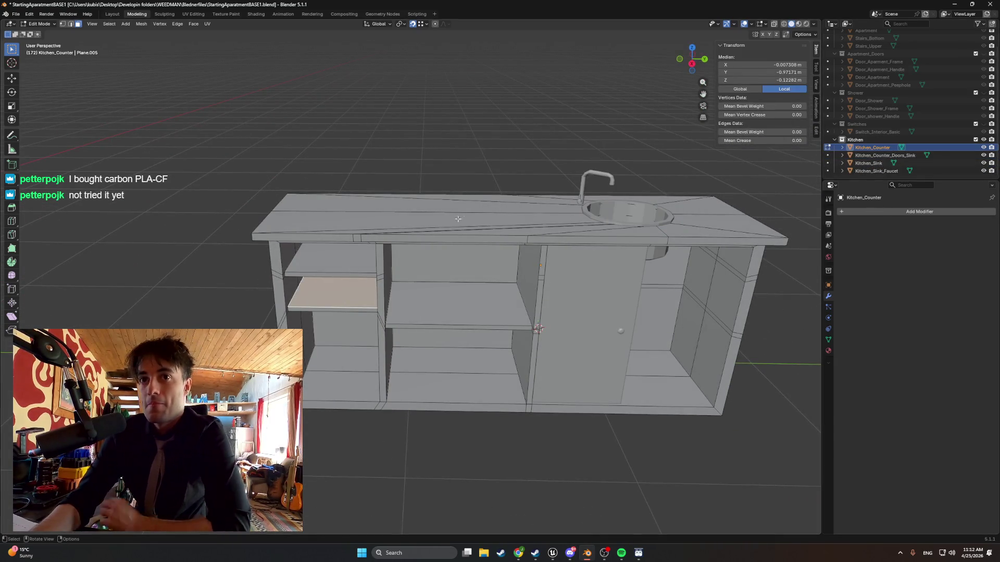
middle_drag(424, 206, 426, 254)
scroll(420, 258, up, 4)
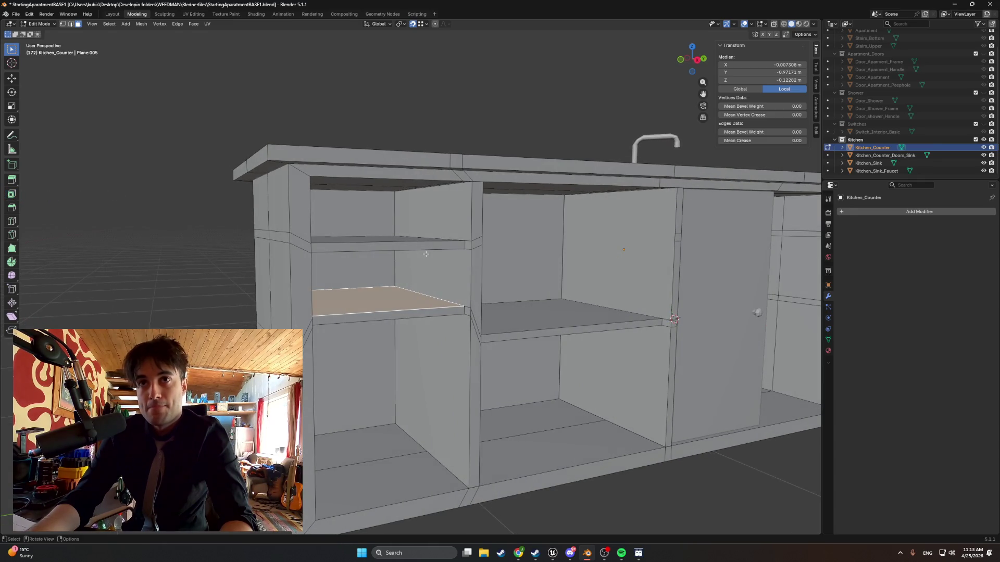
Inspect the shelves and sink pipe from several angles, then select the shelf's top face.
middle_drag(447, 242, 425, 244)
middle_drag(548, 284, 451, 285)
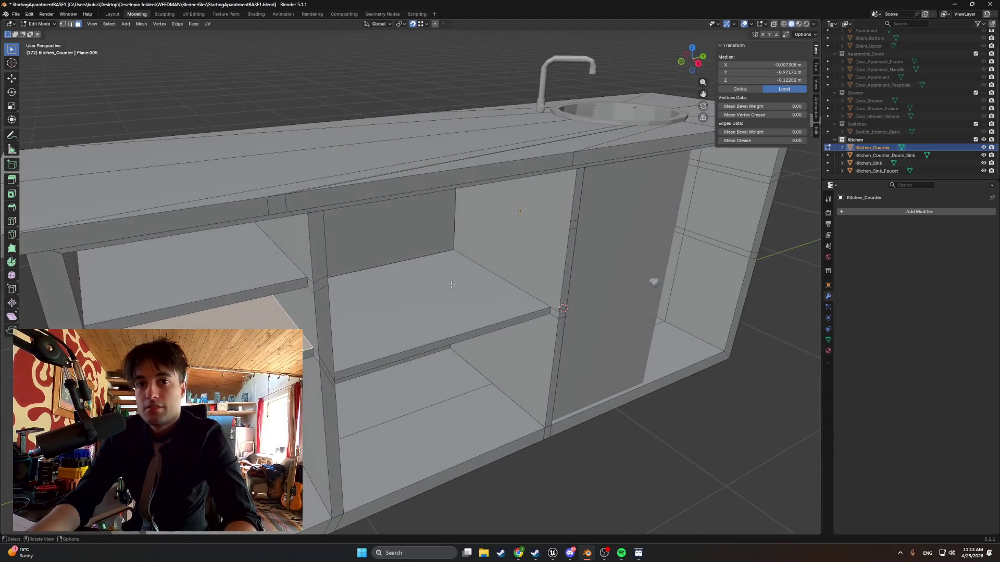
ctrl+scroll(564, 268, up, 3)
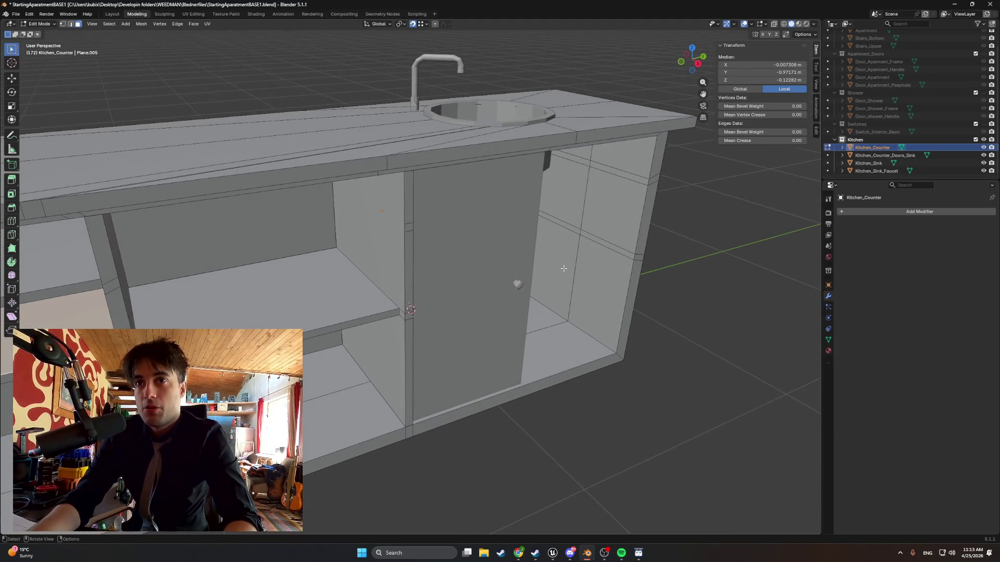
mouse_move(468, 271)
middle_down()
mouse_move(450, 256)
mouse_move(463, 256)
middle_up()
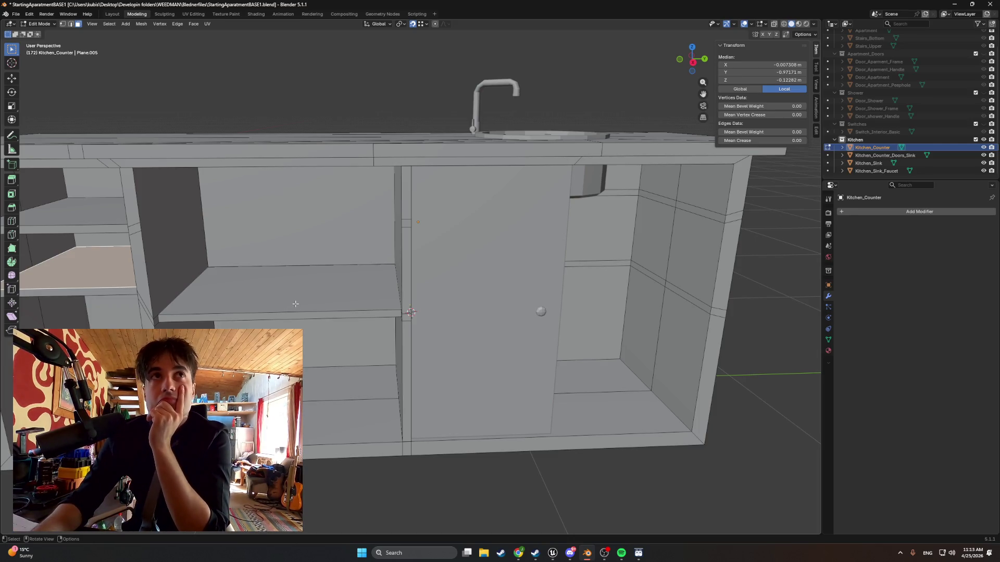
middle_drag(300, 306, 237, 304)
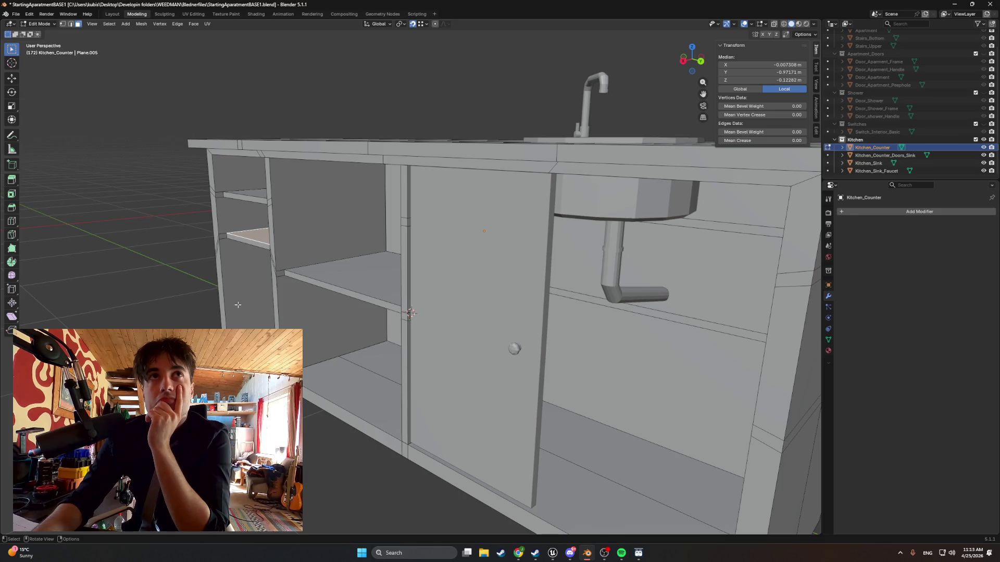
middle_drag(238, 304, 309, 310)
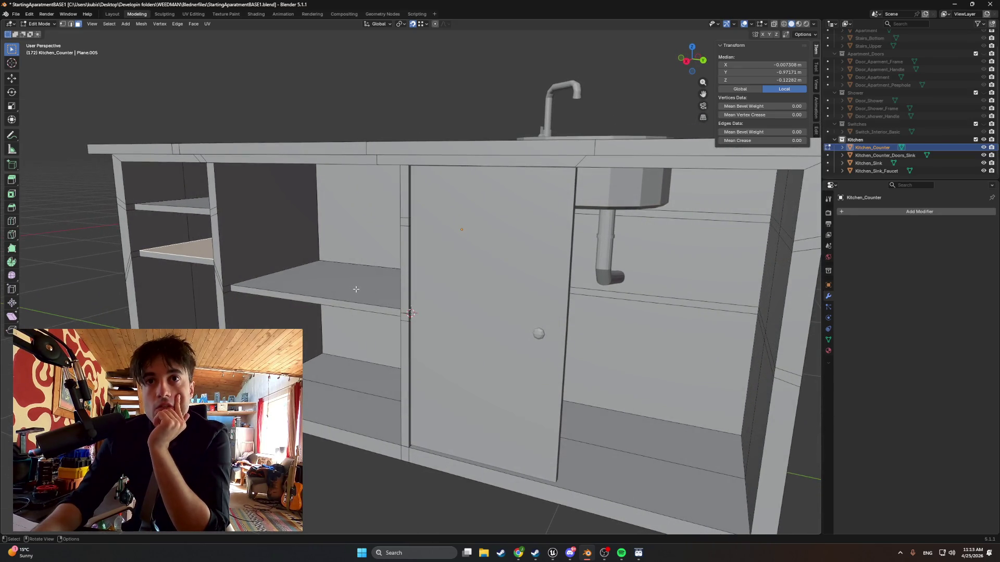
scroll(349, 292, down, 3)
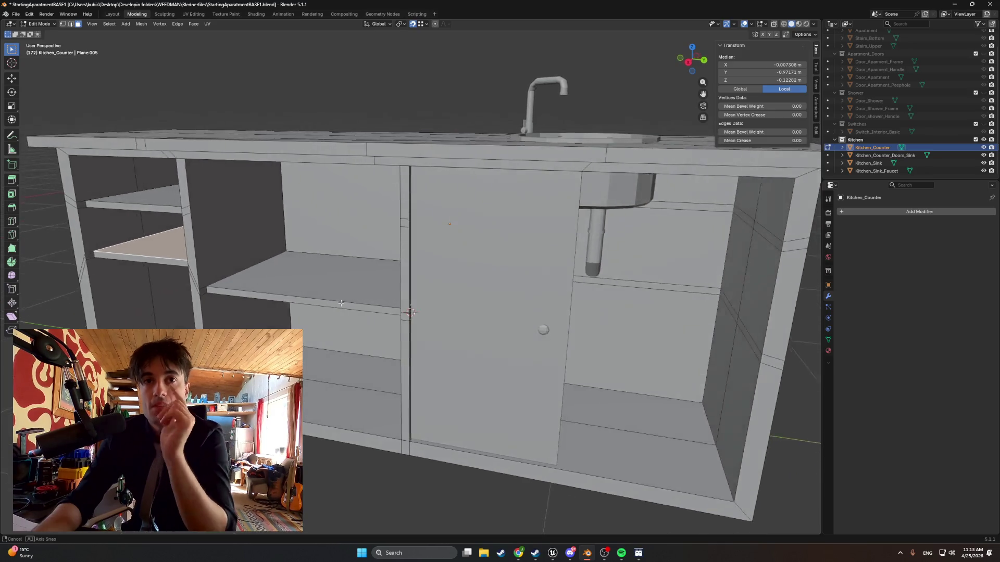
mouse_move(349, 292)
middle_down()
mouse_move(312, 295)
mouse_move(381, 281)
mouse_move(364, 283)
mouse_move(337, 387)
mouse_move(343, 291)
middle_up()
scroll(312, 295, up, 6)
click(356, 281)
Add the shelf's underside and another shelf face to the selection and delete them.
shift+click(337, 384)
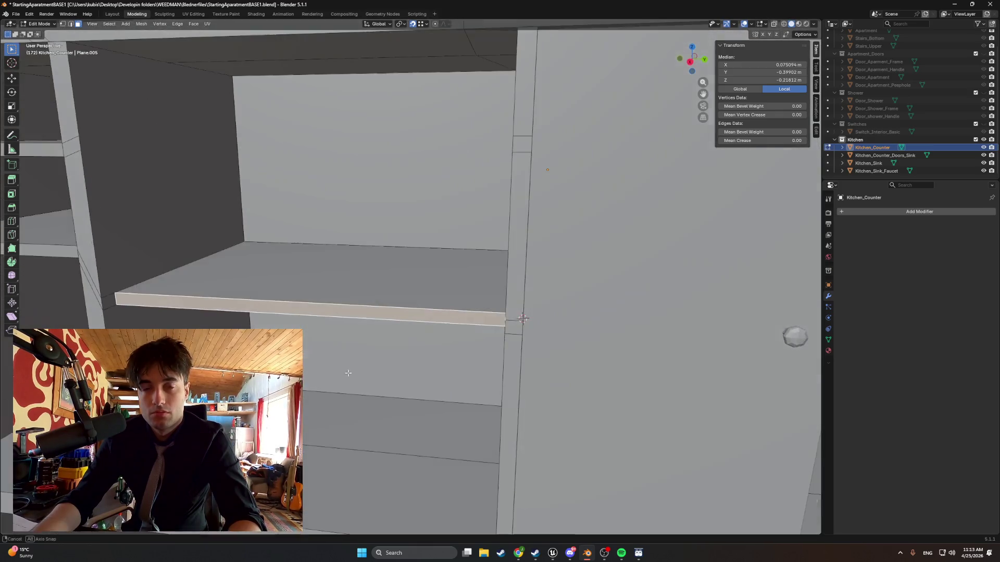
shift+click(343, 290)
key(x)
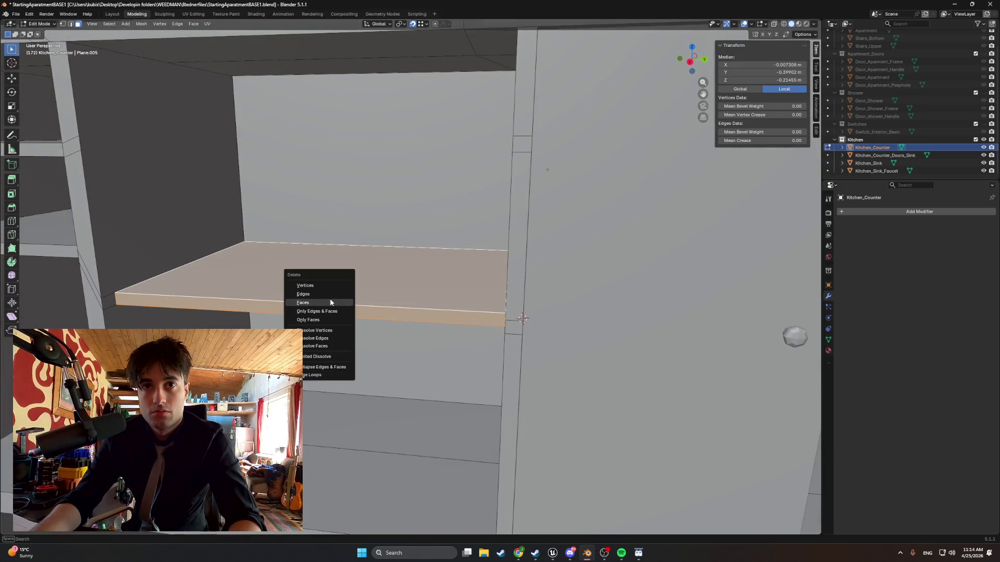
click(330, 302)
Delete the long face strip along the inner wall together with its edges.
click(108, 296)
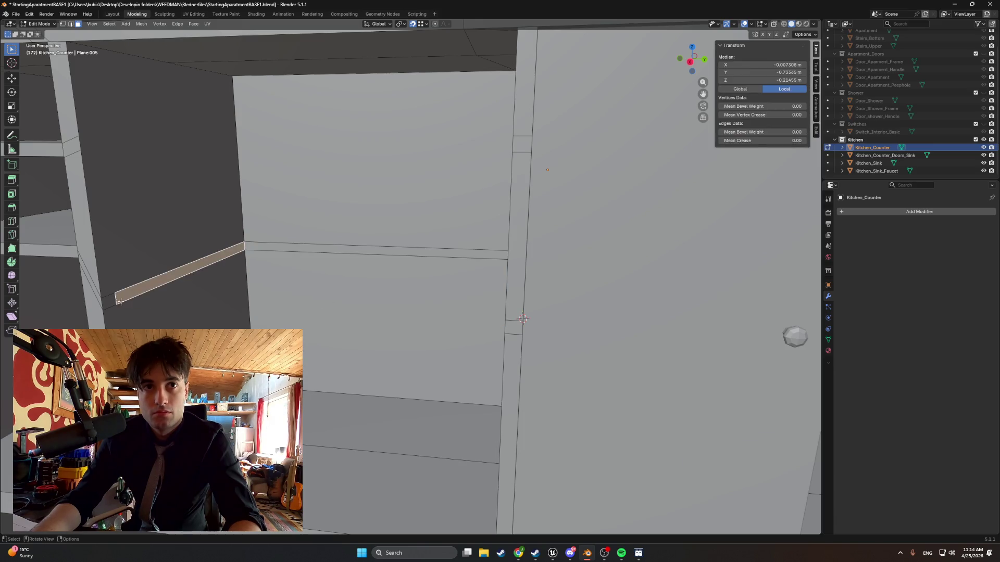
mouse_move(107, 296)
middle_down()
mouse_move(279, 317)
mouse_move(145, 313)
mouse_move(402, 301)
mouse_move(362, 301)
middle_up()
shift+click(420, 292)
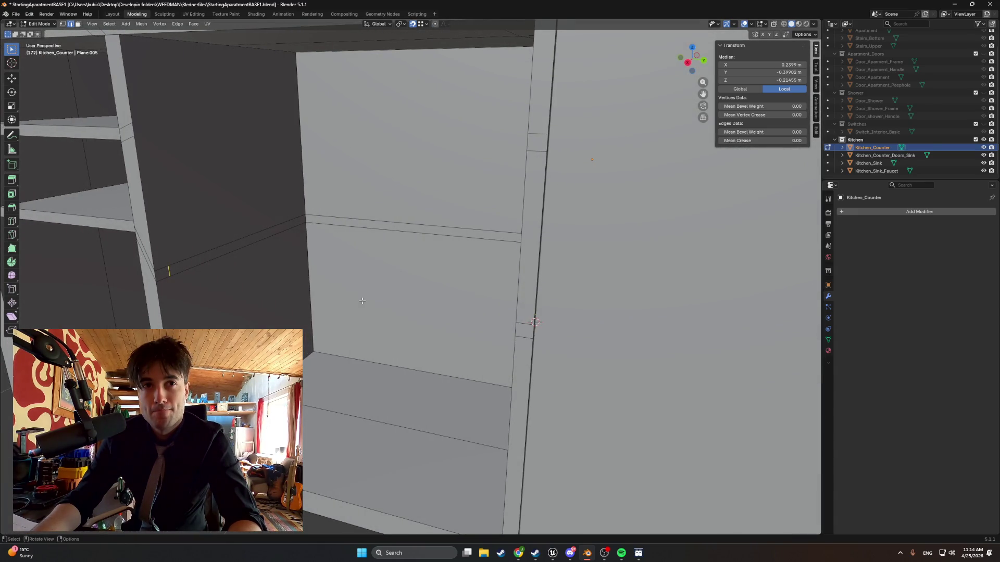
shift+click(362, 300)
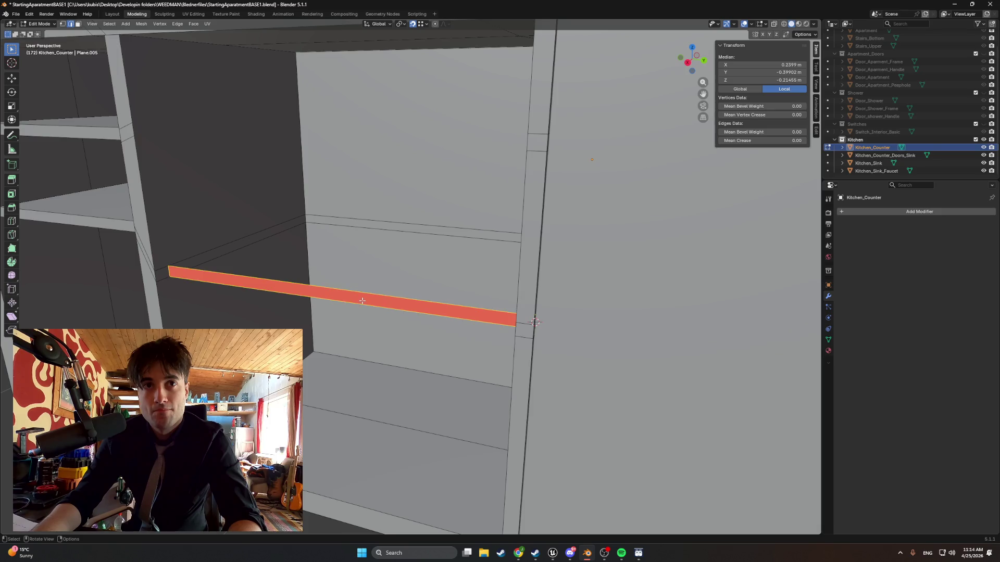
key(x)
click(329, 298)
right_click(305, 292)
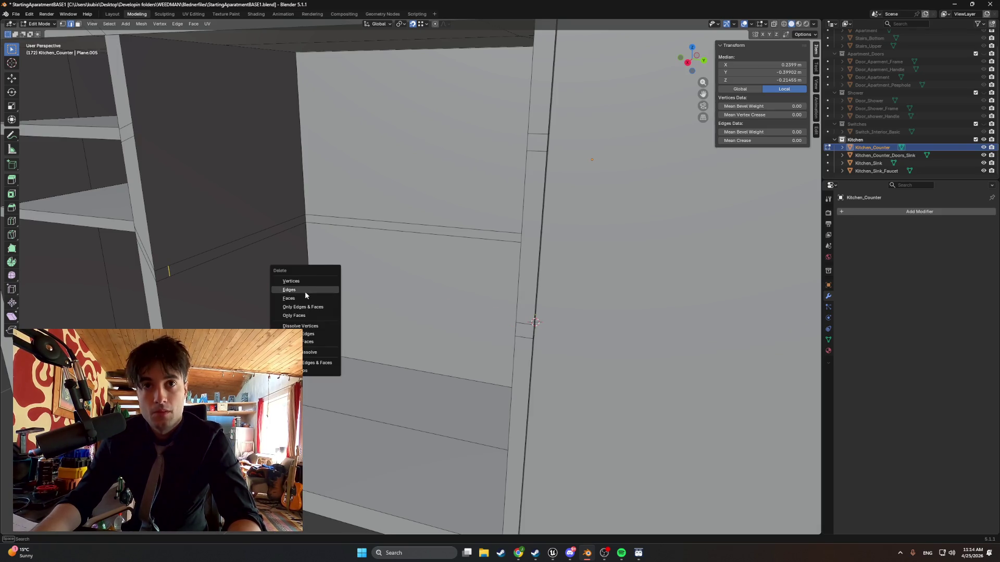
click(305, 292)
Delete the leftover edge along the ledge beside the cabinet divider.
mouse_move(264, 278)
middle_down()
mouse_move(509, 239)
mouse_move(289, 281)
mouse_move(341, 286)
middle_up()
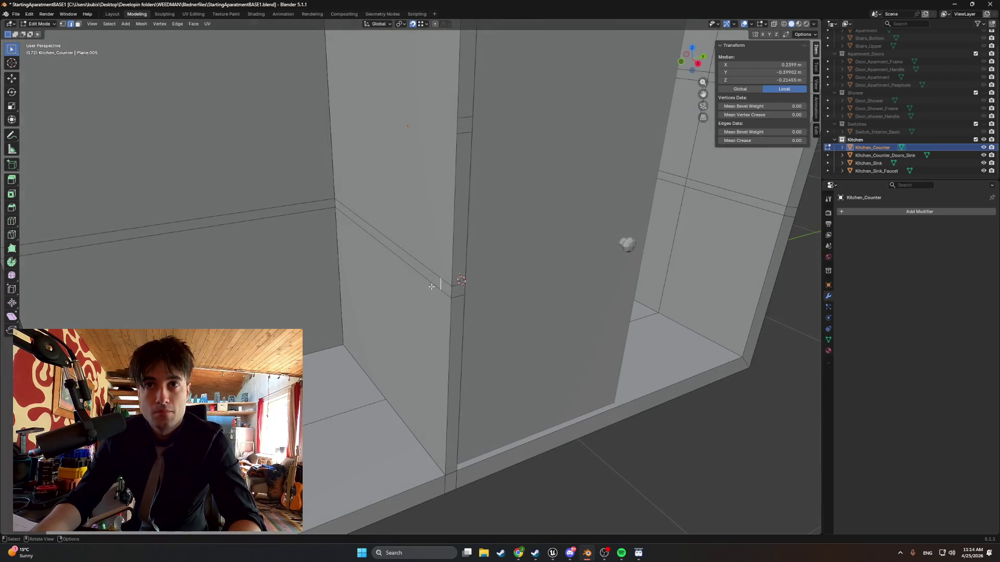
mouse_move(436, 286)
middle_down()
mouse_move(364, 283)
mouse_move(420, 286)
middle_up()
scroll(428, 285, up, 3)
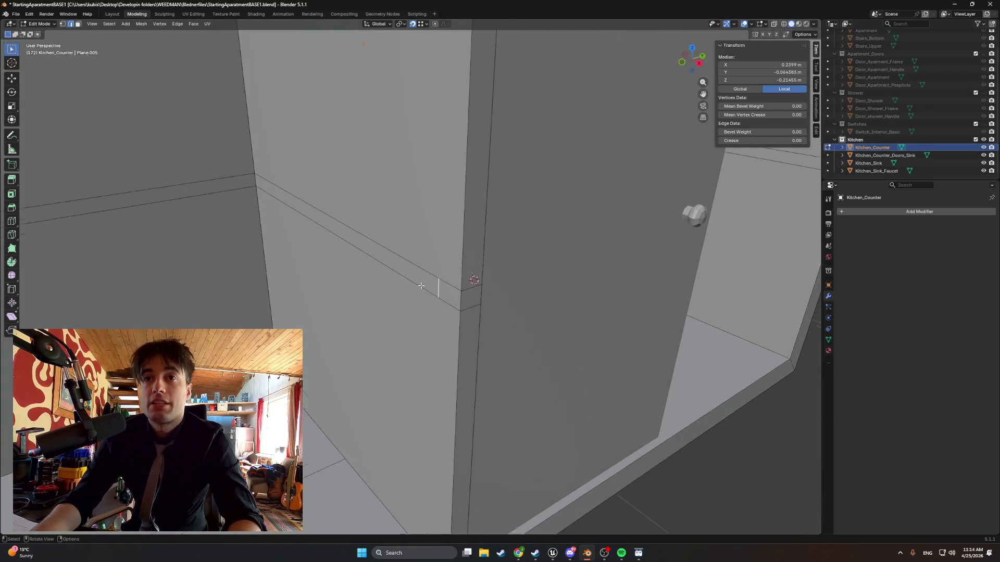
scroll(436, 289, up, 1)
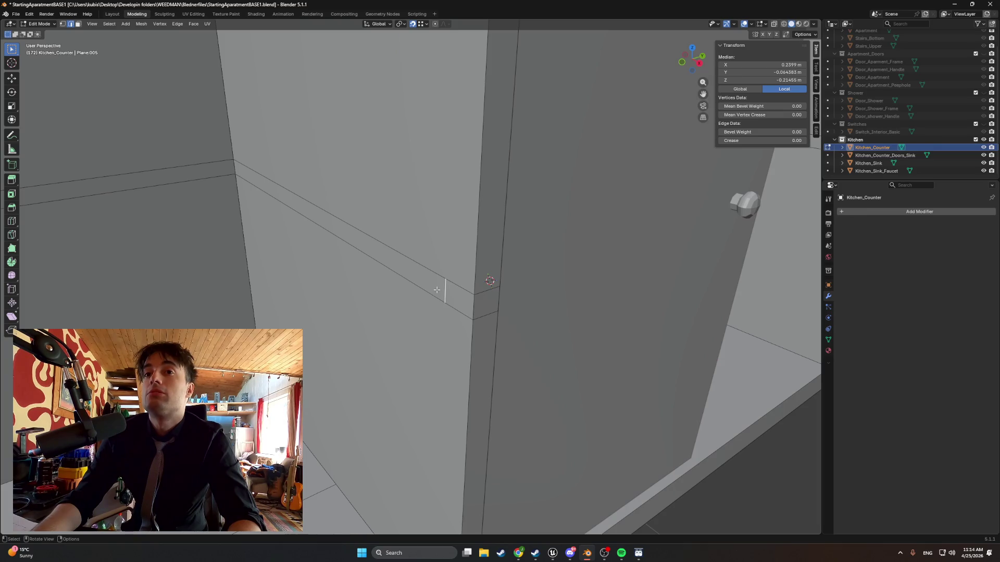
right_click(435, 290)
click(434, 290)
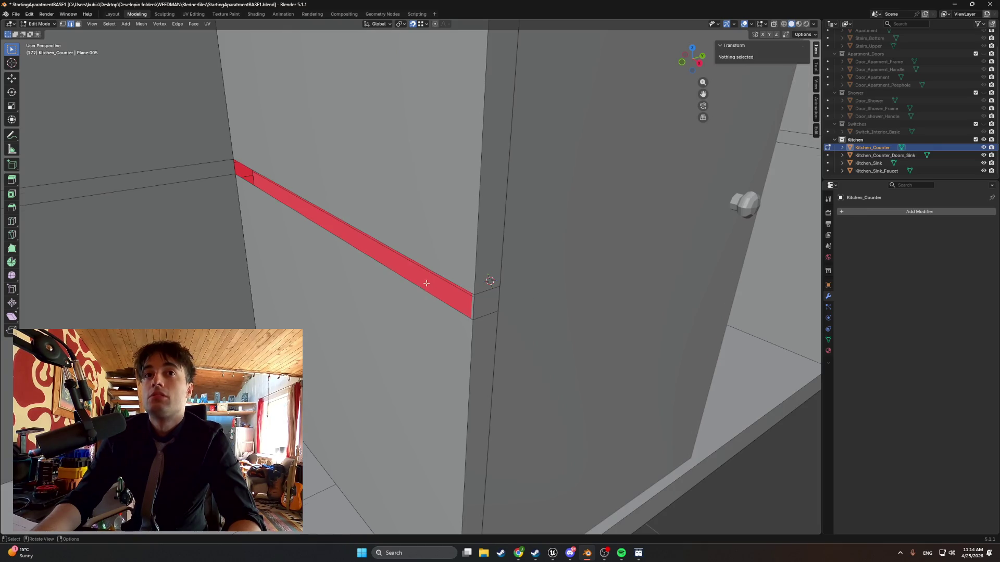
mouse_move(435, 289)
middle_down()
mouse_move(442, 301)
mouse_move(431, 317)
mouse_move(458, 318)
mouse_move(344, 357)
mouse_move(184, 214)
mouse_move(186, 230)
mouse_move(358, 241)
middle_up()
Delete the stray outer ledge edges.
shift+click(166, 202)
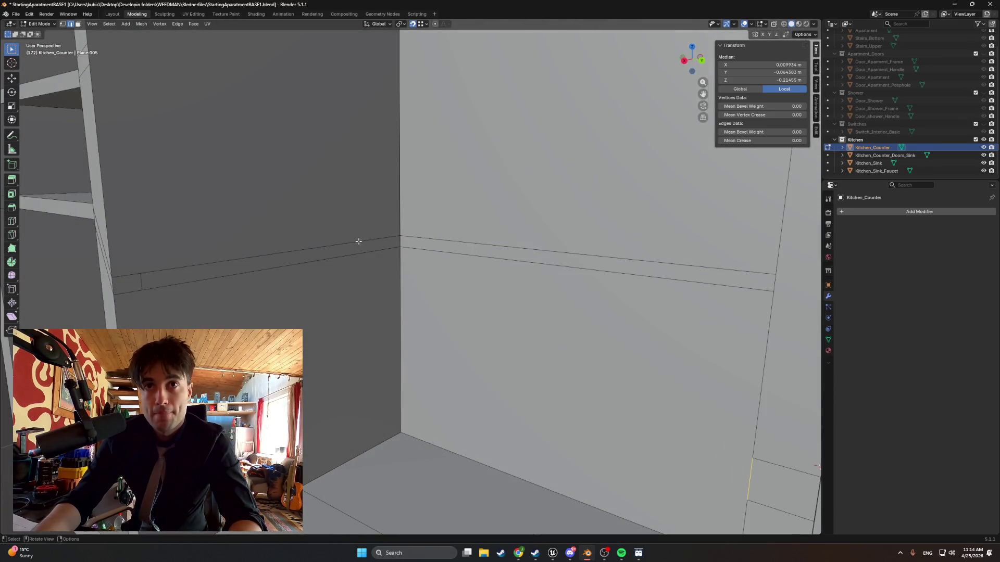
key(x)
click(142, 283)
Fill a face between the gap's left and right edges along the inner wall.
click(112, 287)
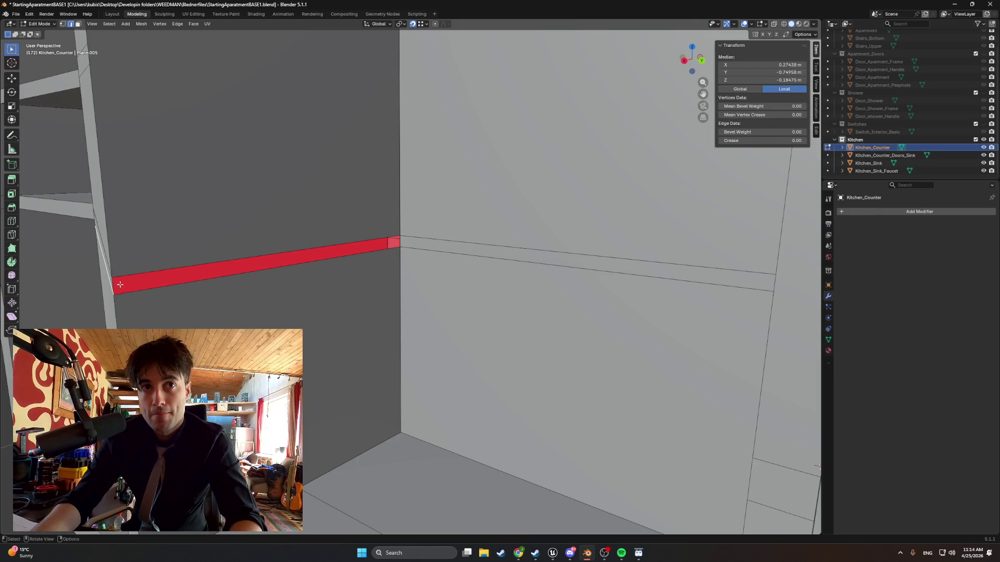
shift+click(400, 240)
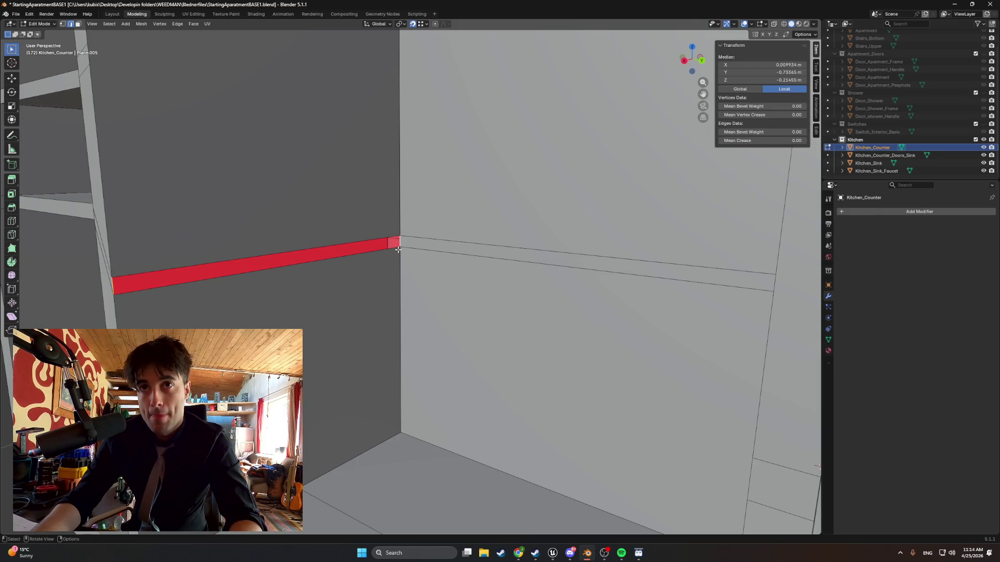
key(f)
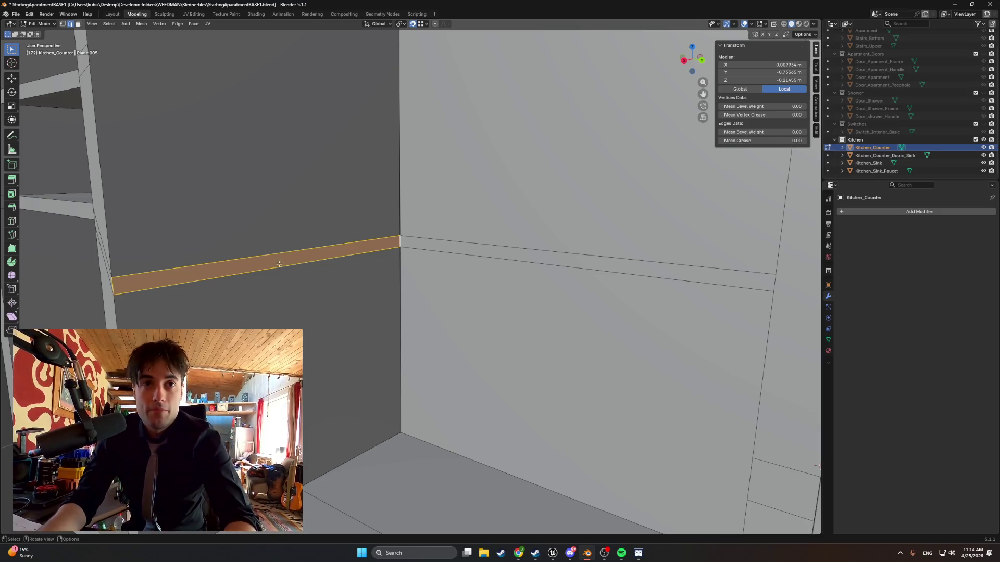
mouse_move(280, 264)
middle_down()
mouse_move(312, 292)
mouse_move(348, 287)
mouse_move(314, 255)
mouse_move(384, 283)
mouse_move(422, 279)
mouse_move(336, 272)
mouse_move(328, 261)
middle_up()
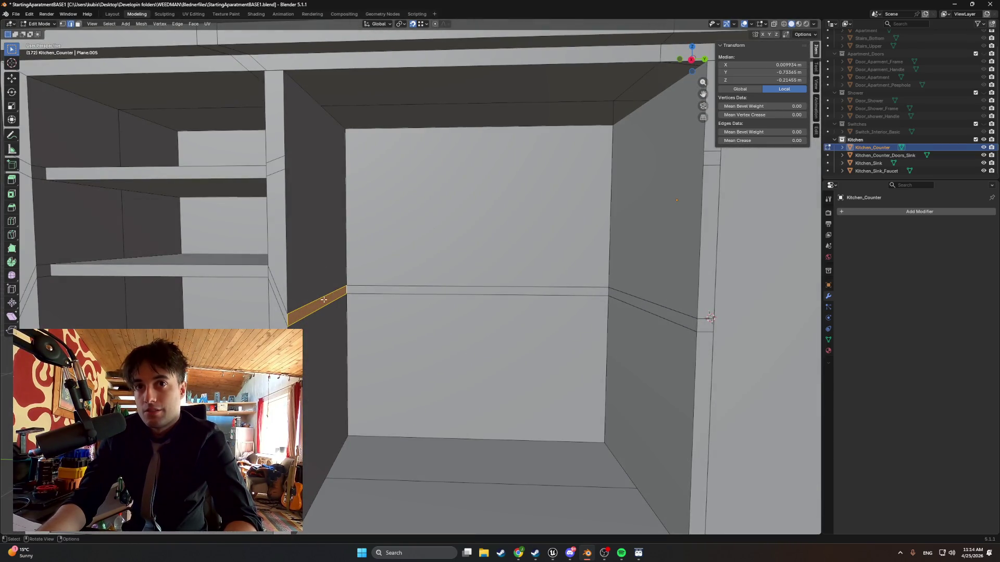
Adjust the ledge selection by toggling the shelf's front strip and top face.
click(691, 337)
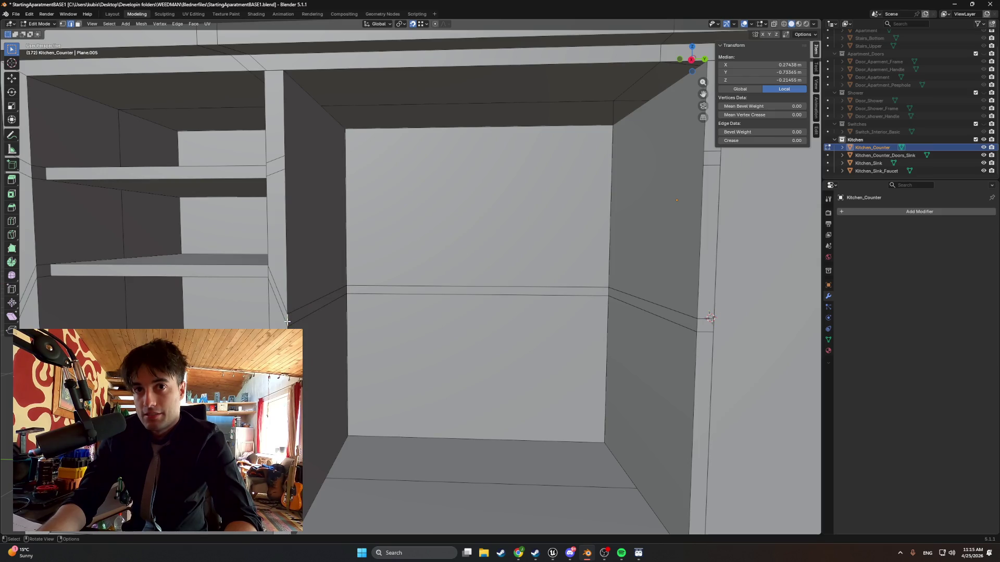
shift+click(696, 322)
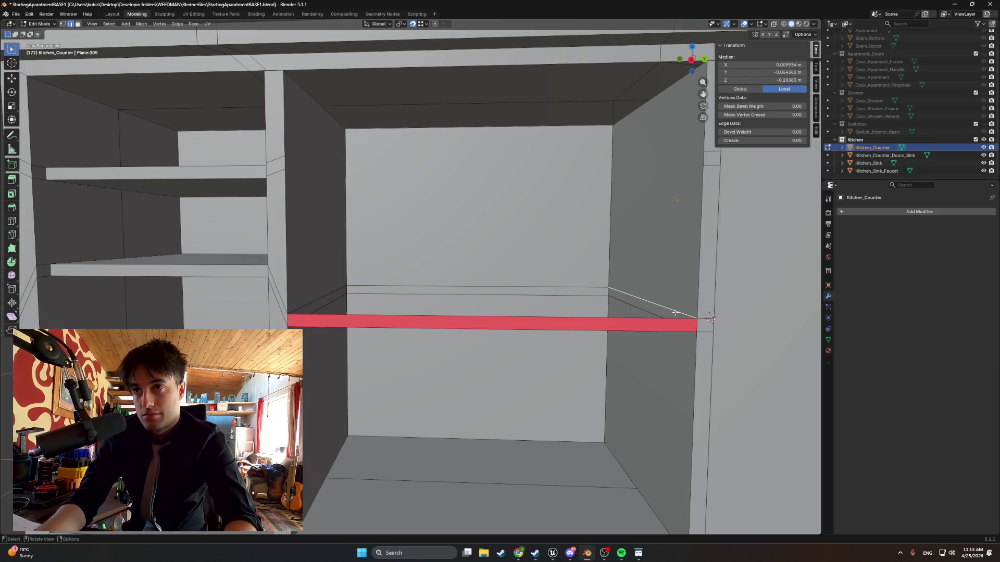
shift+click(343, 312)
mouse_move(342, 313)
middle_down()
mouse_move(345, 300)
mouse_move(351, 322)
mouse_move(372, 277)
mouse_move(411, 236)
middle_up()
shift+click(351, 322)
Narrow the selection to the long upper shelf edge along the inner ledge.
click(412, 236)
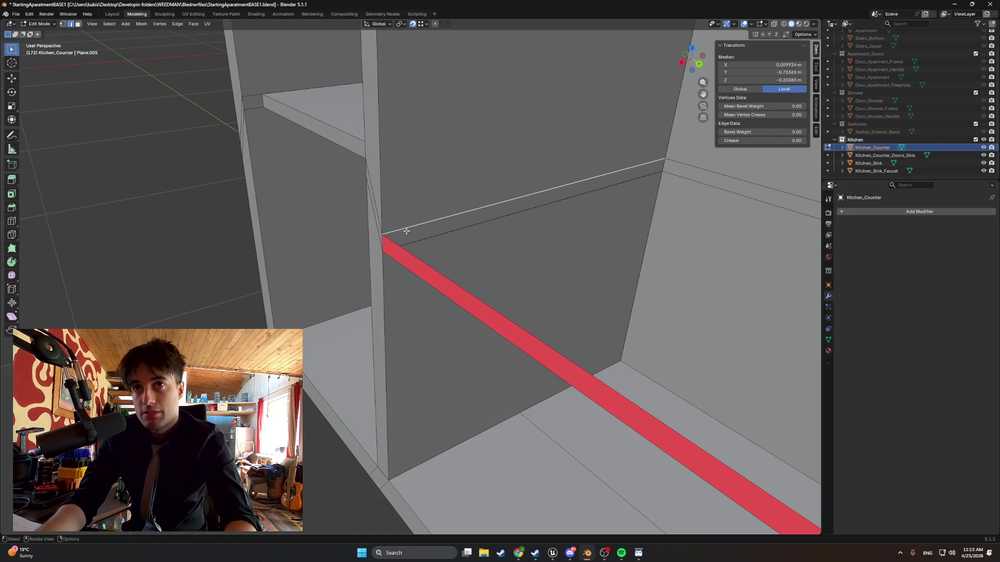
click(410, 240)
click(400, 230)
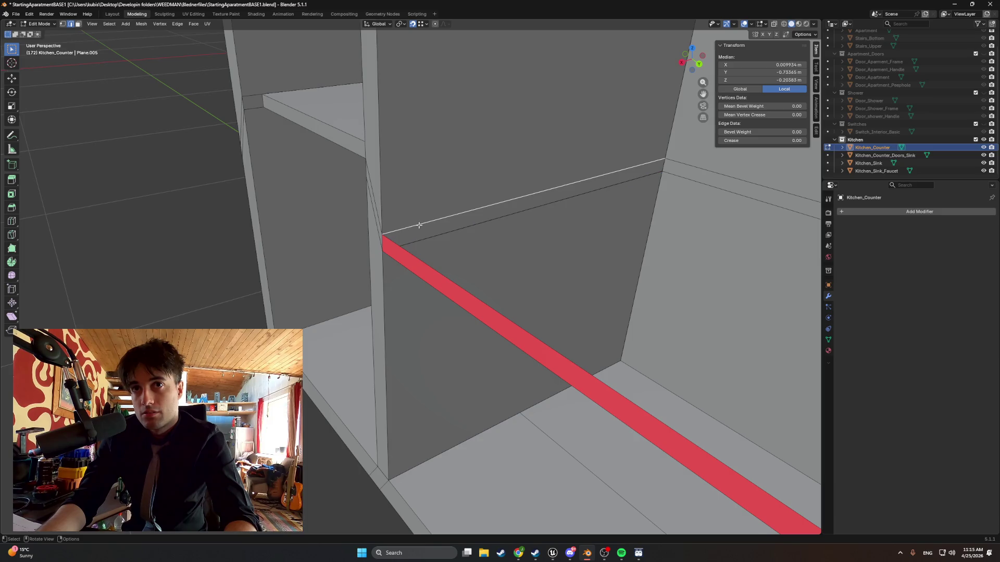
click(453, 230)
click(449, 216)
mouse_move(417, 233)
mouse_down()
mouse_move(396, 225)
mouse_move(418, 235)
mouse_up()
click(412, 235)
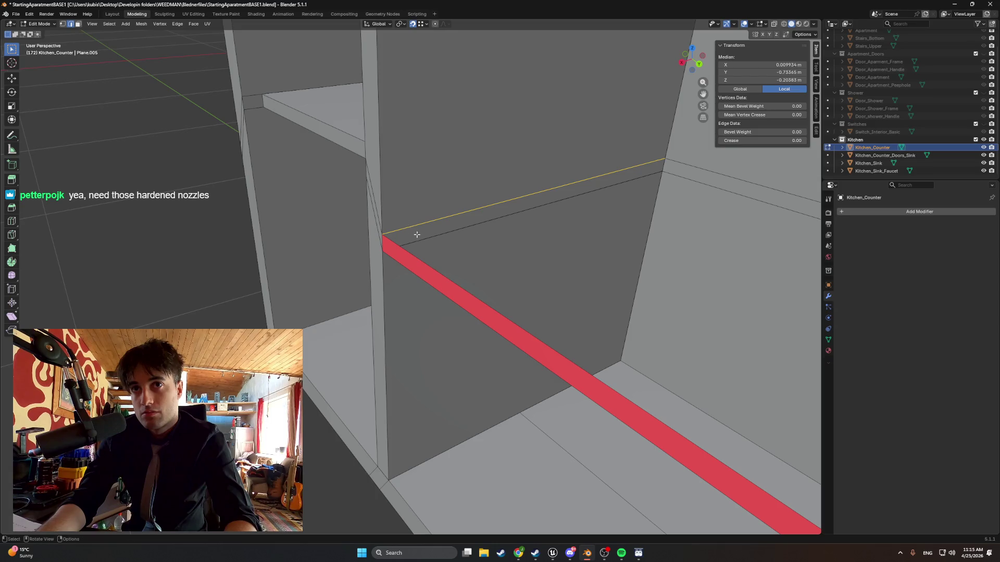
middle_drag(415, 226, 486, 210)
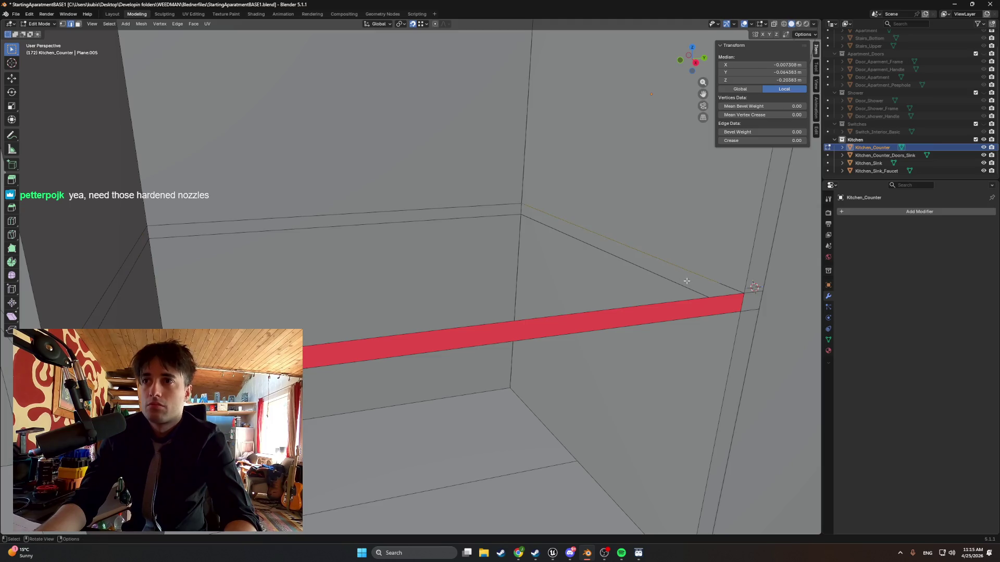
mouse_move(706, 287)
shift+middle_down()
mouse_move(339, 226)
mouse_move(506, 211)
mouse_move(375, 250)
mouse_move(460, 257)
mouse_move(474, 250)
mouse_move(400, 249)
shift+middle_up()
Delete the selected ledge faces near the inner corner, exposing the adjacent panel's back.
key(x)
click(337, 228)
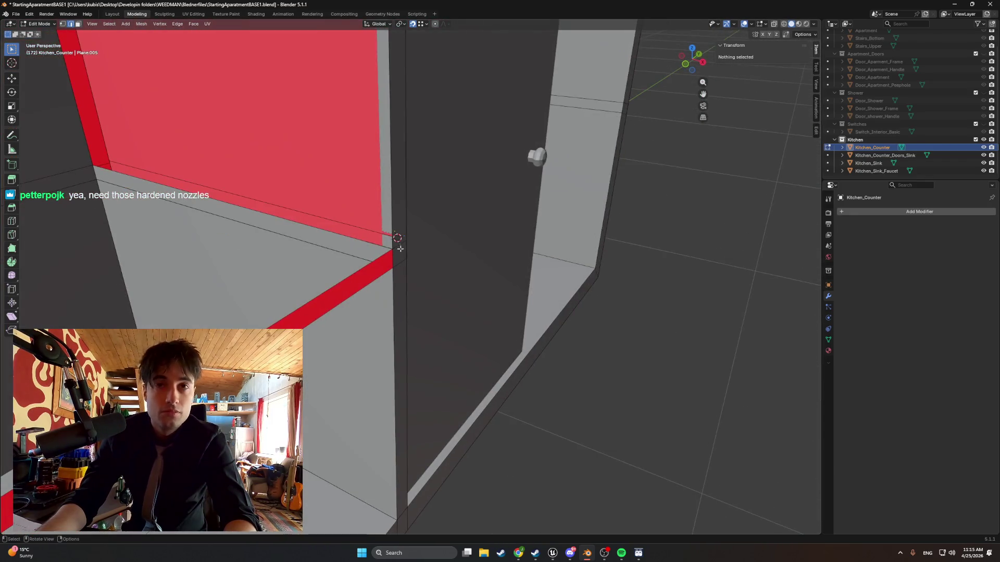
click(393, 249)
Delete a stray edge, then hide and reveal the red wall faces to inspect behind them.
key(x)
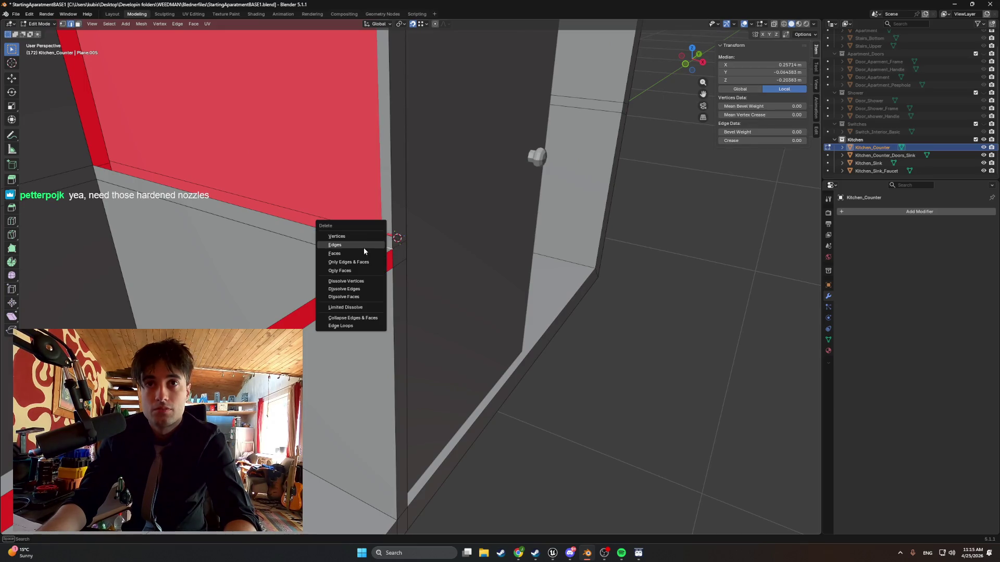
click(363, 248)
mouse_move(253, 204)
middle_down()
mouse_move(231, 182)
mouse_move(229, 156)
middle_up()
click(226, 171)
mouse_move(489, 237)
shift+middle_down()
mouse_move(354, 236)
mouse_move(376, 193)
mouse_move(375, 149)
mouse_move(376, 251)
shift+middle_up()
key(ctrl+l)
ctrl+click(377, 252)
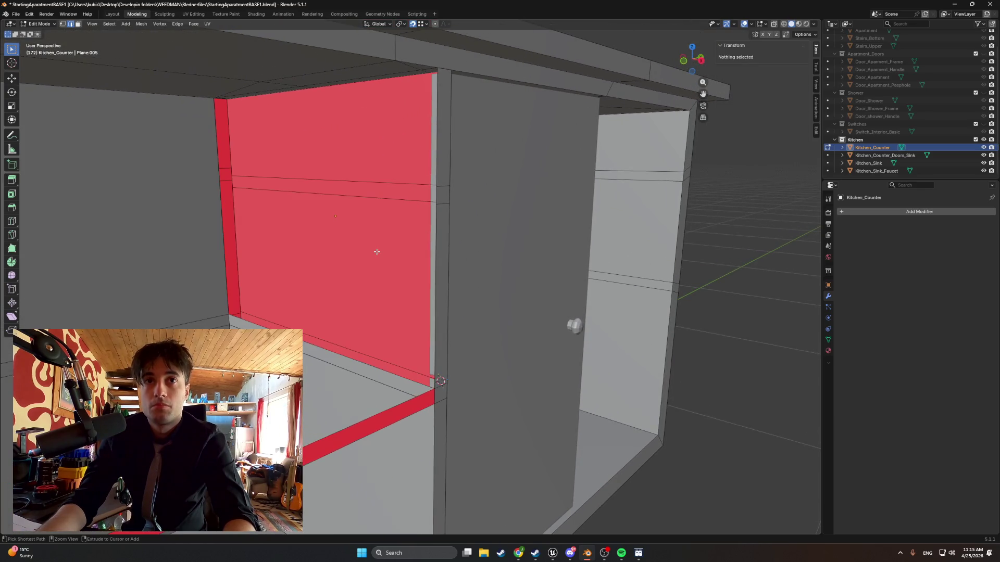
key(h)
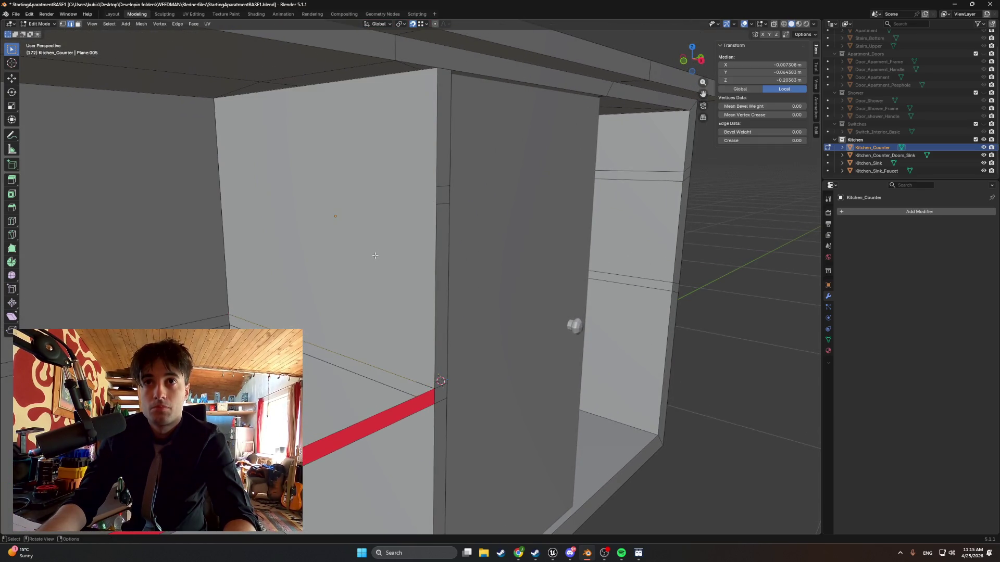
middle_drag(377, 251, 358, 324)
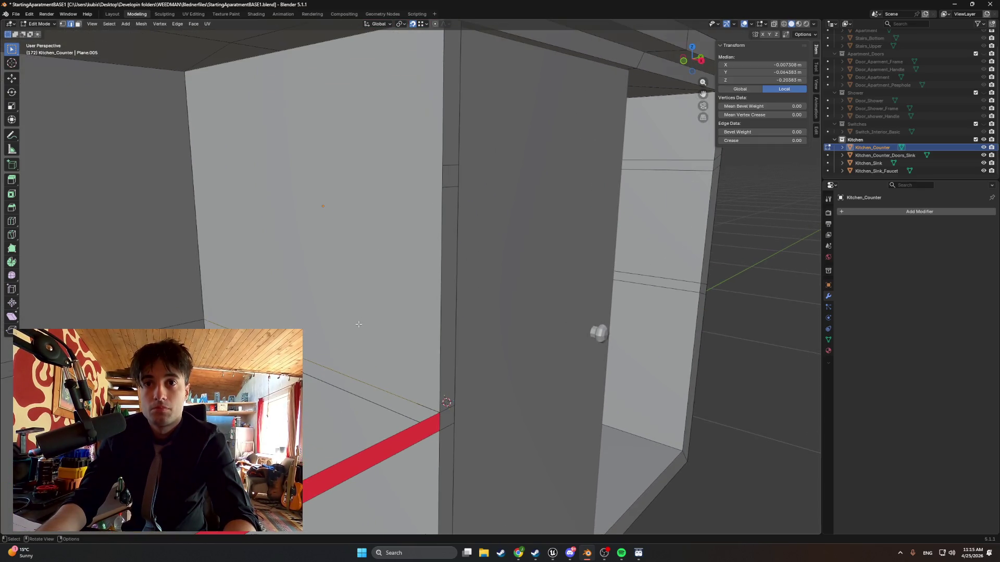
right_click(404, 397)
click(401, 396)
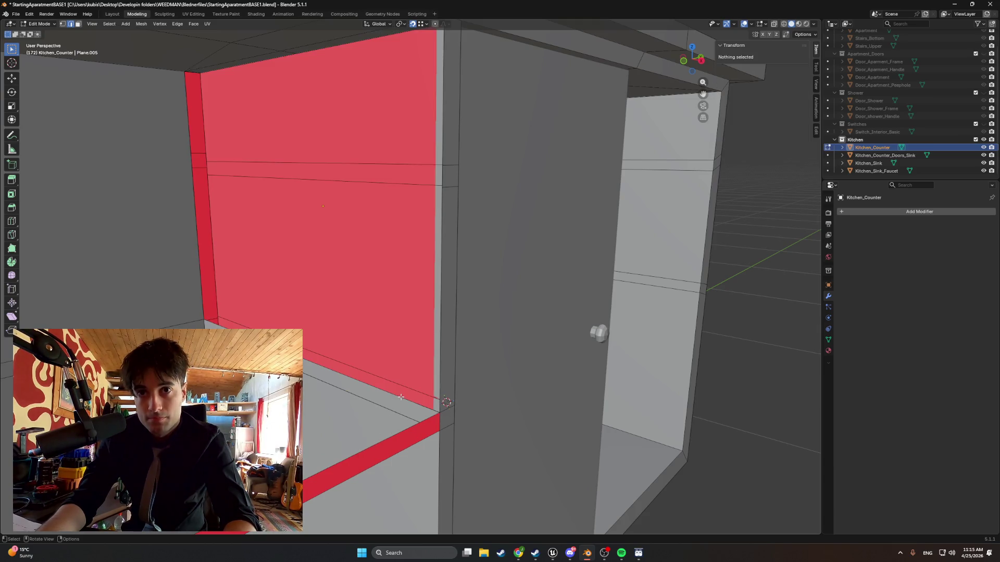
click(426, 408)
right_click(408, 405)
click(408, 404)
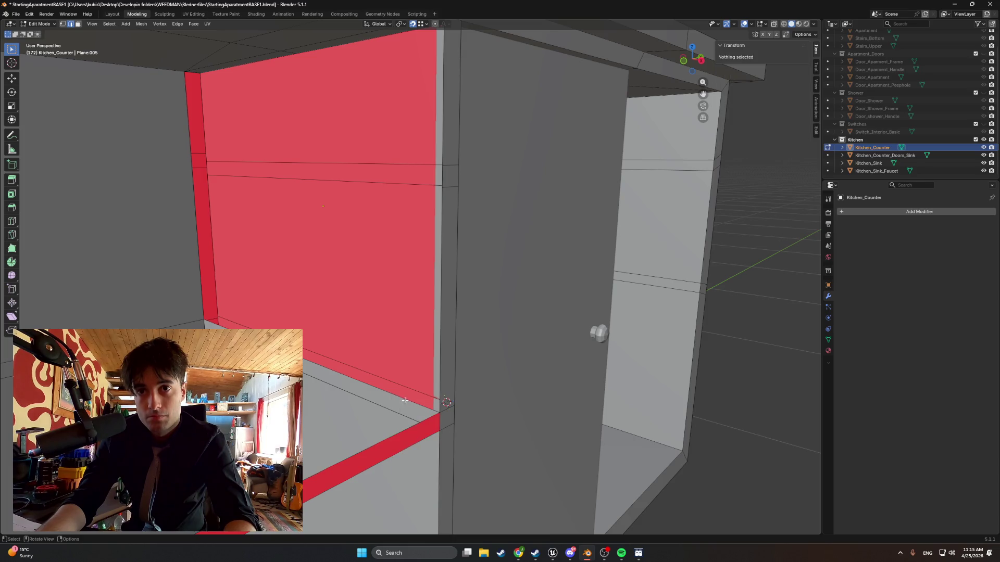
Fill a new face strip along the shelf's back edge in the inner corner.
click(404, 400)
mouse_move(405, 400)
middle_down()
mouse_move(368, 290)
mouse_move(359, 308)
mouse_move(324, 290)
mouse_move(540, 344)
mouse_move(590, 429)
middle_up()
shift+click(542, 456)
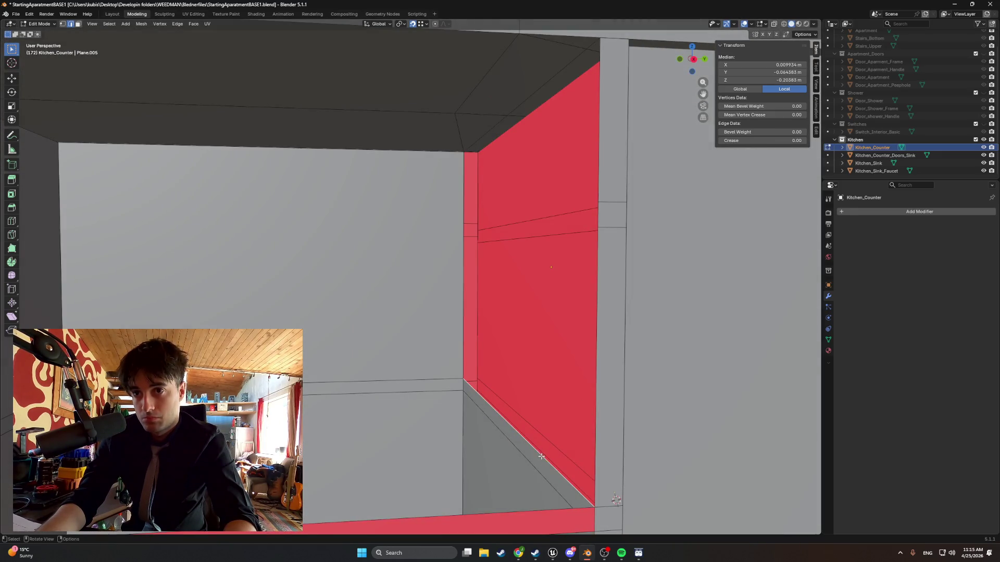
shift+click(483, 140)
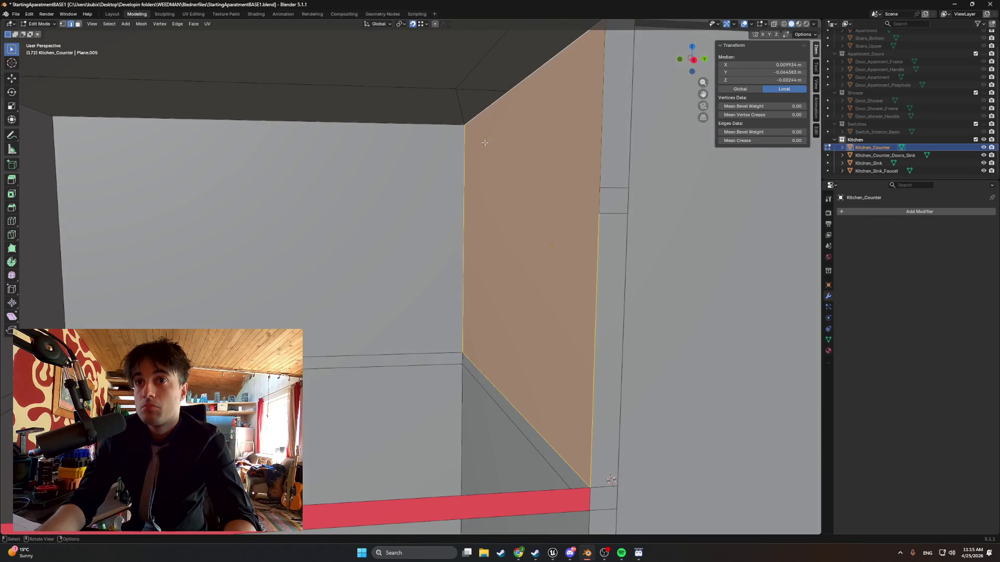
mouse_move(483, 140)
middle_down()
mouse_move(483, 152)
mouse_move(417, 156)
mouse_move(398, 196)
middle_up()
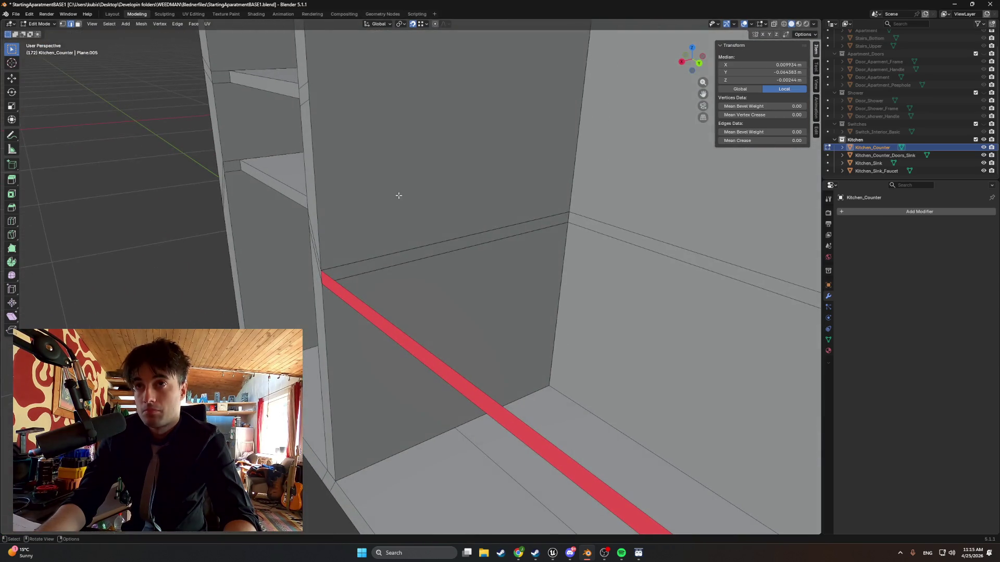
click(345, 264)
right_click(347, 267)
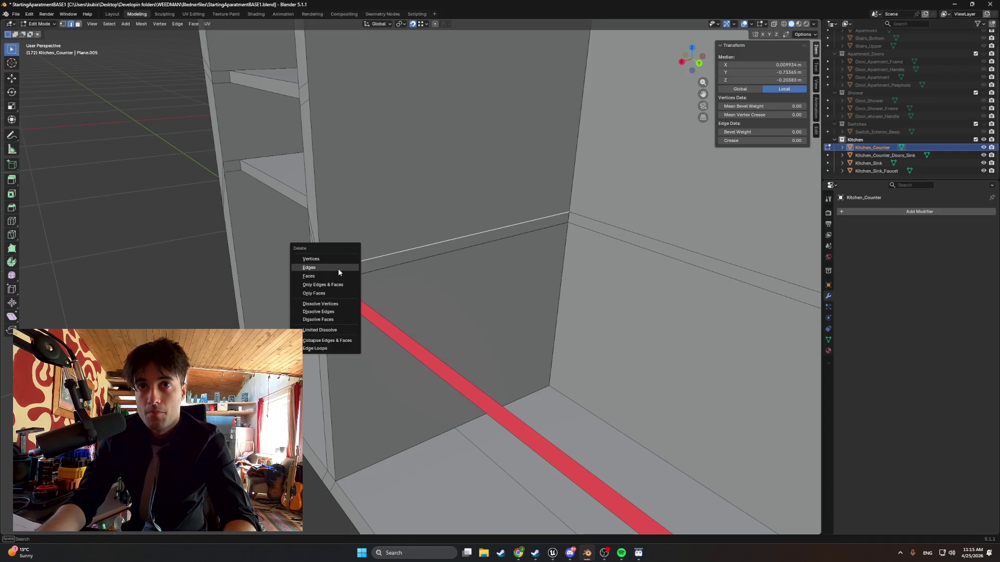
click(339, 268)
mouse_move(343, 267)
middle_down()
mouse_move(353, 239)
mouse_move(338, 253)
mouse_move(366, 252)
mouse_move(357, 203)
mouse_move(290, 229)
mouse_move(570, 217)
mouse_move(454, 214)
middle_up()
right_click(338, 253)
click(334, 255)
Flip the normals of the left wall face.
click(350, 248)
middle_drag(447, 233, 159, 131)
scroll(132, 110, down, 3)
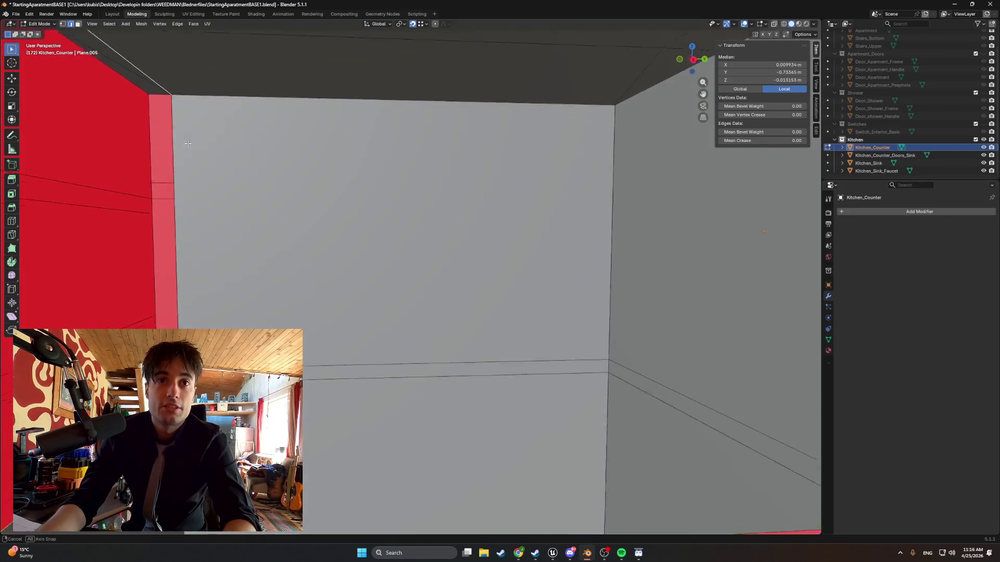
shift+click(187, 156)
mouse_move(225, 166)
middle_down()
mouse_move(284, 209)
mouse_move(223, 210)
mouse_move(377, 187)
mouse_move(297, 221)
mouse_move(286, 237)
middle_up()
key(alt+n)
click(239, 206)
Delete the stray edge and the stray vertices inside the cabinet corner.
click(286, 245)
key(x)
click(286, 245)
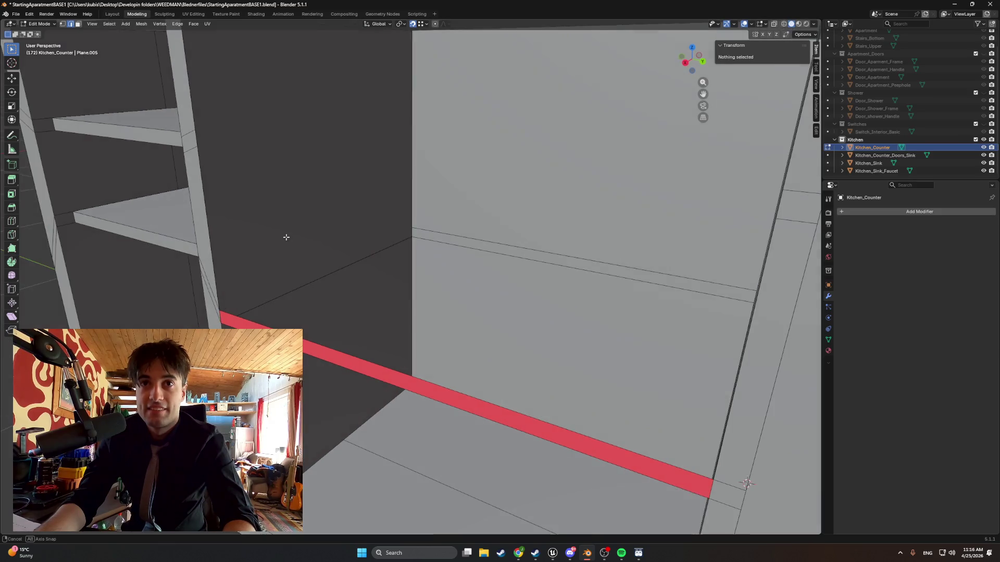
click(415, 229)
scroll(412, 232, down, 4)
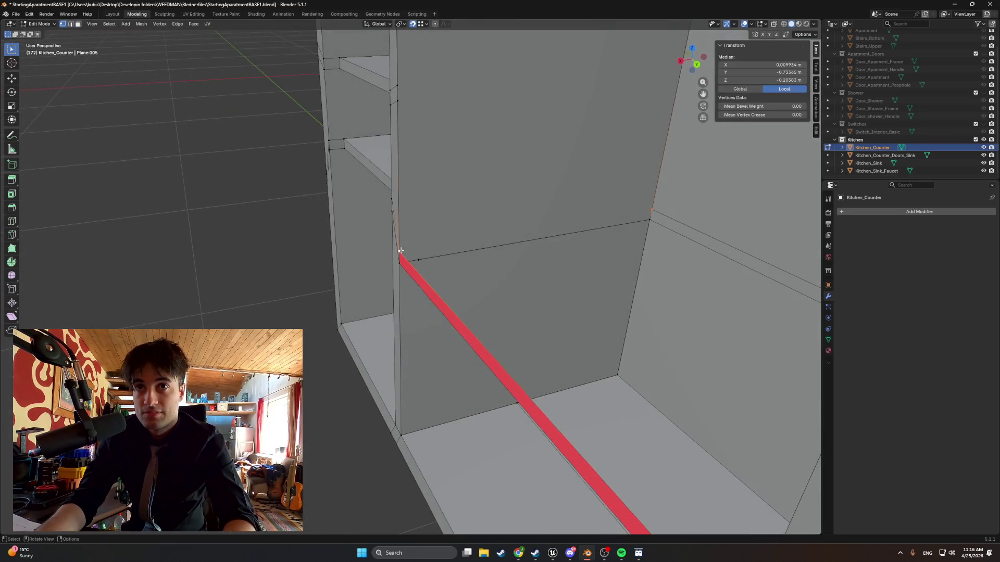
click(415, 252)
click(417, 258)
key(x)
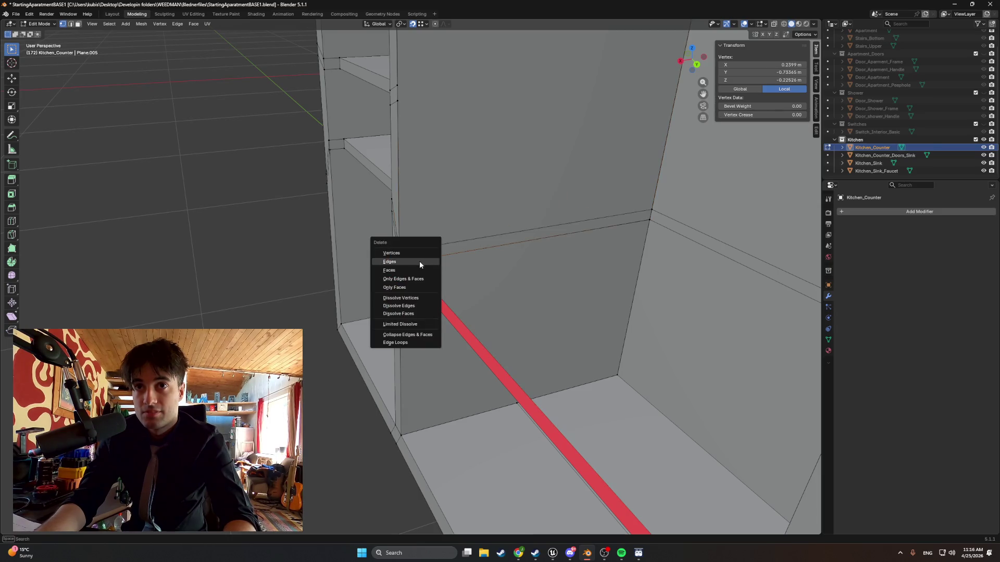
click(418, 253)
mouse_move(418, 259)
middle_down()
mouse_move(400, 322)
mouse_move(357, 272)
mouse_move(335, 284)
mouse_move(350, 297)
middle_up()
click(400, 321)
key(x)
click(389, 324)
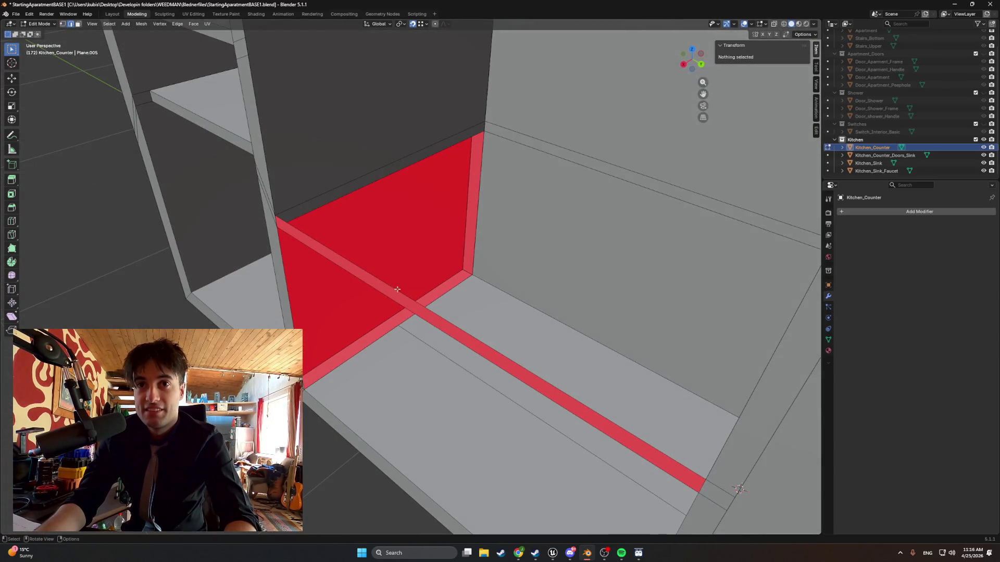
Check the divider edges, countertop and red strip from several angles.
click(479, 196)
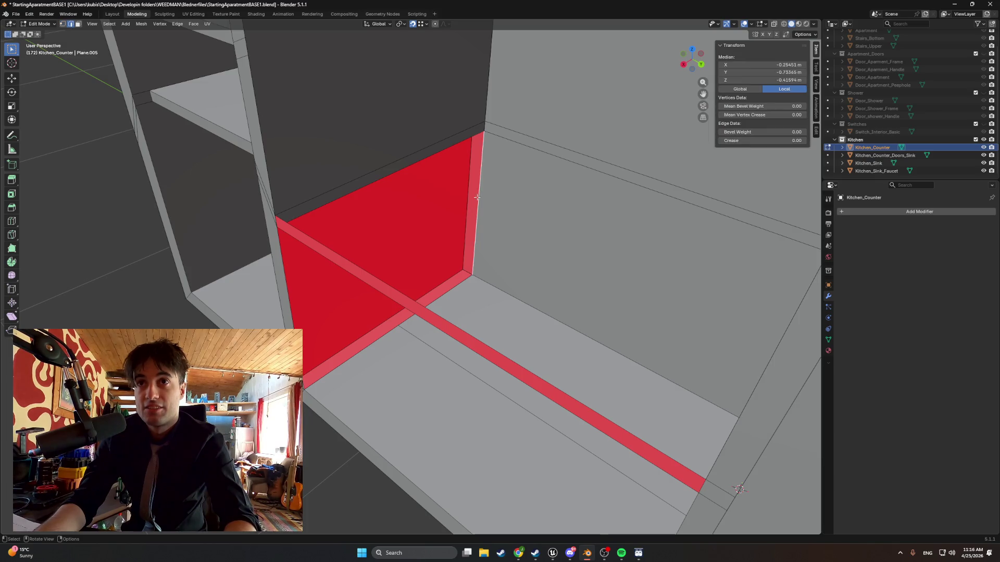
shift+click(293, 324)
middle_drag(293, 324, 448, 294)
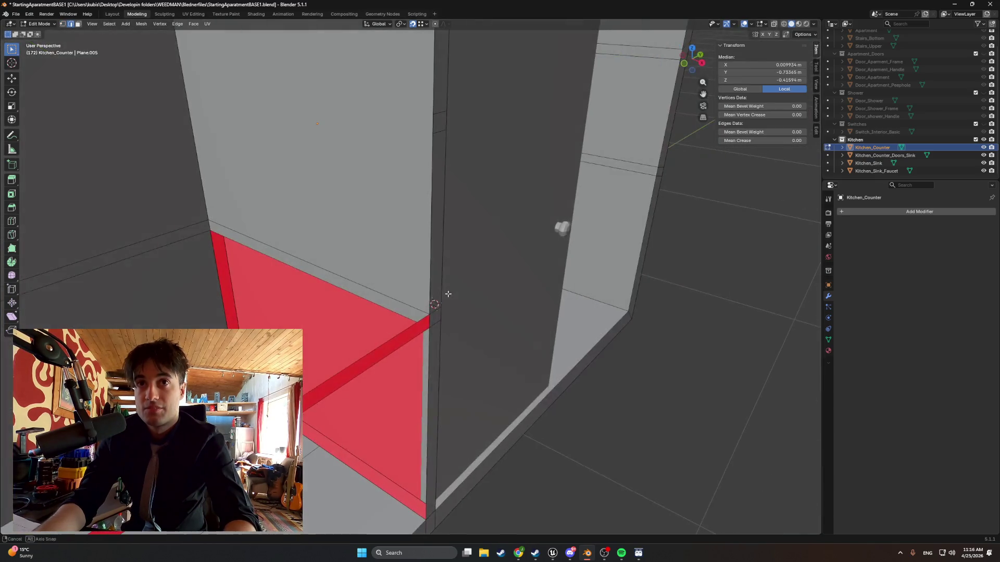
click(220, 279)
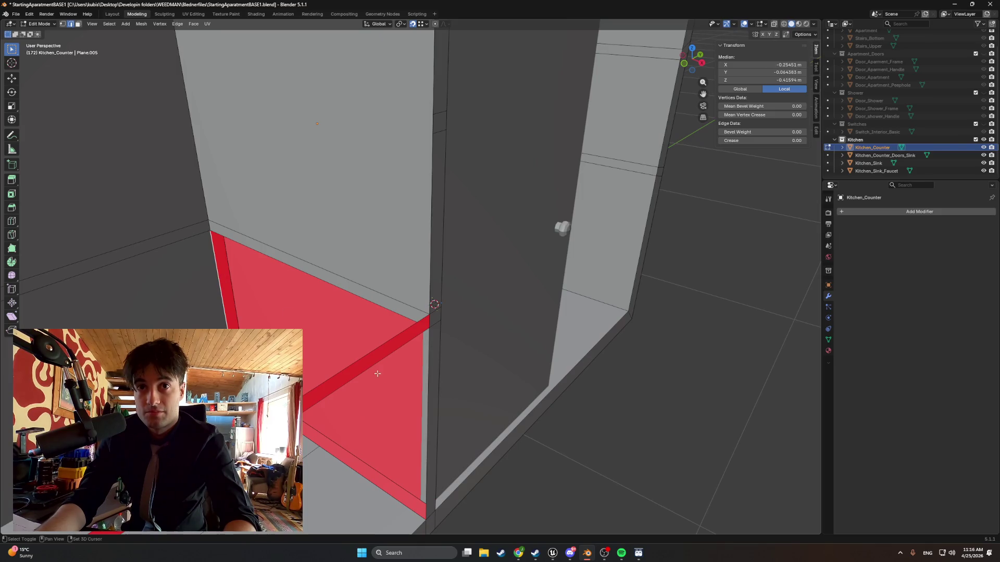
shift+click(428, 428)
mouse_move(429, 428)
middle_down()
mouse_move(224, 308)
mouse_move(383, 312)
mouse_move(346, 290)
mouse_move(324, 231)
middle_up()
shift+click(383, 313)
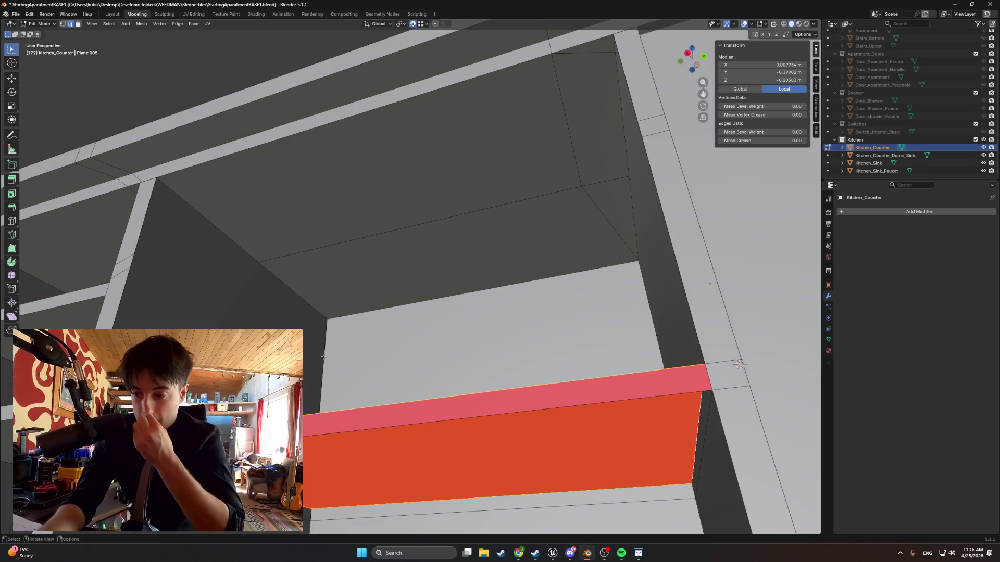
middle_drag(323, 356, 325, 380)
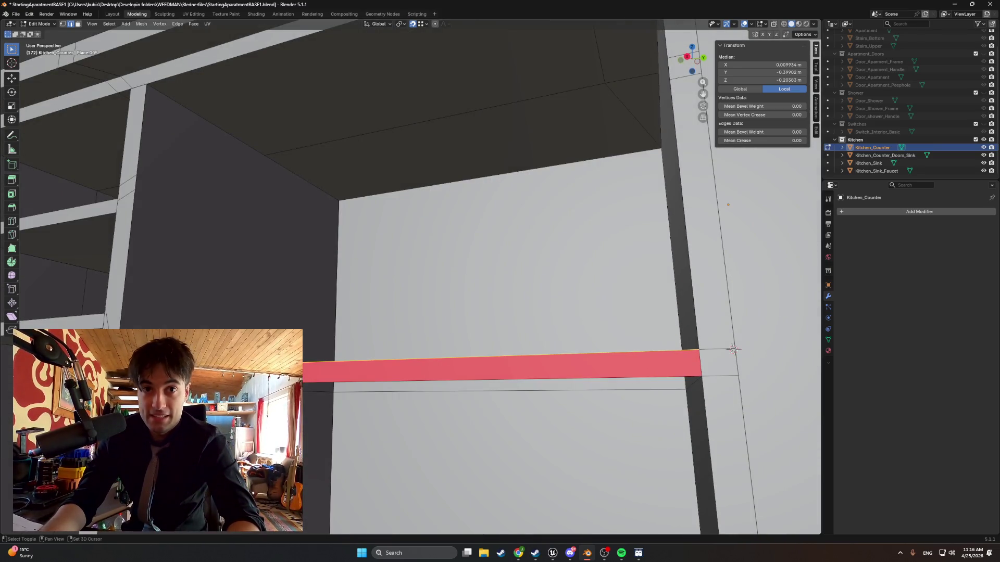
shift+click(733, 350)
mouse_move(733, 350)
middle_down()
mouse_move(340, 373)
mouse_move(551, 296)
mouse_move(281, 297)
middle_up()
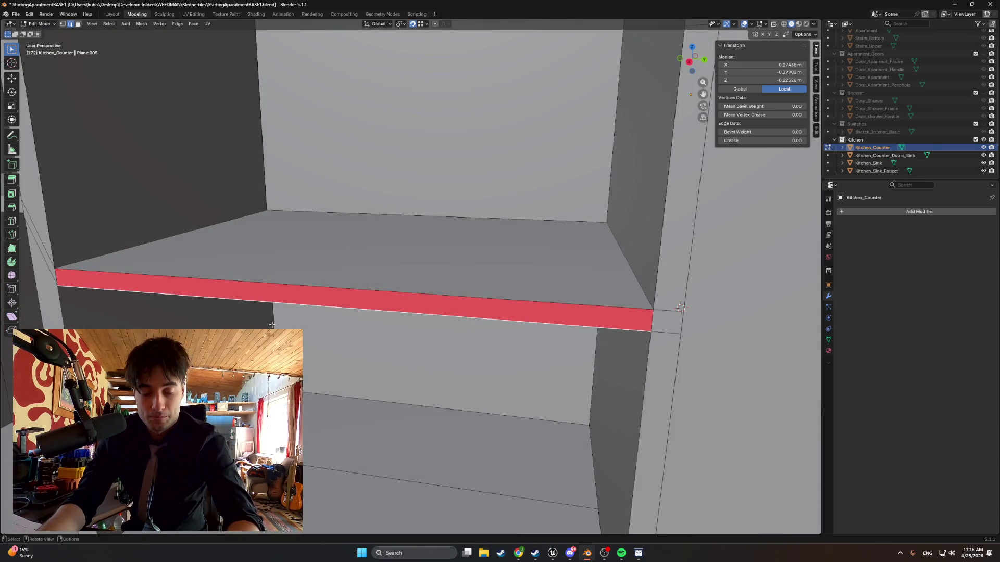
In face mode, flip the shelf's red front strip so it faces outward.
key(3)
click(280, 297)
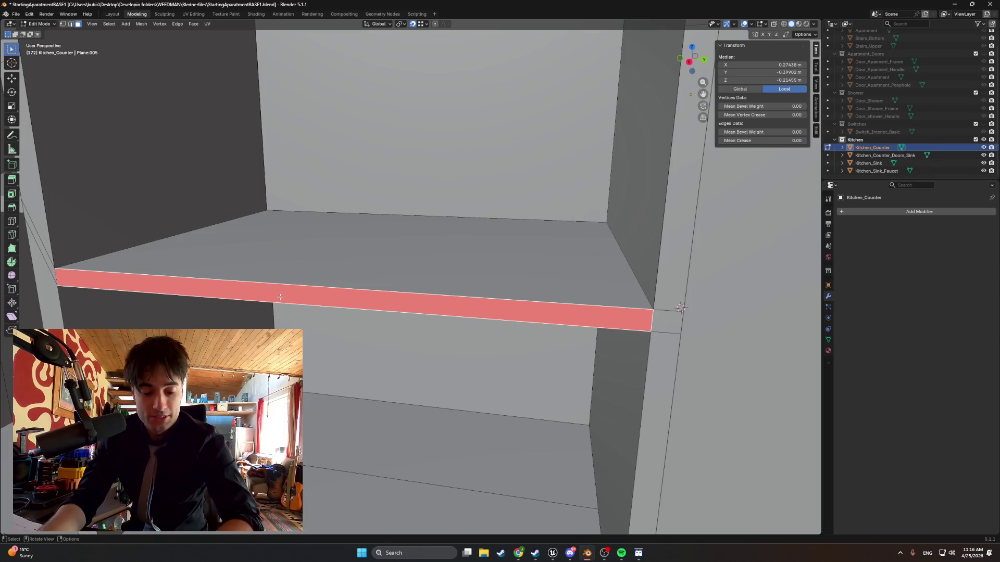
key(x)
click(275, 299)
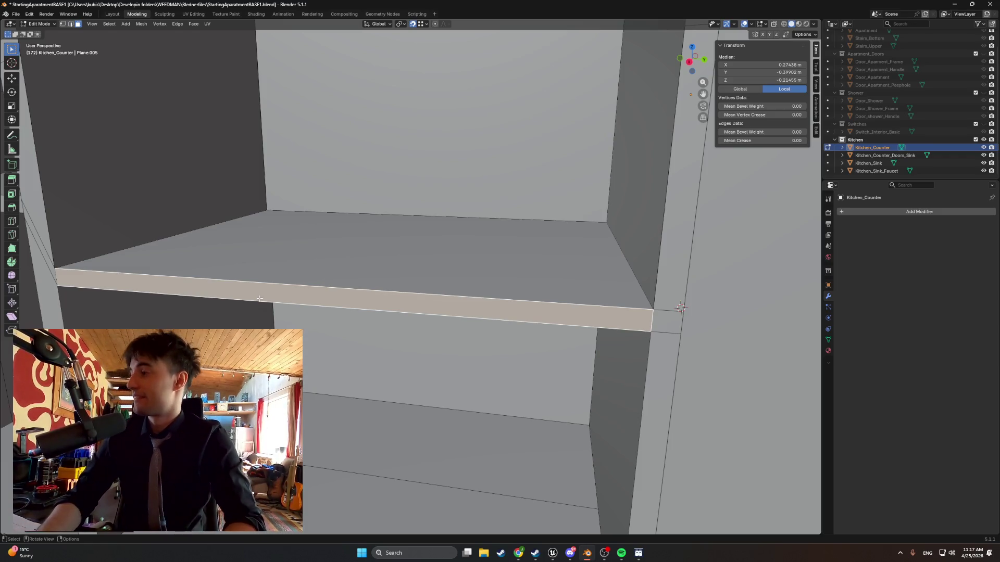
scroll(327, 290, down, 6)
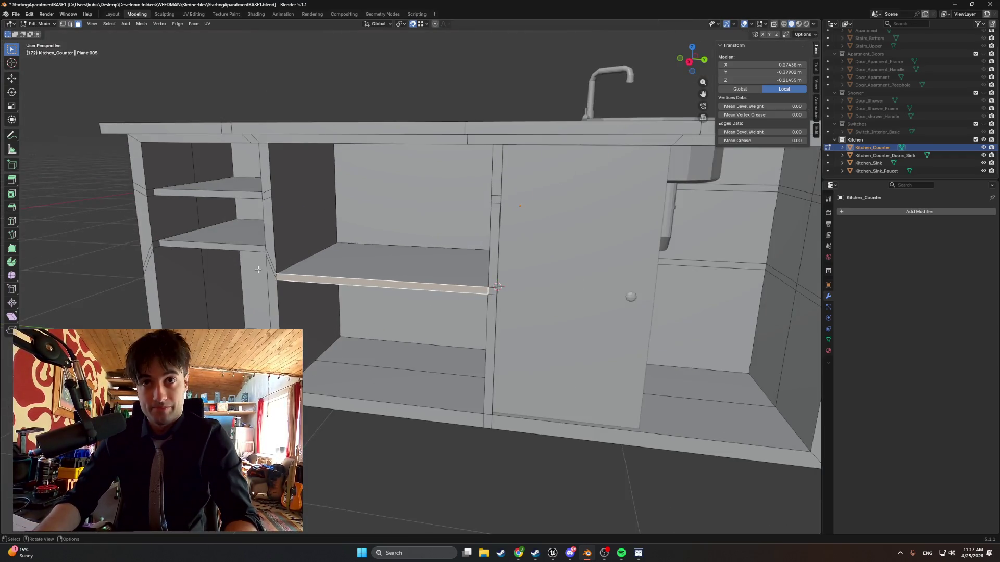
mouse_move(333, 292)
middle_down()
mouse_move(521, 335)
mouse_move(458, 326)
middle_up()
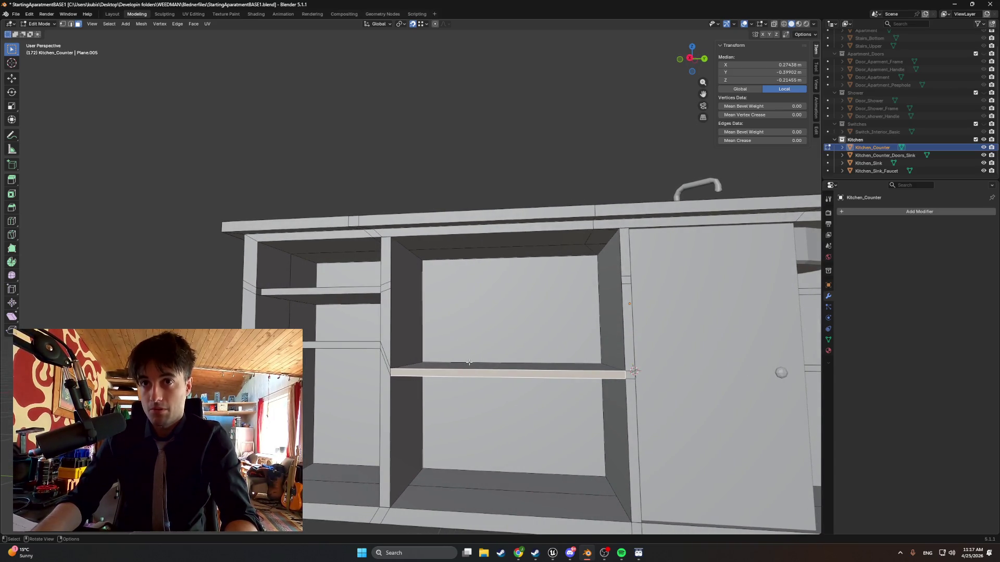
mouse_move(458, 361)
middle_down()
mouse_move(395, 387)
mouse_move(439, 390)
mouse_move(494, 326)
middle_up()
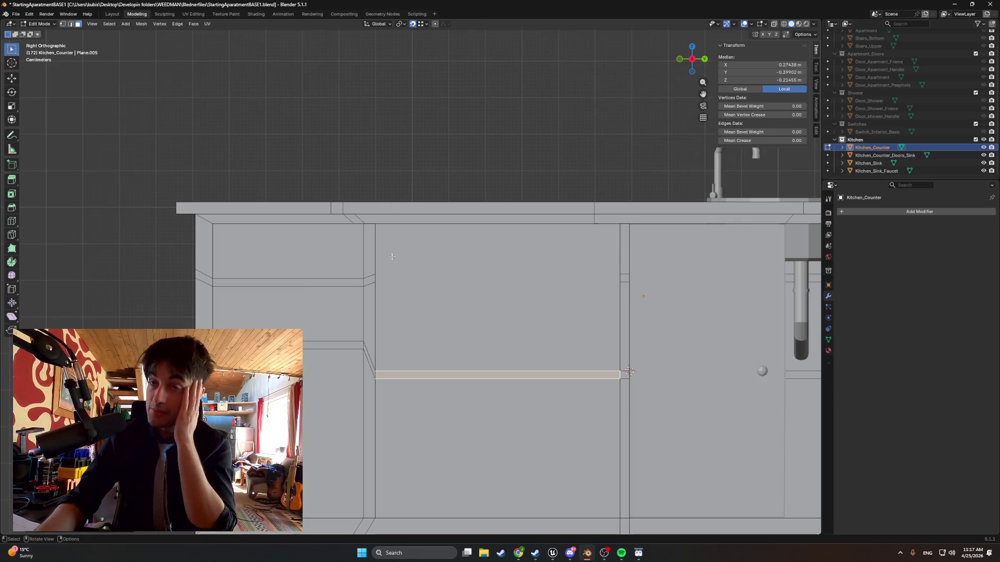
mouse_move(414, 339)
middle_down()
mouse_move(446, 350)
mouse_move(427, 359)
middle_up()
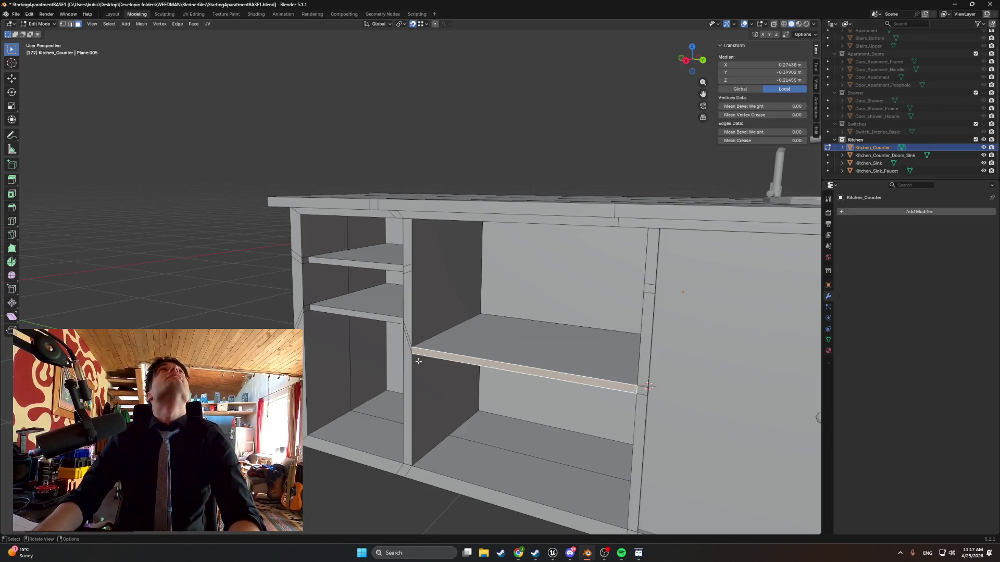
middle_drag(400, 386, 452, 371)
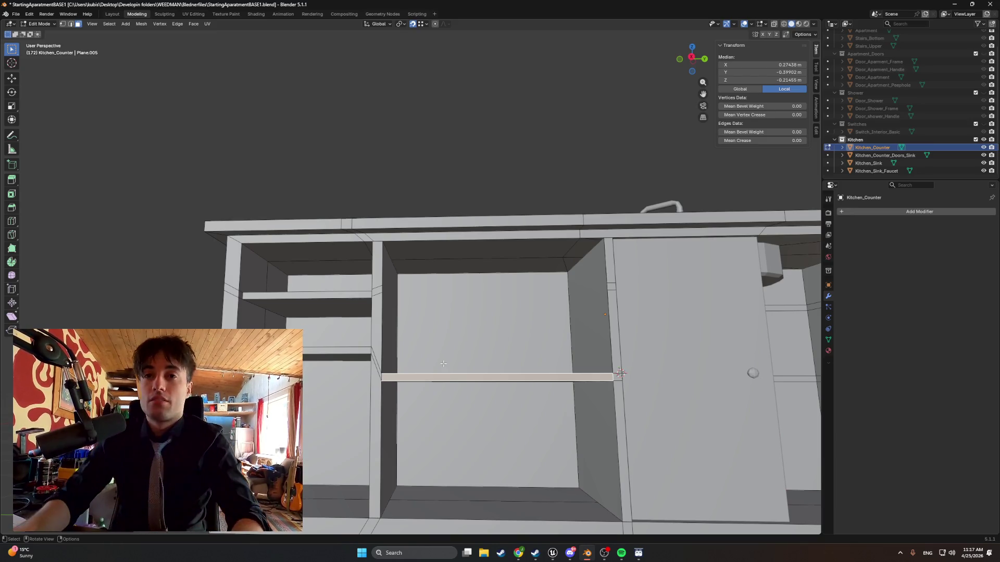
mouse_move(443, 363)
middle_down()
mouse_move(478, 286)
mouse_move(448, 284)
mouse_move(665, 341)
mouse_move(521, 382)
middle_up()
Move the upper and lower back panel faces to a new position.
click(514, 300)
shift+click(511, 393)
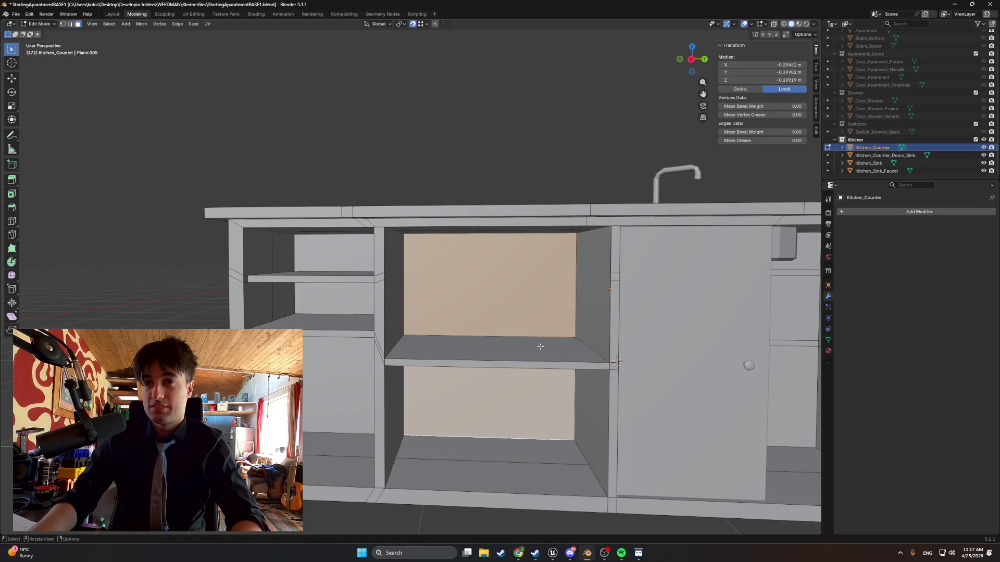
mouse_move(541, 346)
middle_down()
mouse_move(511, 348)
mouse_move(506, 320)
middle_up()
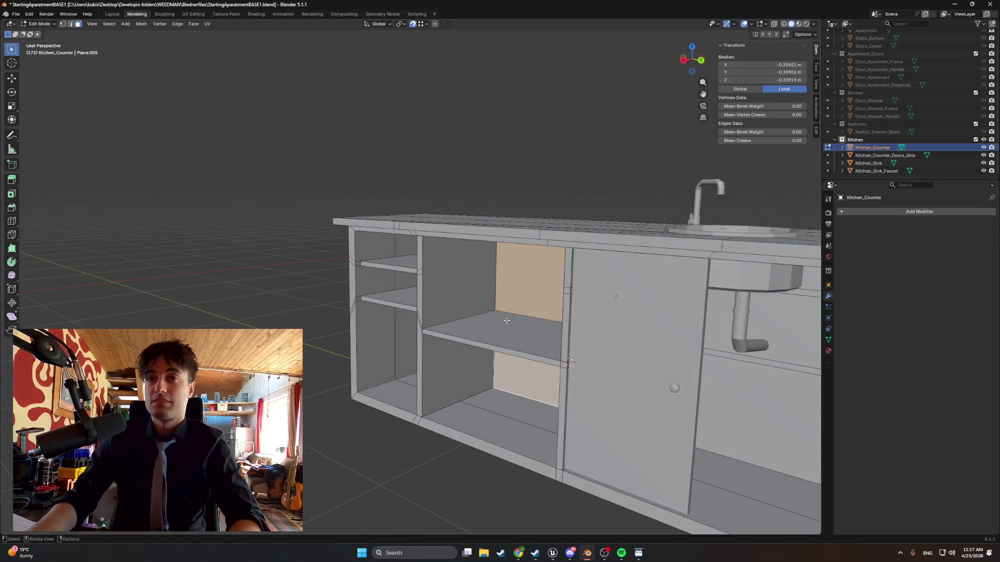
key(g)
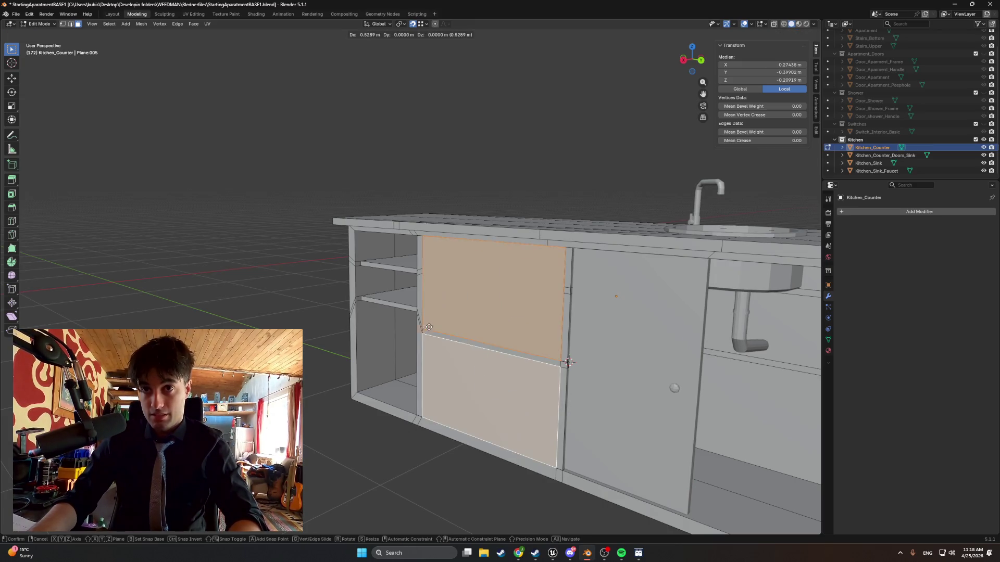
click(422, 328)
Hide the lower door faces and switch to see-through wireframe view.
middle_drag(422, 328, 485, 325)
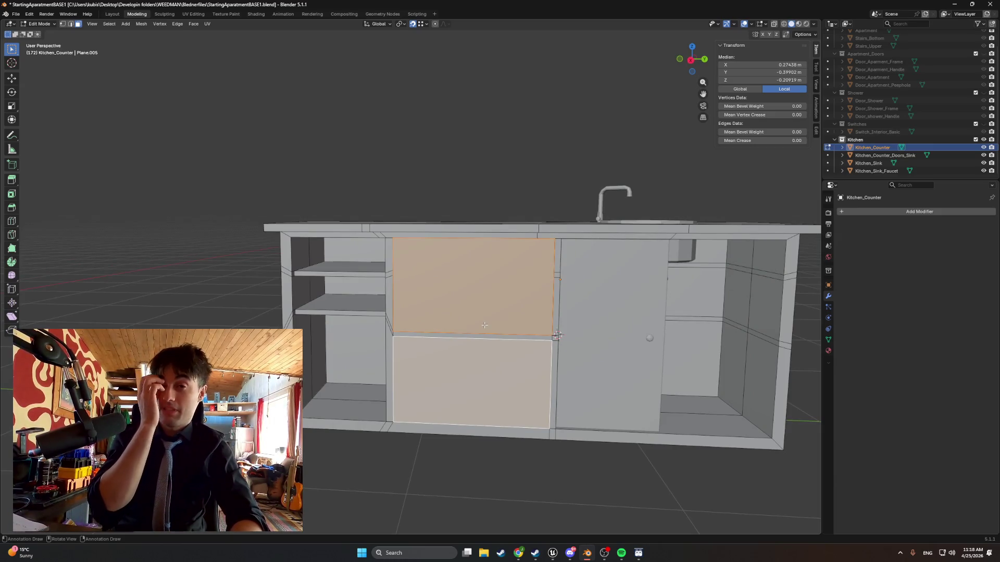
scroll(484, 325, up, 3)
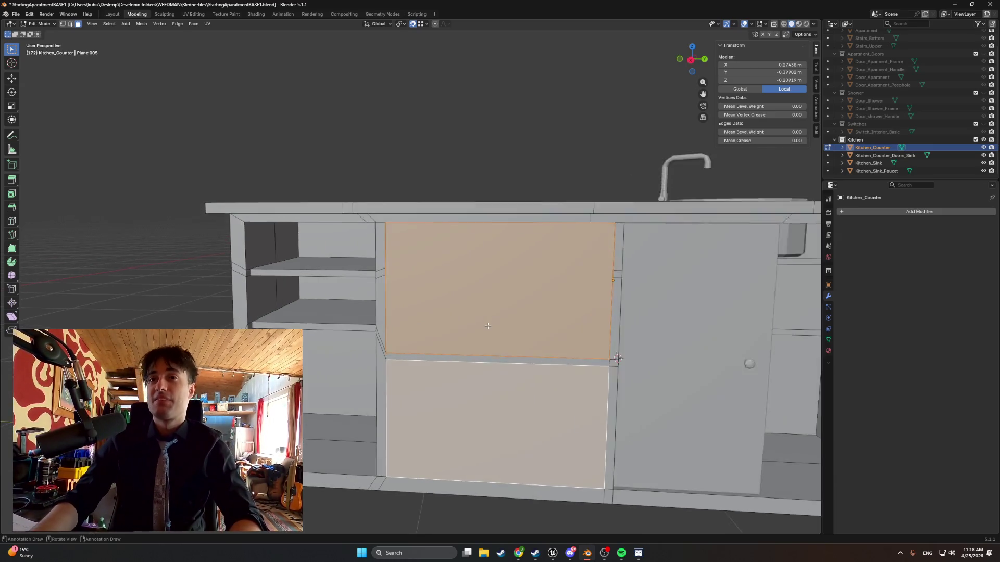
shift+click(481, 376)
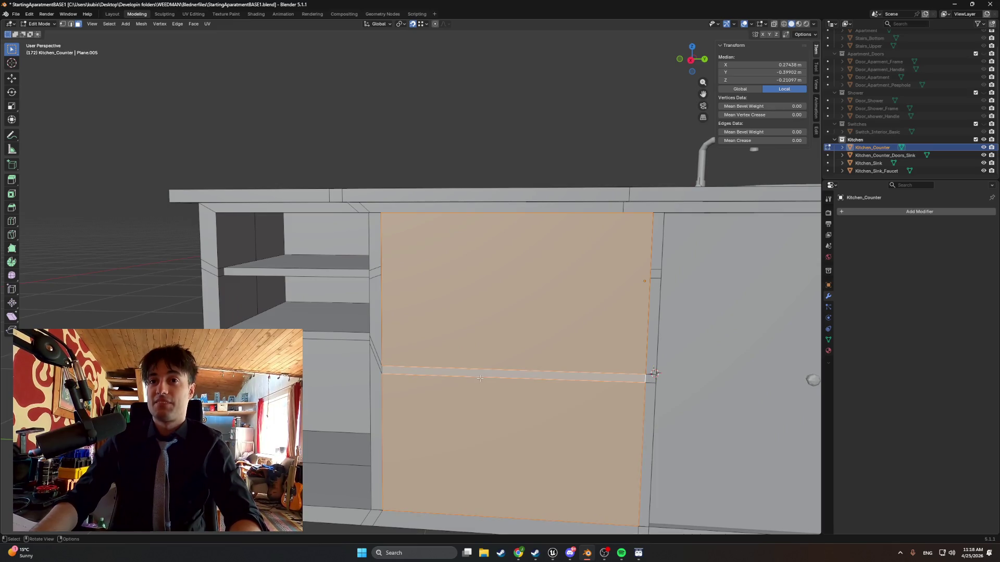
key(h)
click(477, 323)
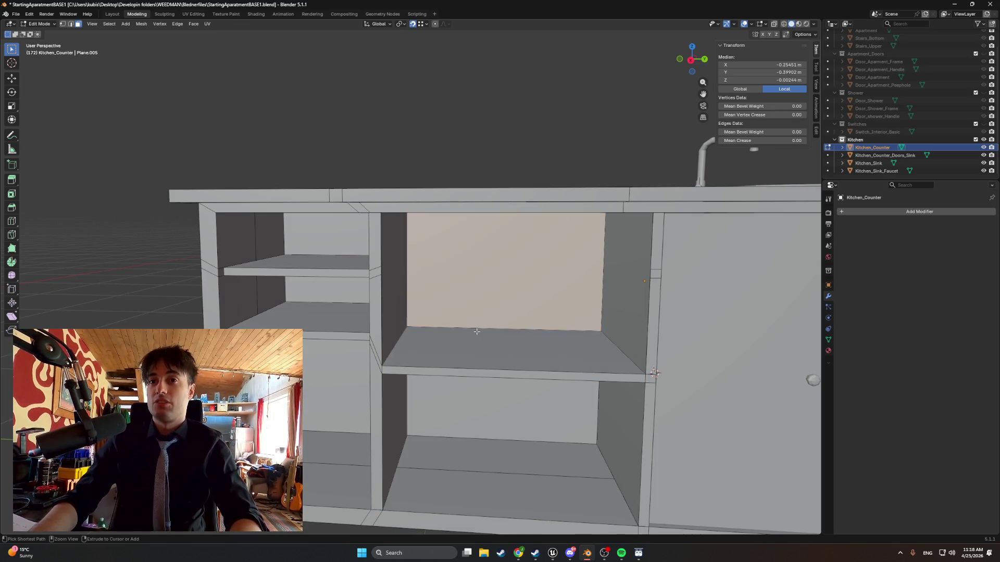
key(shift+z)
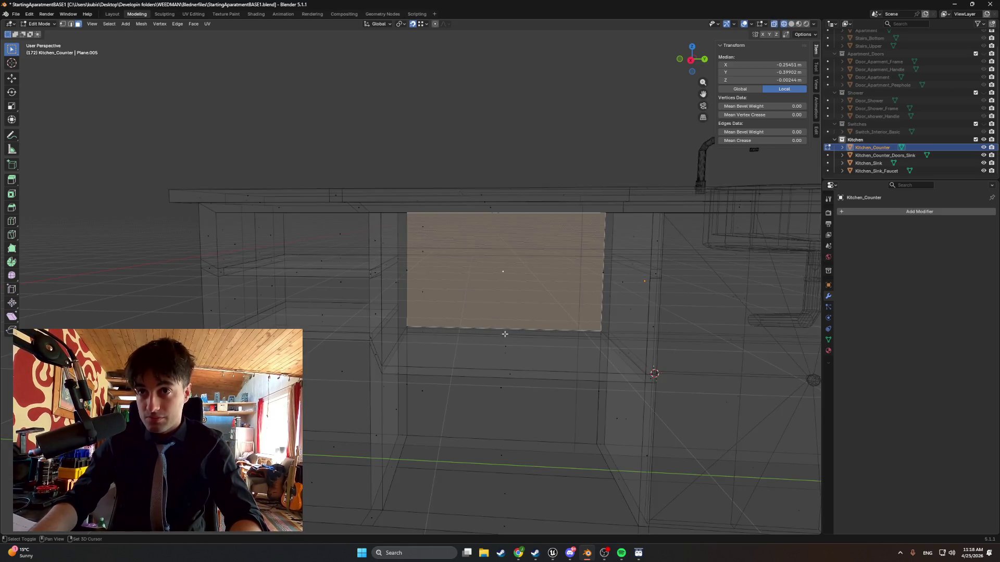
Move the upper and lower panel faces along the X axis.
shift+click(502, 353)
shift+click(498, 393)
mouse_move(497, 393)
middle_down()
mouse_move(473, 371)
mouse_move(489, 363)
middle_up()
key(shift+v)
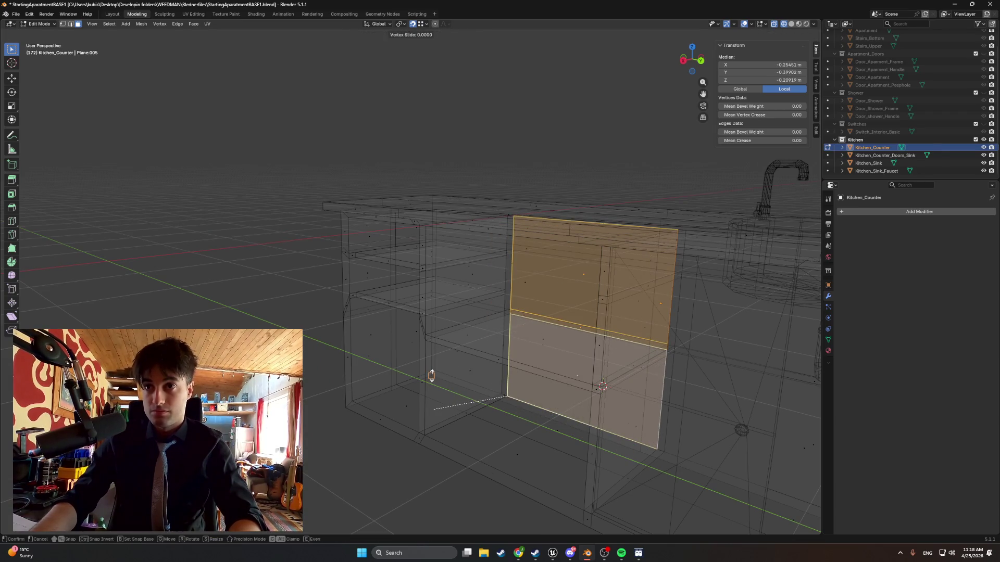
key(g)
key(y)
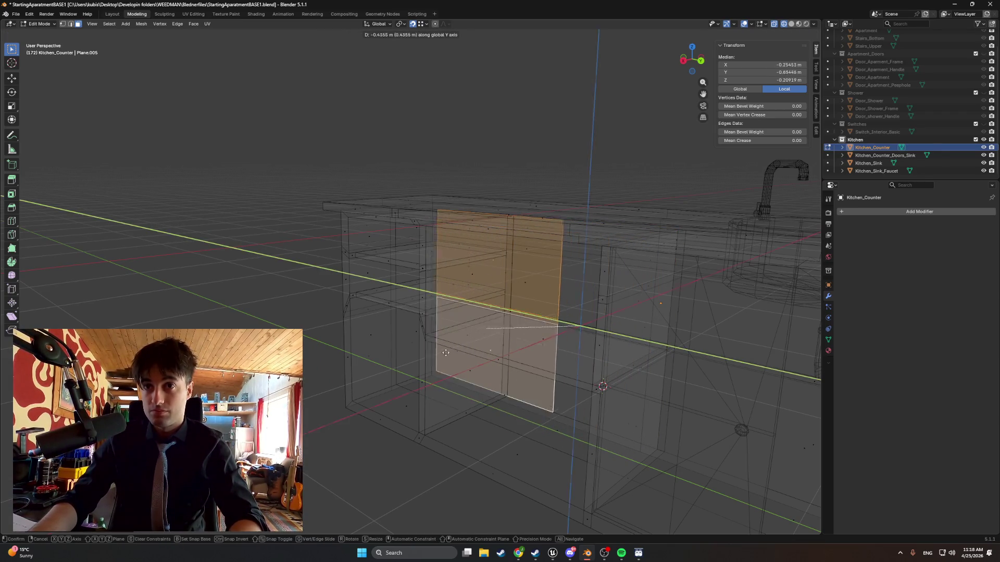
key(x)
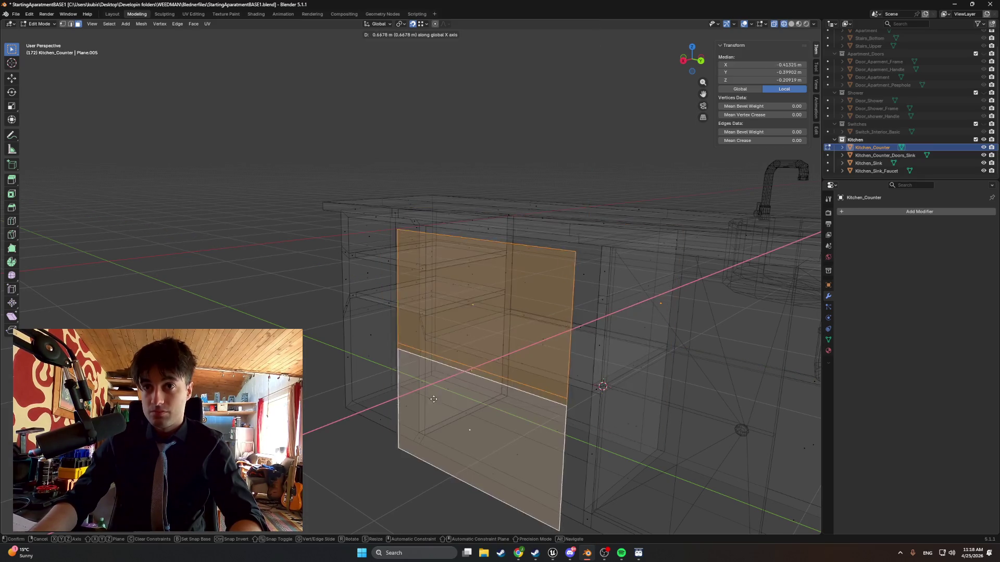
click(428, 434)
Switch to solid shading and select the horizontal edge across the door front.
middle_drag(429, 434, 464, 398)
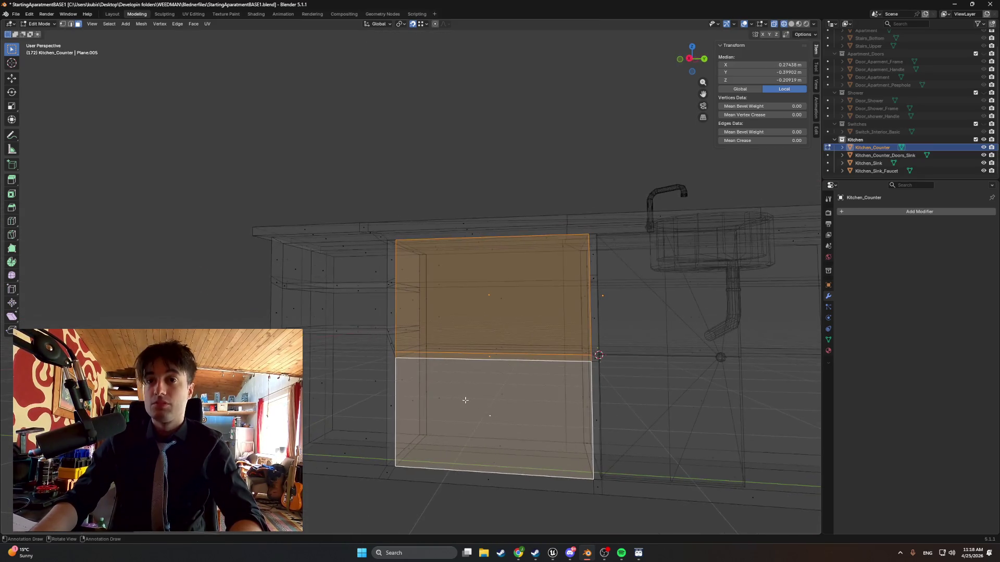
key(z)
click(500, 397)
scroll(501, 398, up, 2)
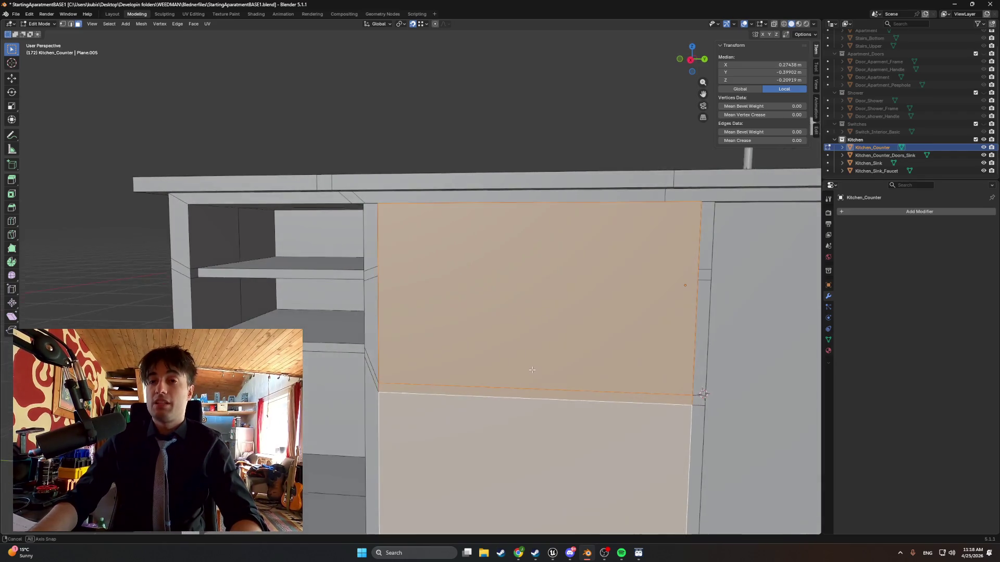
scroll(529, 366, down, 1)
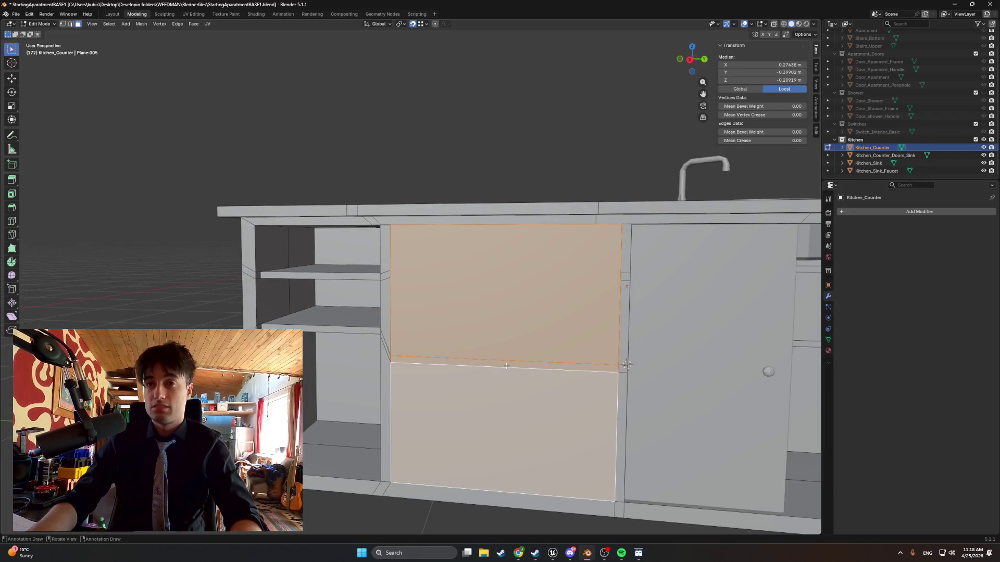
key(2)
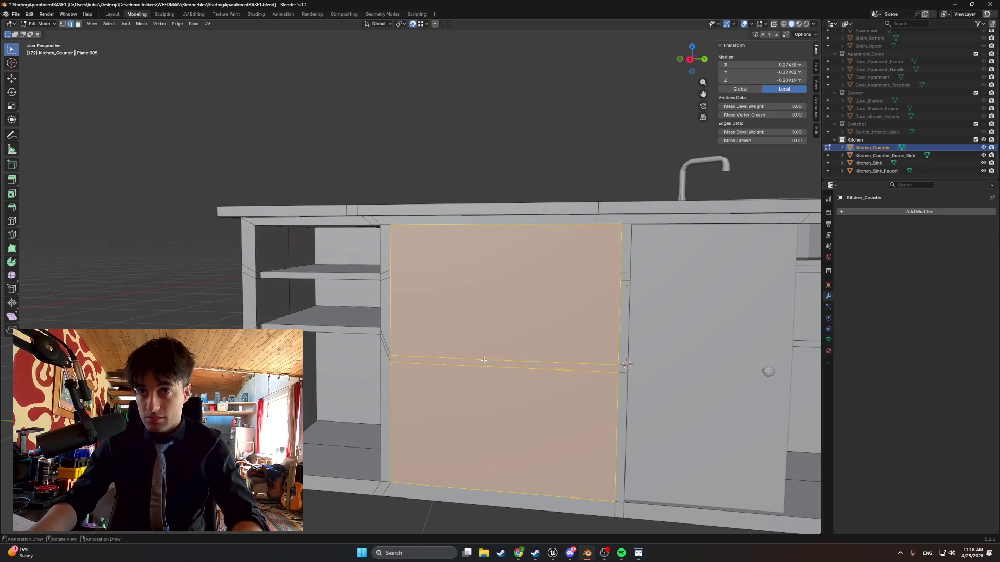
click(480, 366)
Undo the door edge deletion and select the upper, lower and middle door faces.
key(x)
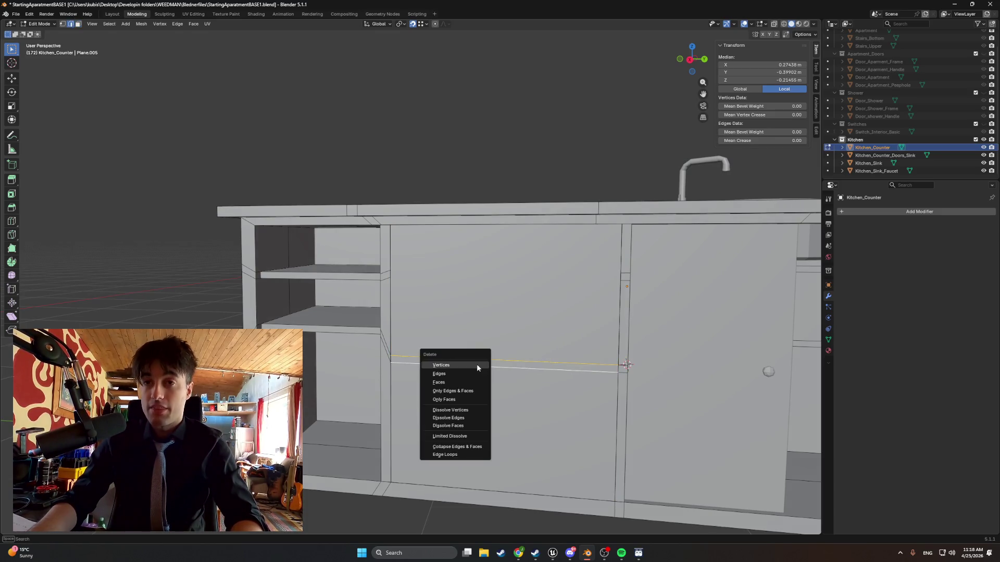
click(470, 372)
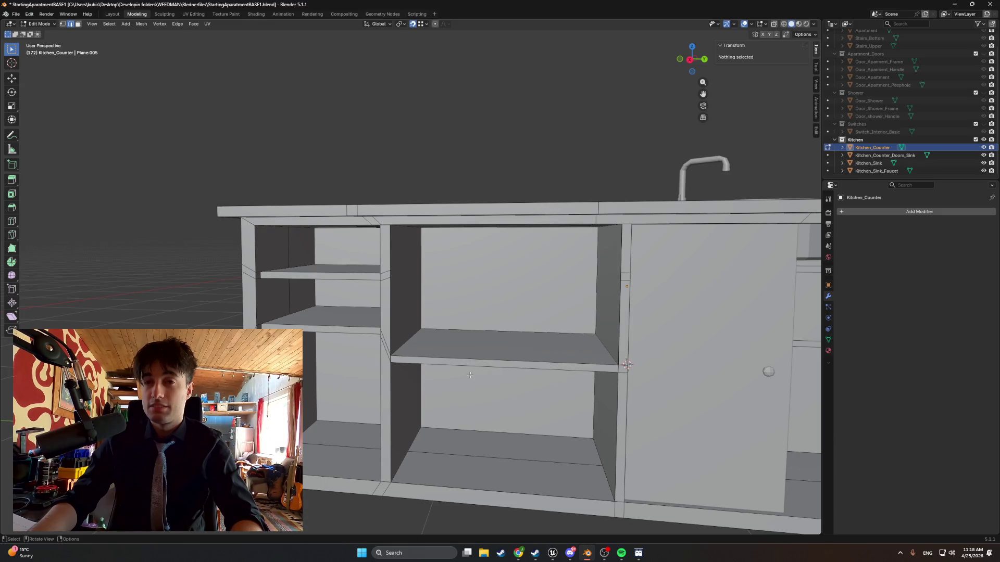
key(ctrl+z)
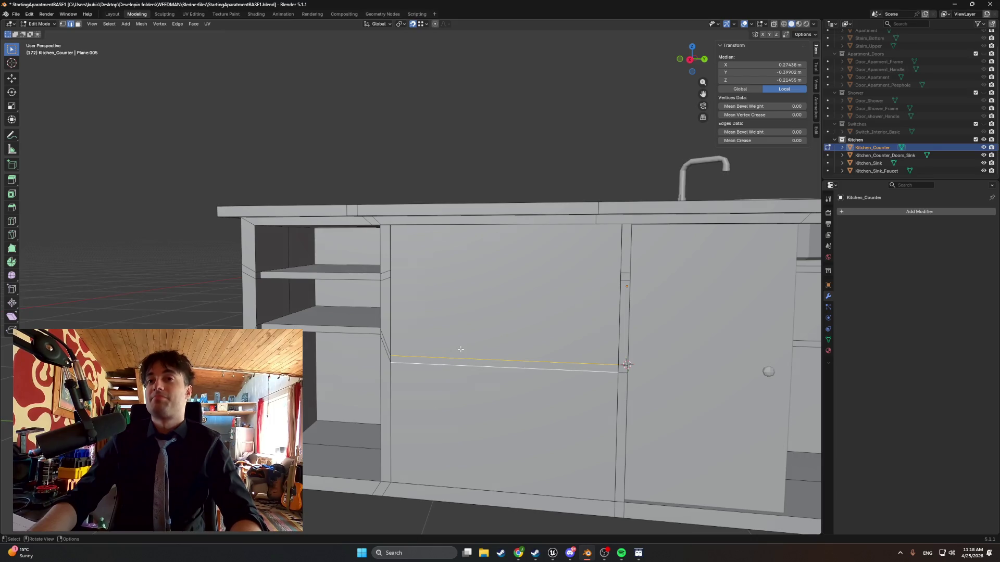
key(3)
click(461, 350)
shift+click(472, 384)
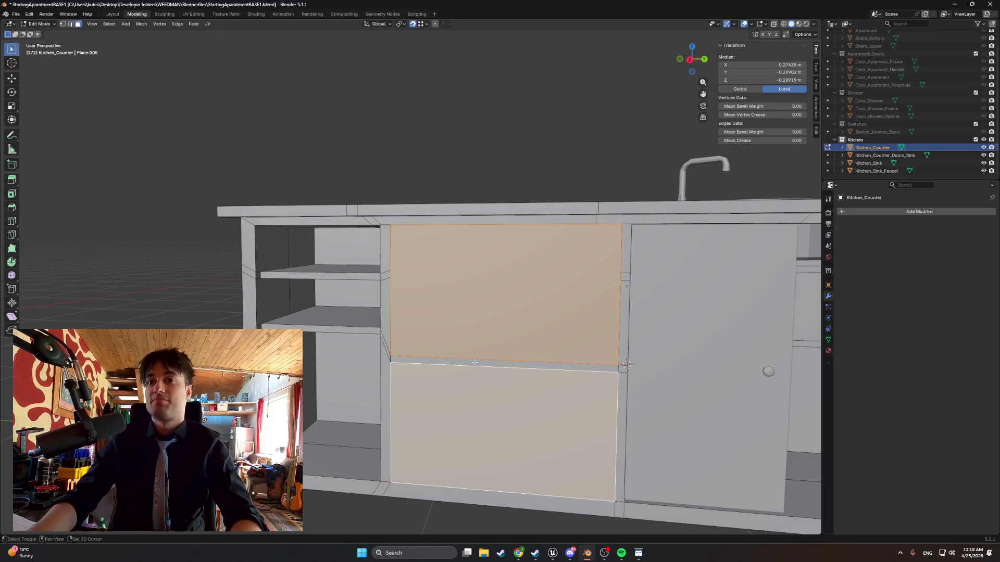
shift+click(475, 362)
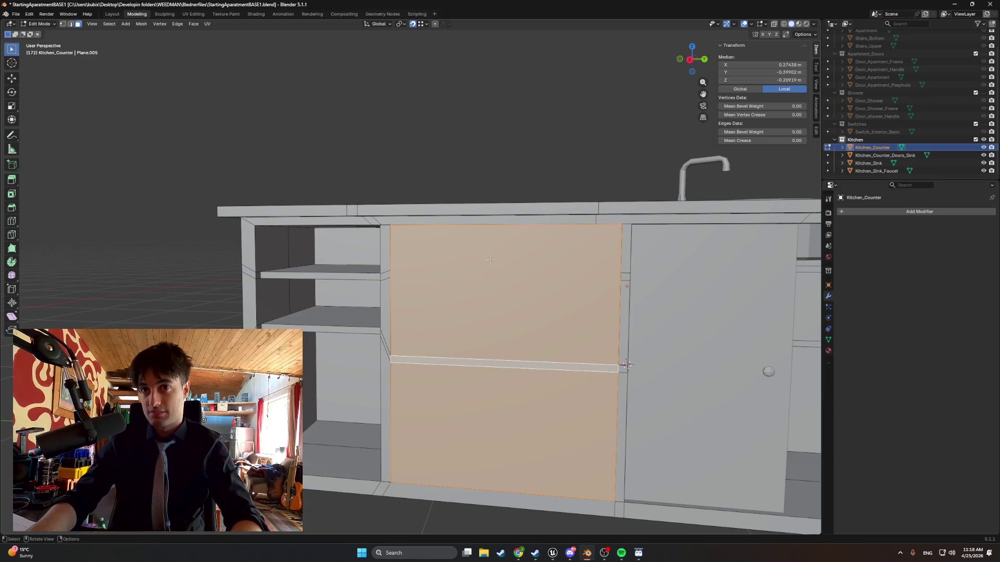
key(2)
key(alt+a)
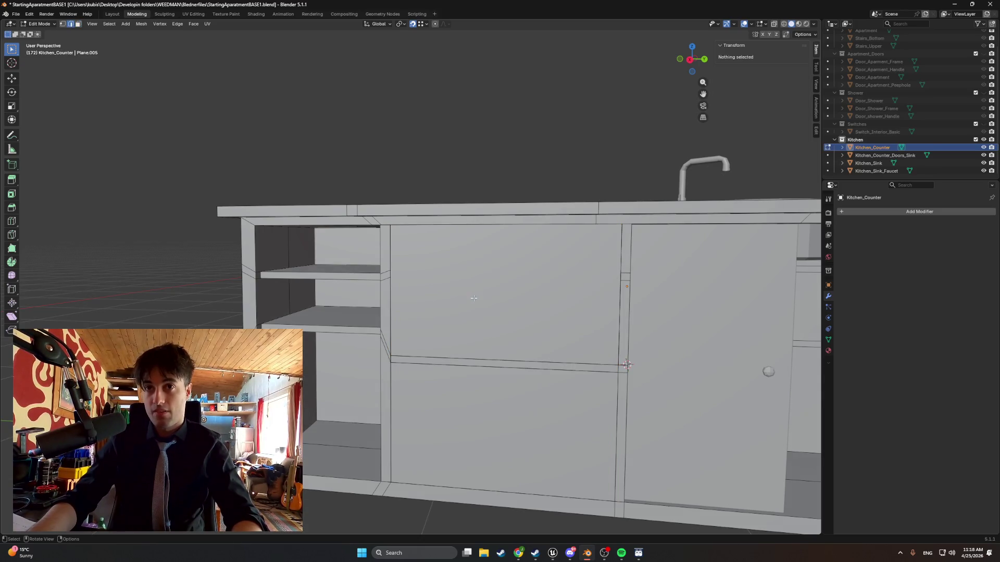
key(ctrl+z)
key(ctrl+z)
Pull the selected door faces out of the cabinet along X.
mouse_move(474, 298)
middle_down()
mouse_move(448, 337)
mouse_move(427, 338)
middle_up()
key(g)
key(x)
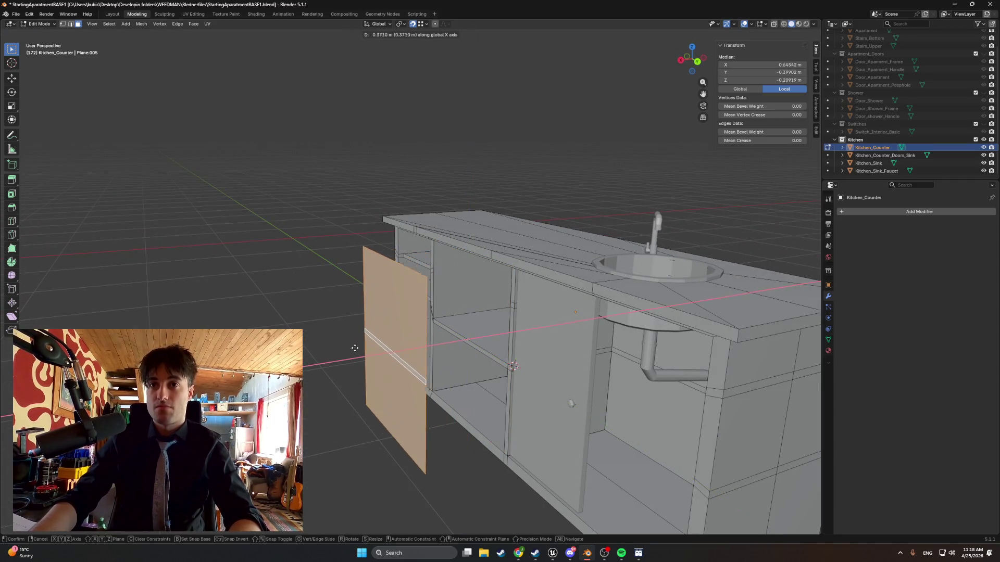
click(368, 346)
scroll(368, 346, up, 3)
scroll(368, 347, down, 2)
Delete the upper panel face of the pulled-out door.
key(2)
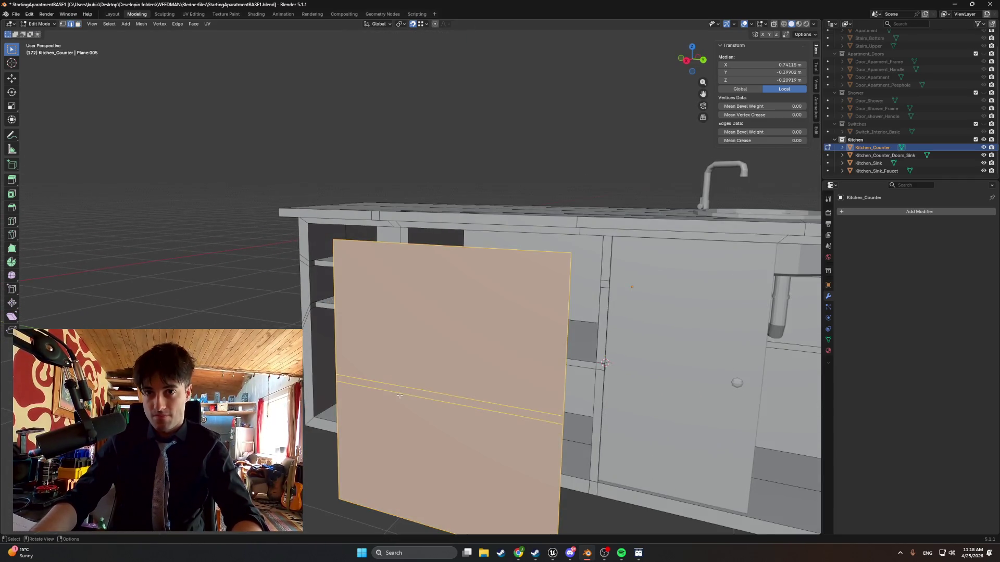
click(400, 395)
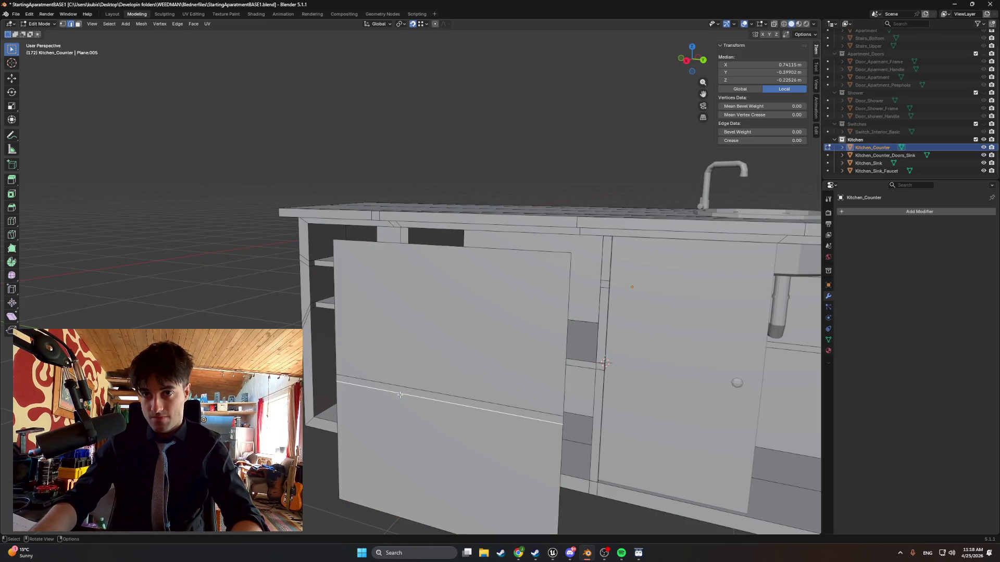
shift+click(427, 245)
key(3)
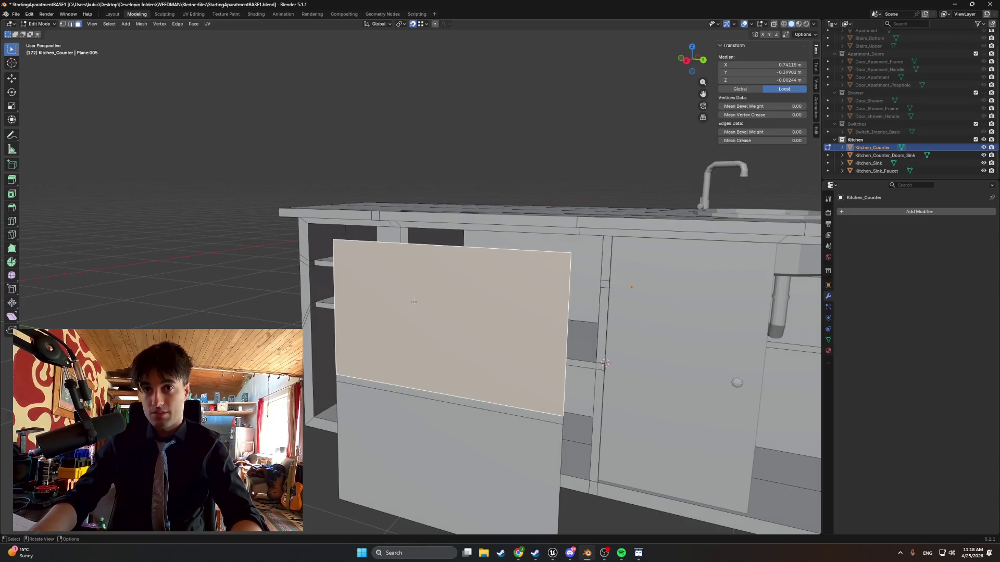
middle_drag(415, 306, 421, 306)
key(2)
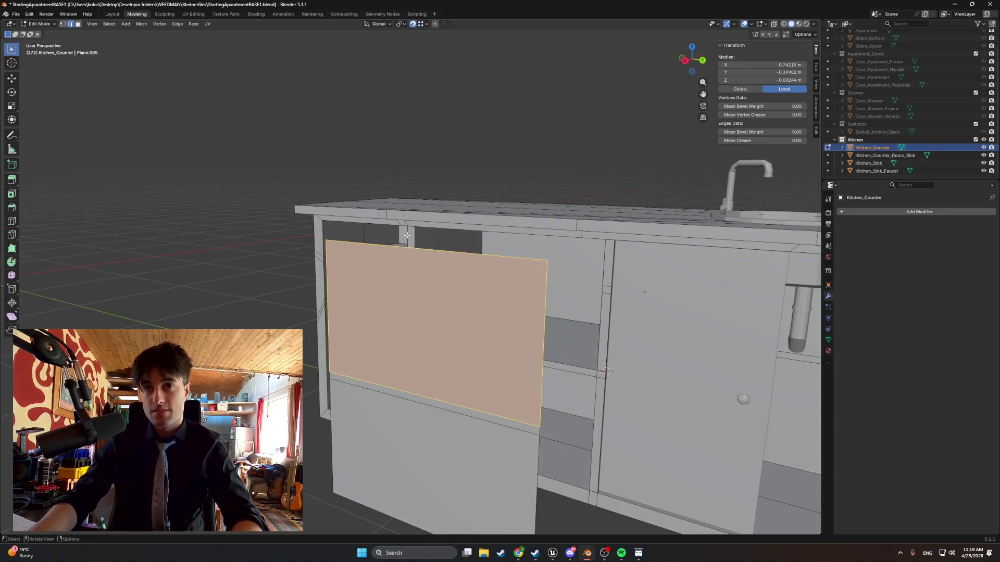
click(406, 246)
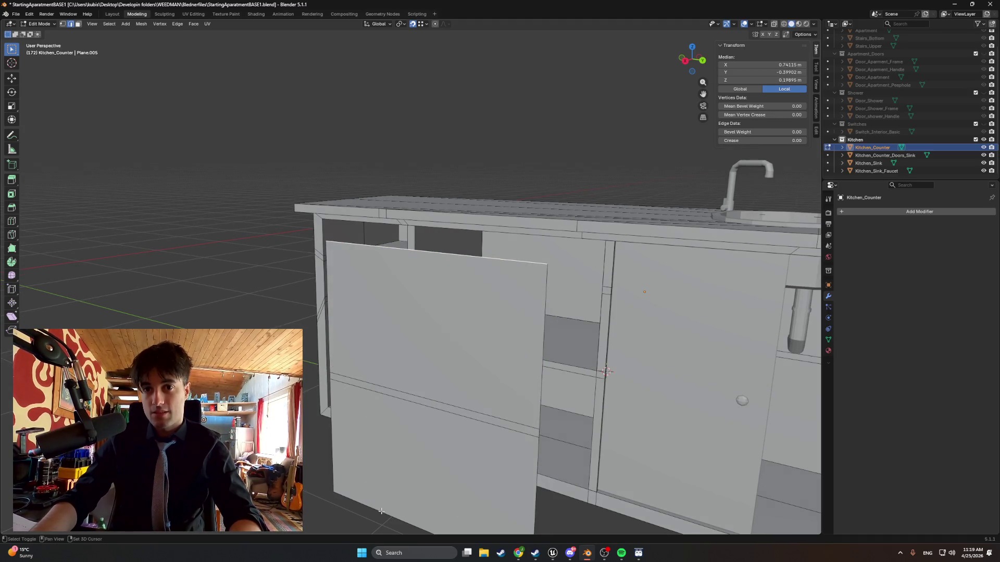
click(381, 512)
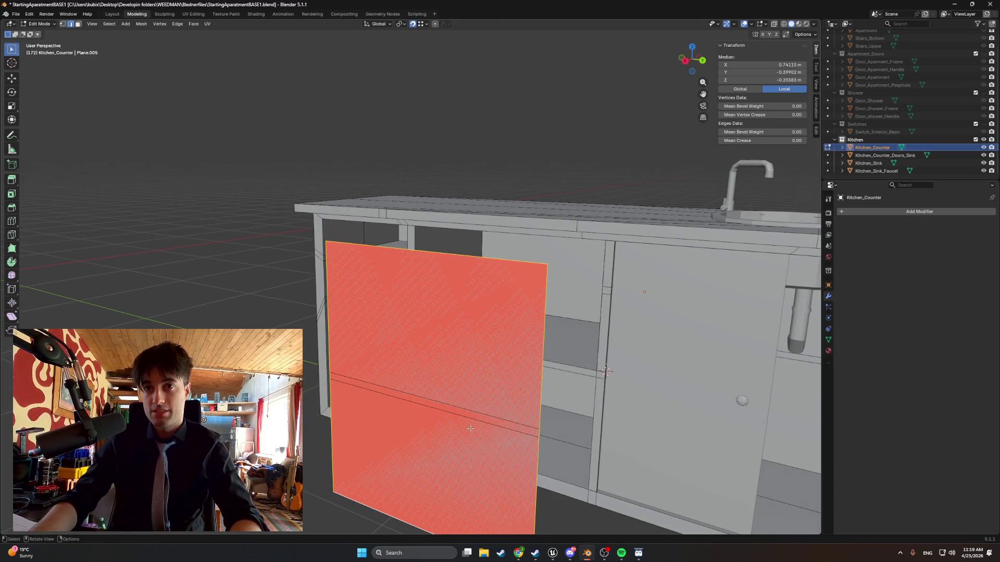
mouse_move(471, 428)
middle_down()
mouse_move(336, 360)
mouse_move(394, 334)
middle_up()
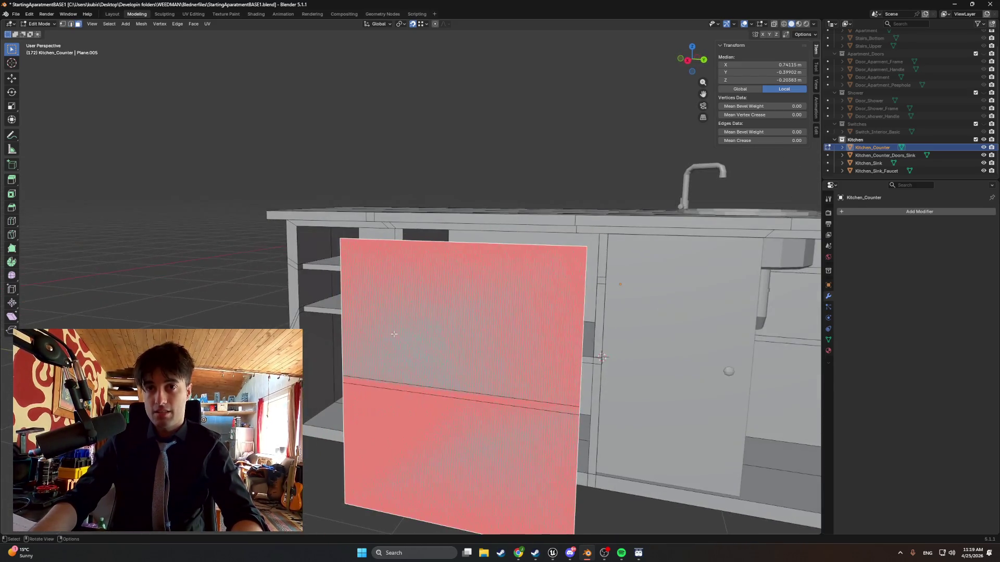
click(393, 333)
key(x)
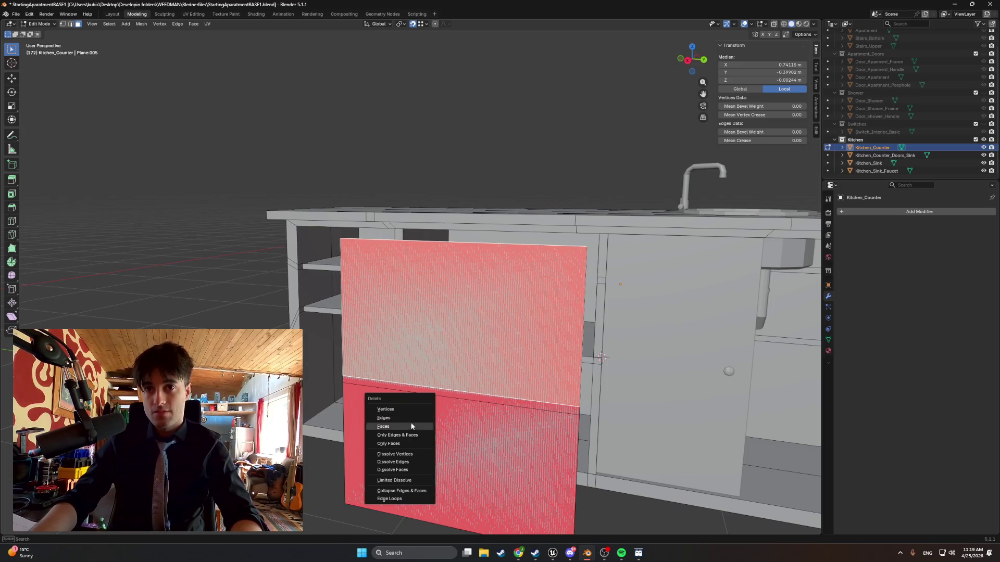
click(412, 426)
Delete the upper and lower panel faces, then undo that deletion.
click(430, 393)
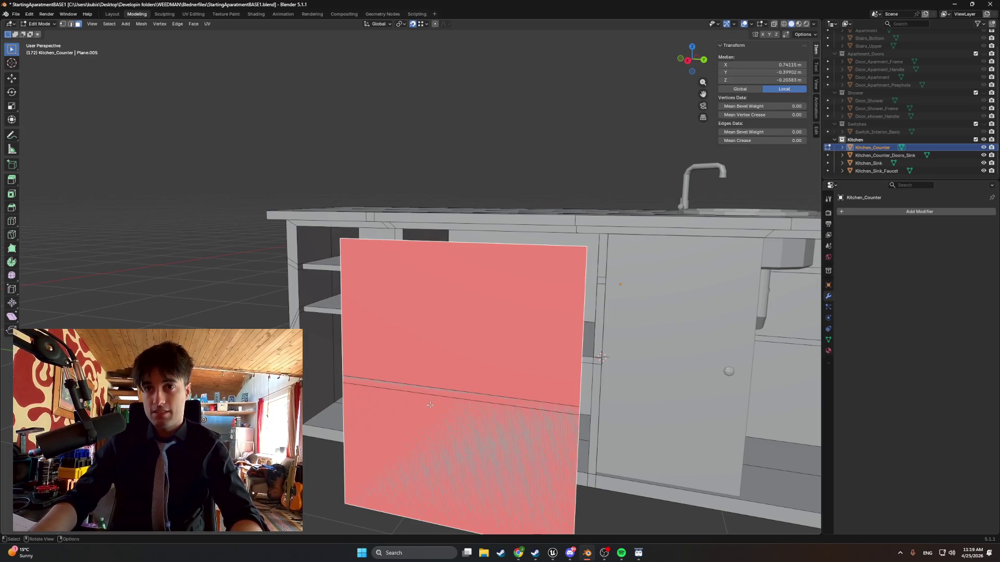
shift+click(427, 447)
key(x)
click(435, 451)
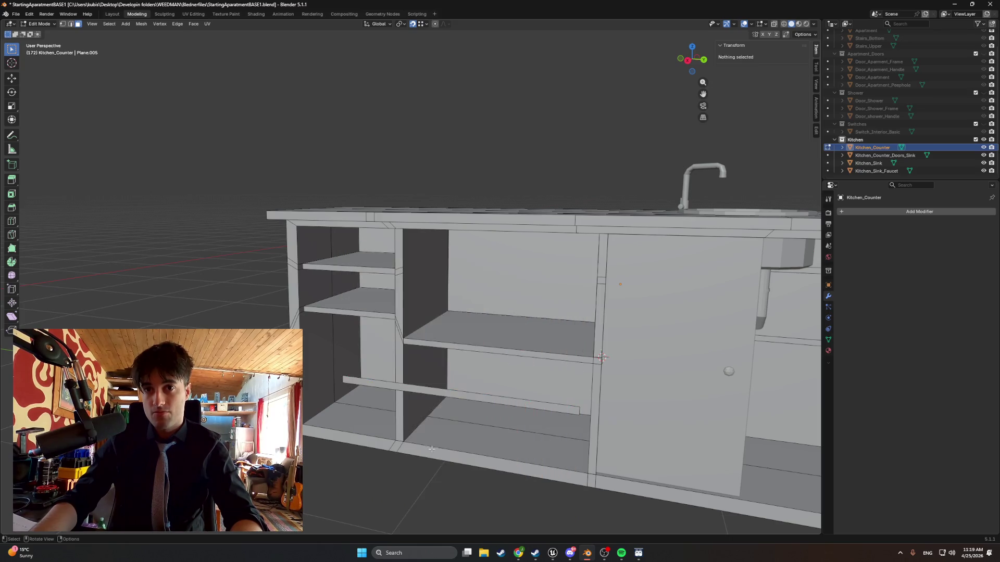
key(ctrl+z)
Delete the extra face so the pulled-out door front is a single panel.
mouse_move(449, 418)
middle_down()
mouse_move(358, 413)
mouse_move(404, 413)
middle_up()
shift+click(359, 413)
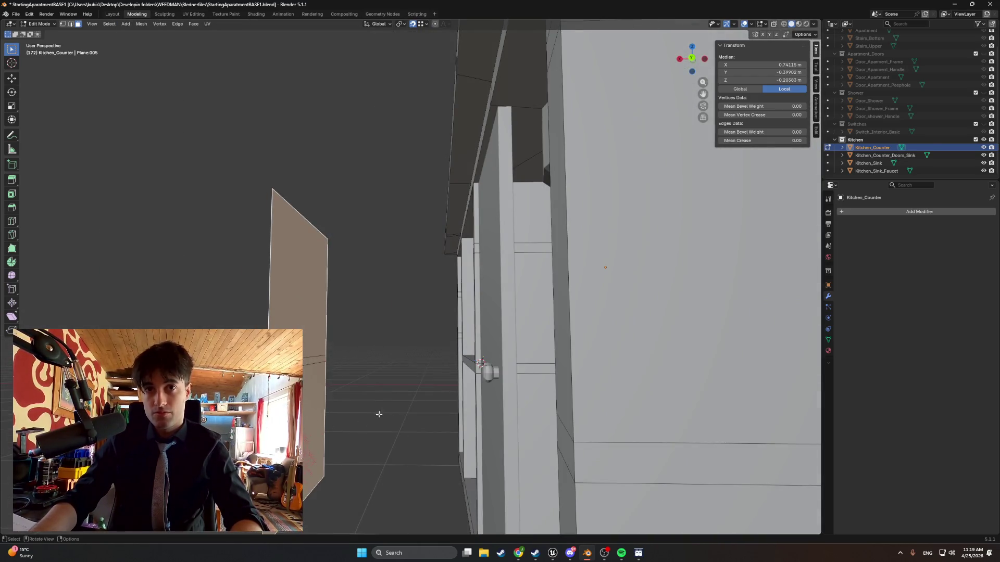
shift+click(379, 415)
shift+click(364, 410)
shift+click(315, 417)
shift+click(320, 420)
middle_drag(320, 420, 343, 417)
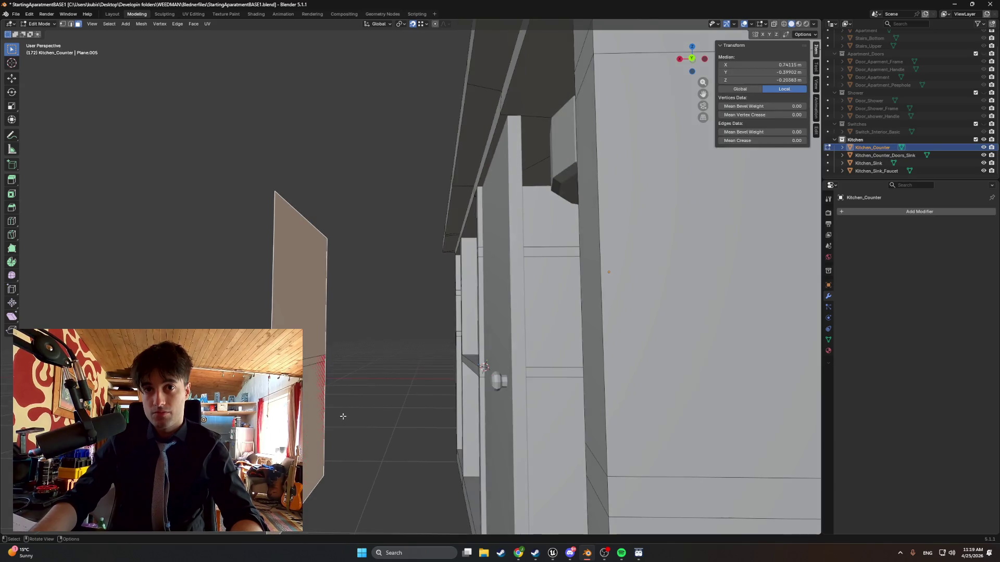
click(359, 413)
click(323, 374)
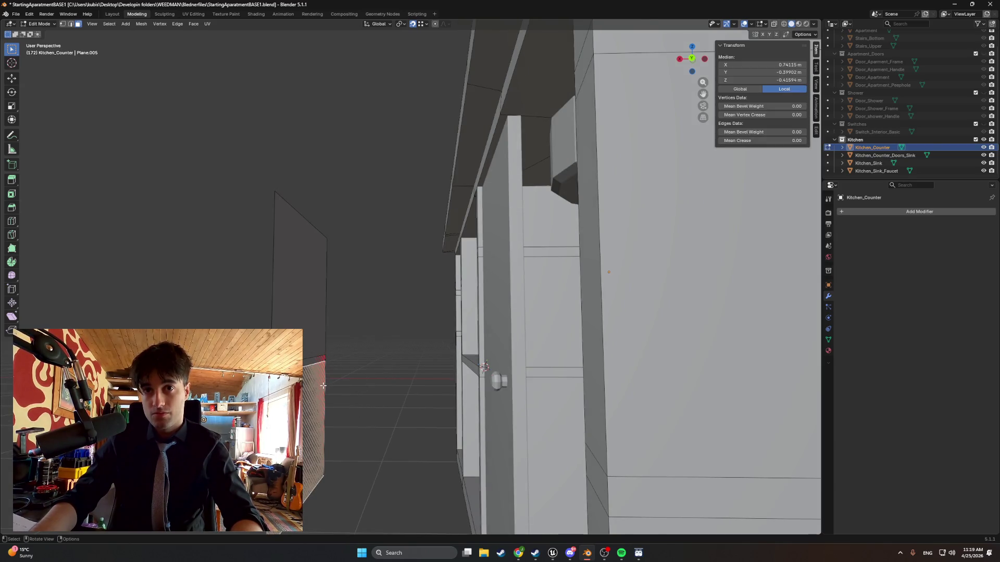
key(x)
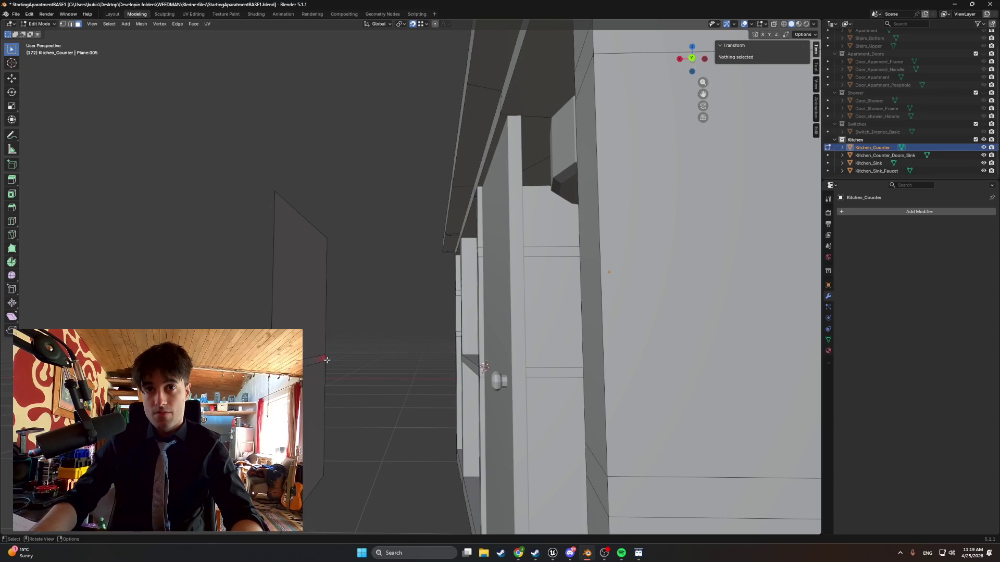
click(326, 360)
Flip the red door panel's normals so it faces outward.
middle_drag(335, 364, 371, 383)
click(371, 382)
key(alt+n)
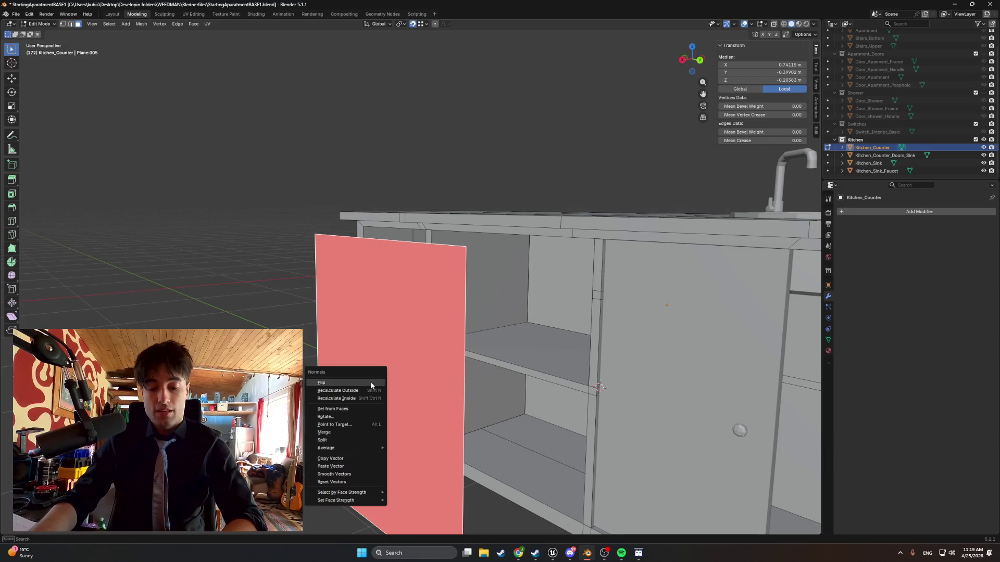
click(357, 380)
middle_drag(357, 381, 403, 378)
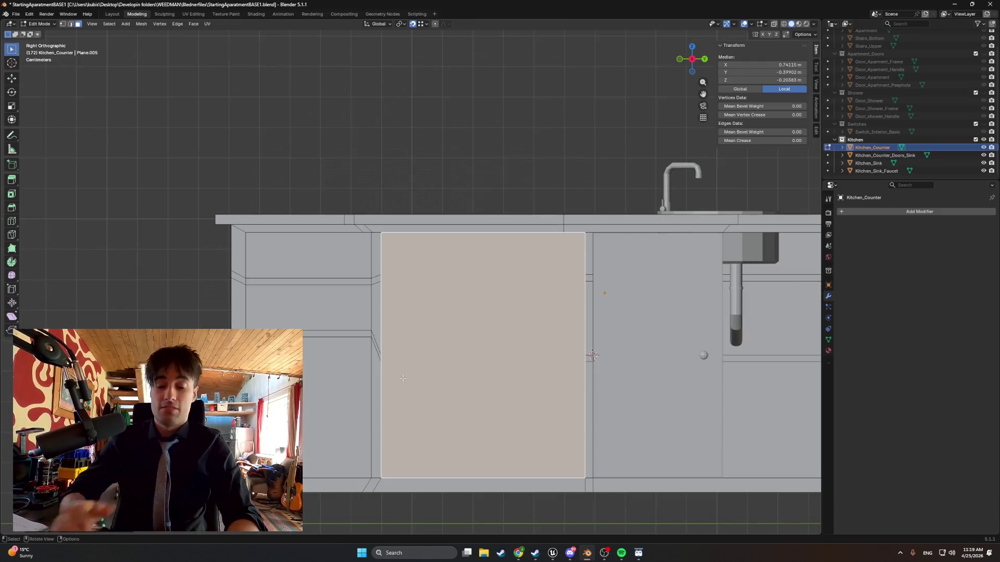
Loop-cut the door panel with 2 cuts, dividing it into three horizontal bands.
key(ctrl+r)
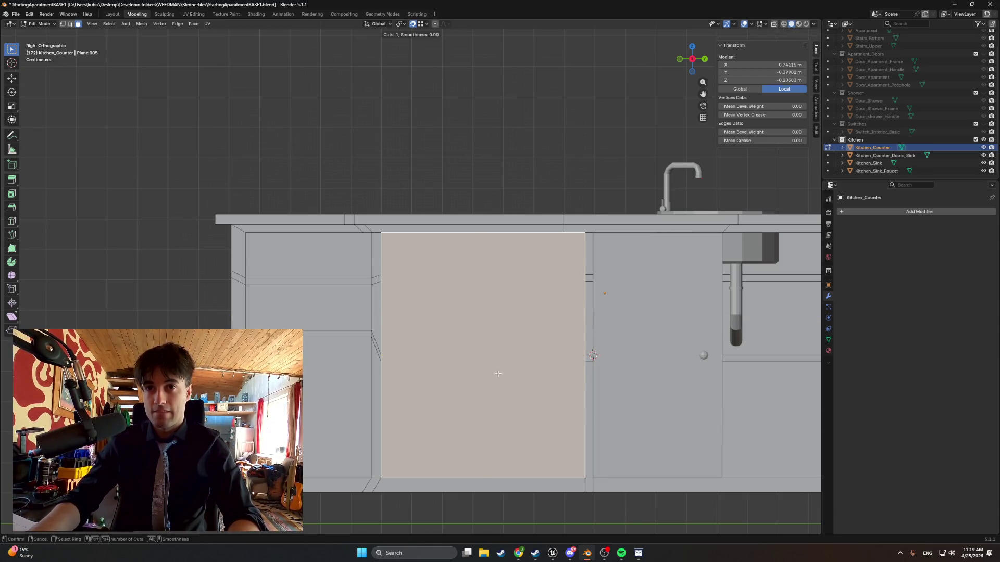
mouse_move(622, 553)
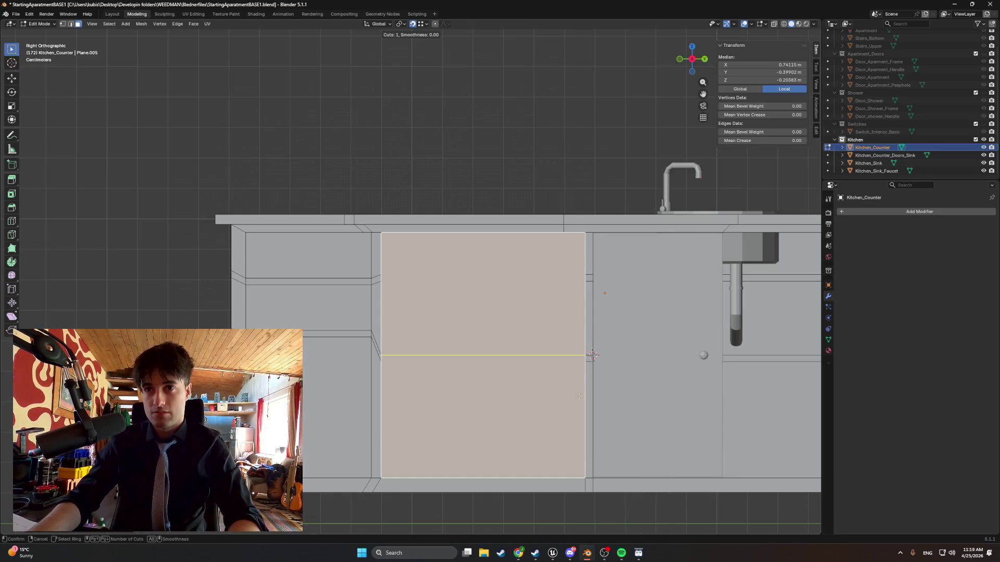
scroll(579, 398, up, 1)
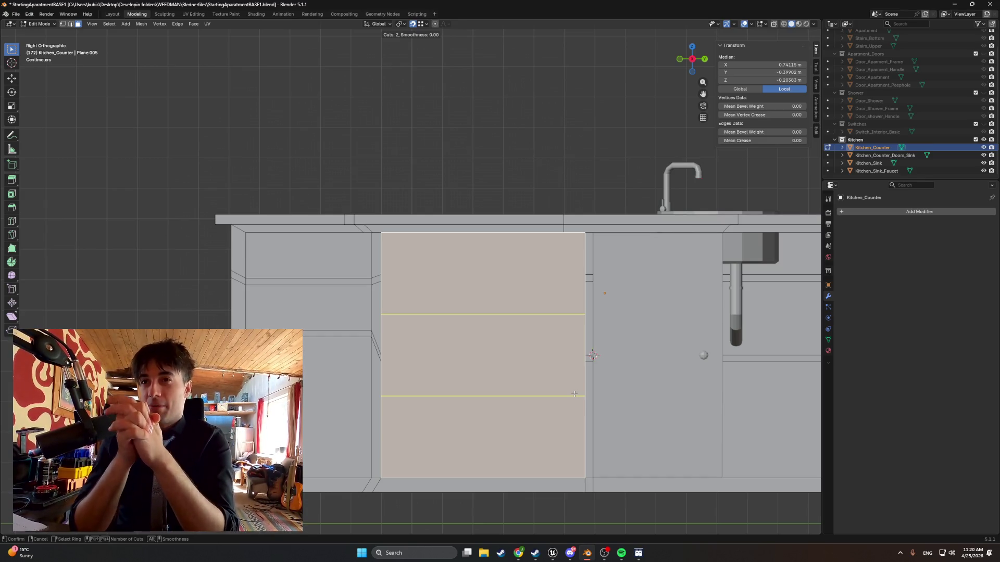
scroll(574, 394, up, 9)
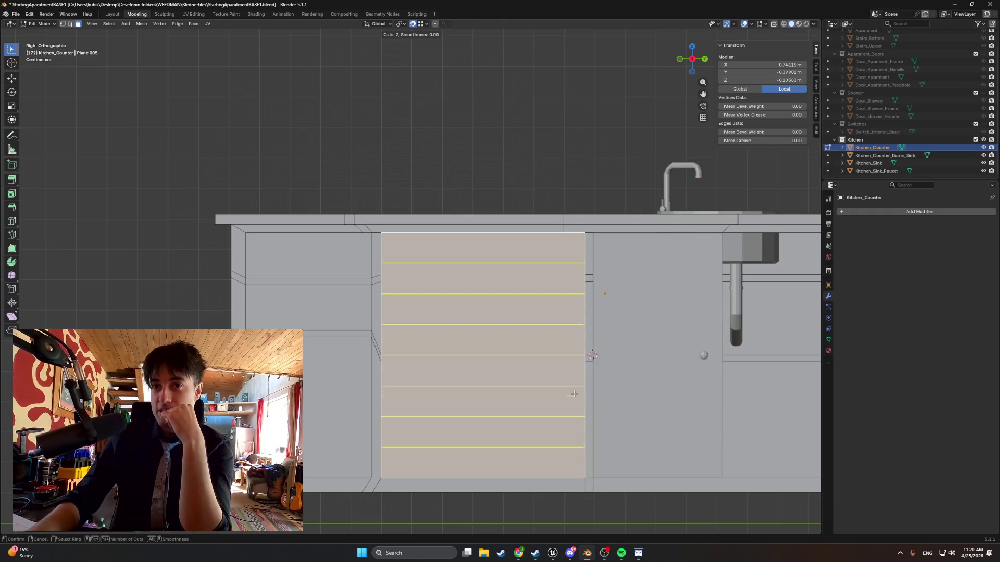
scroll(574, 395, up, 13)
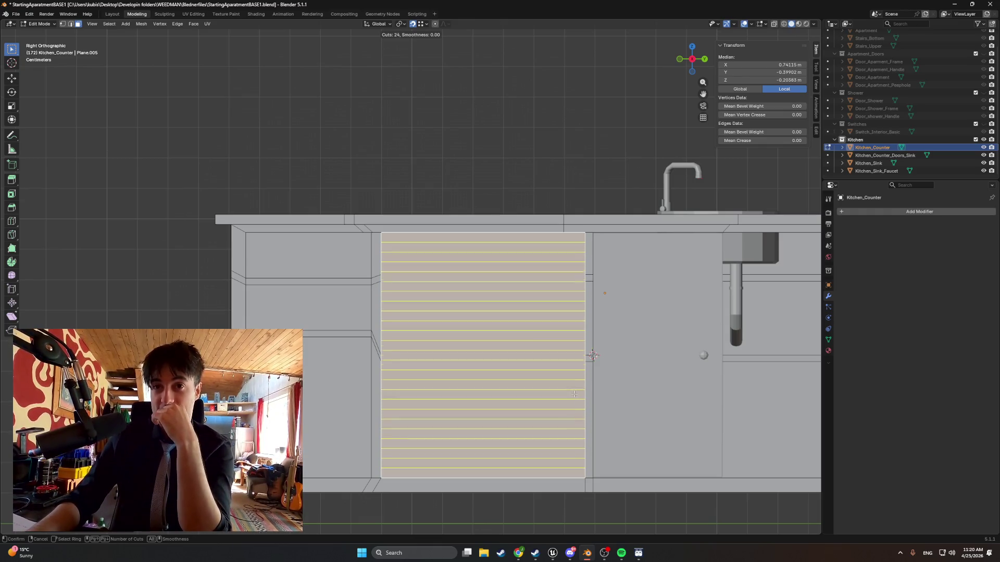
scroll(573, 394, down, 20)
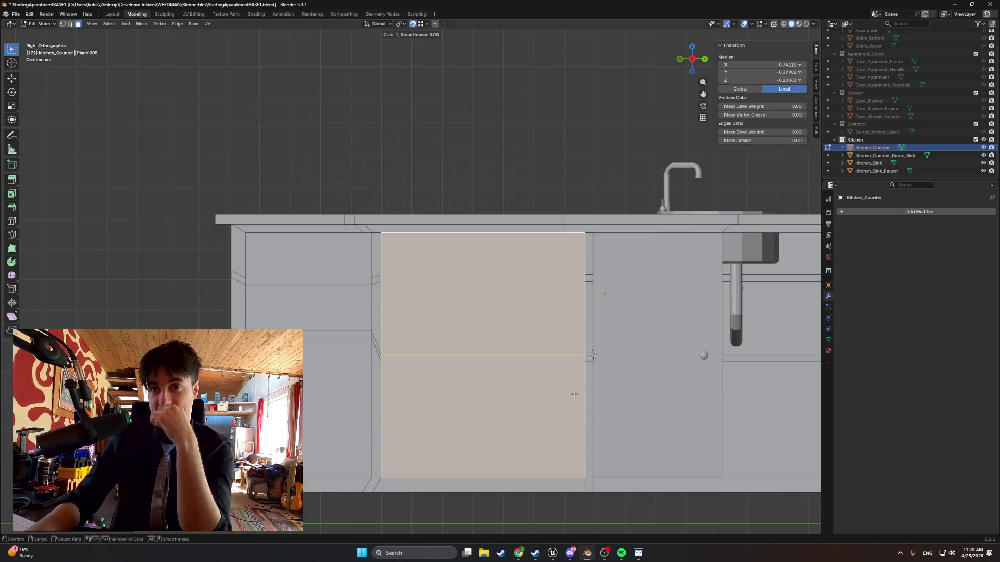
scroll(574, 395, up, 1)
scroll(574, 394, down, 1)
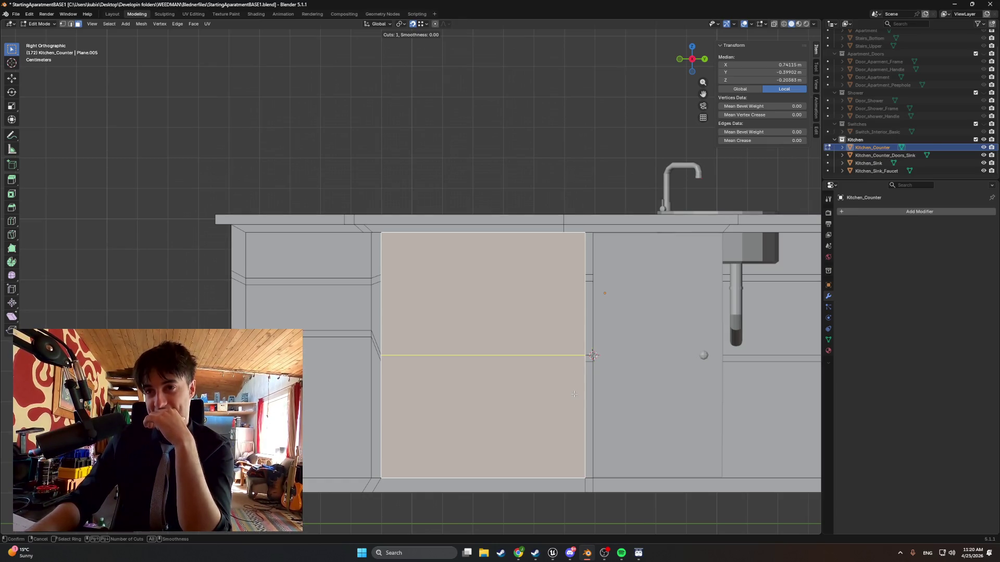
scroll(574, 394, up, 1)
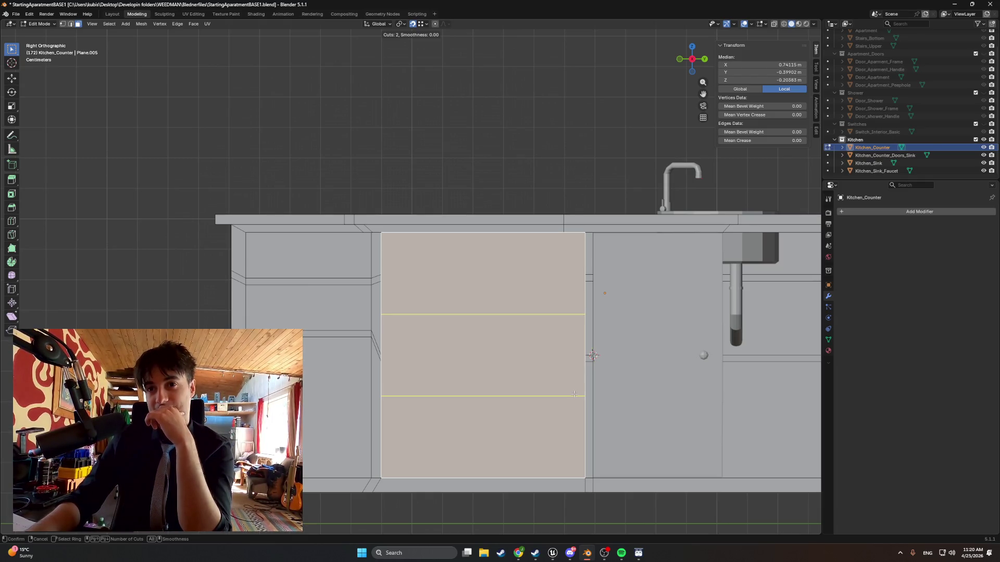
click(574, 395)
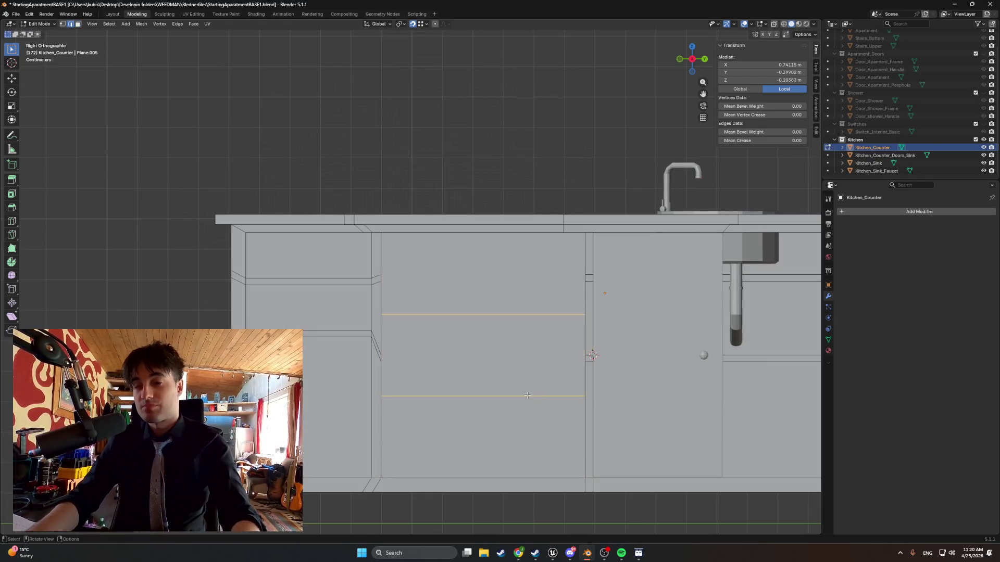
Select the lower new door edge and lower it along Z.
mouse_move(527, 395)
middle_down()
mouse_move(458, 385)
mouse_move(438, 368)
middle_up()
click(458, 388)
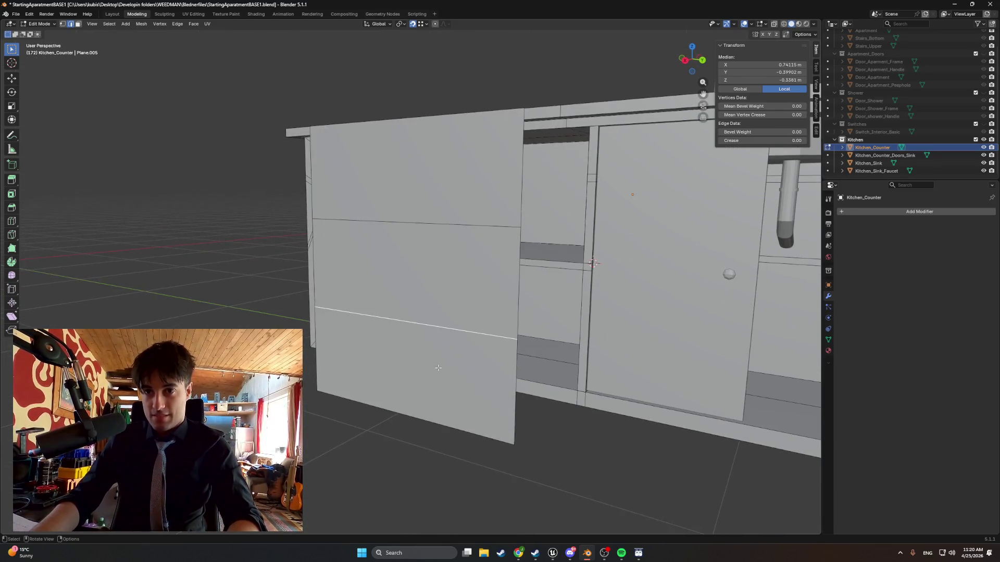
key(g)
key(z)
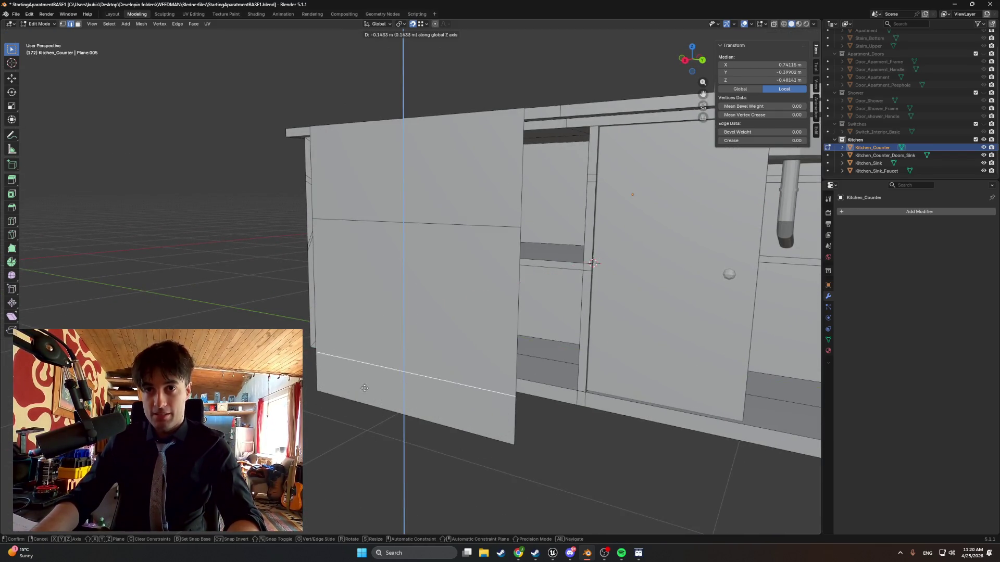
click(342, 394)
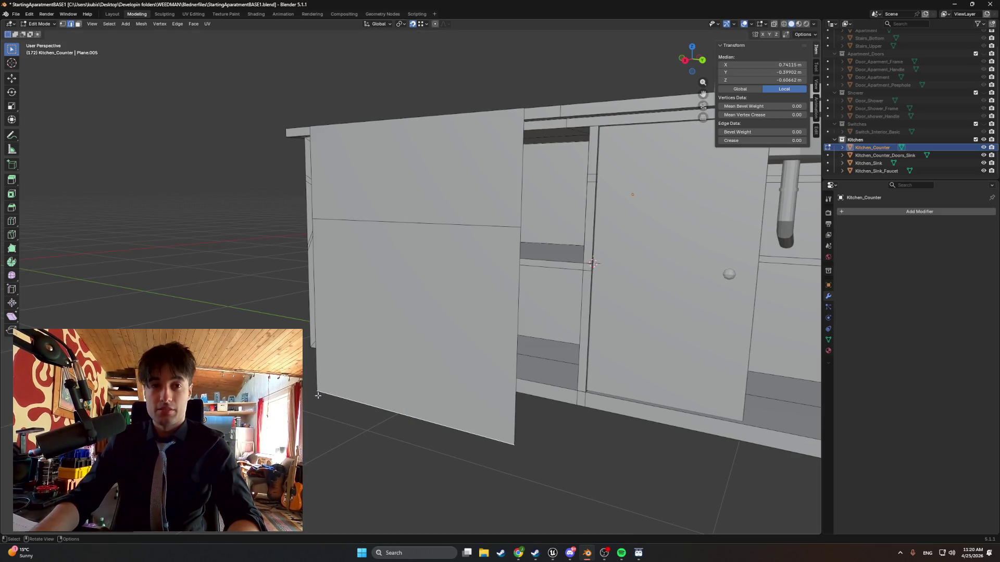
Fine-tune the edge height to about Z -0.257, then bring up Discord.
key(g)
key(z)
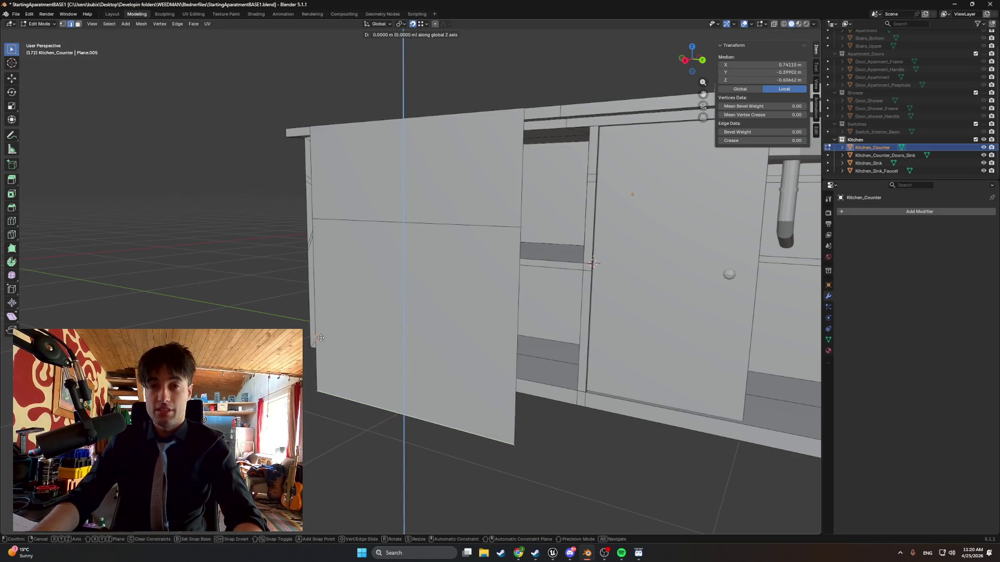
click(339, 276)
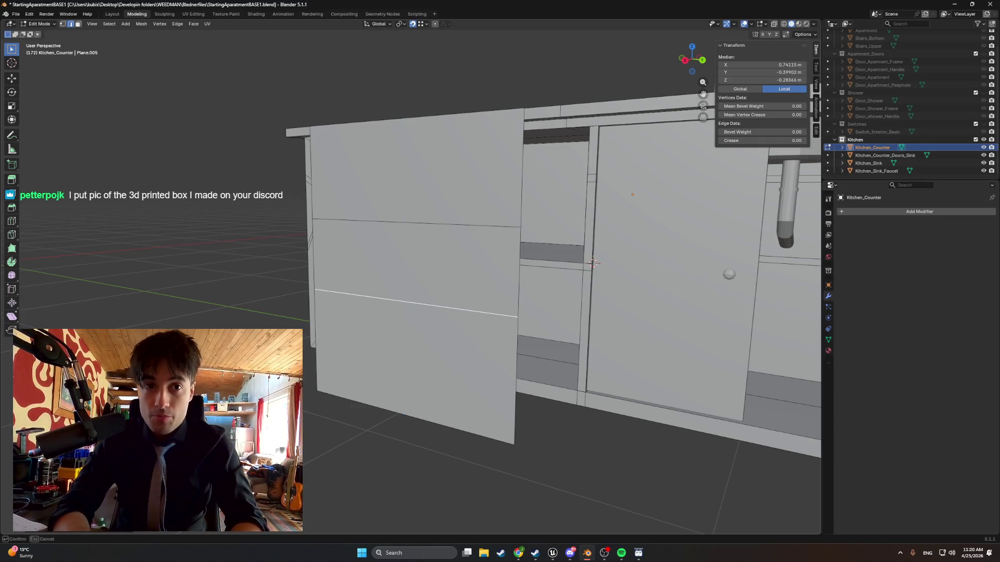
key(Return)
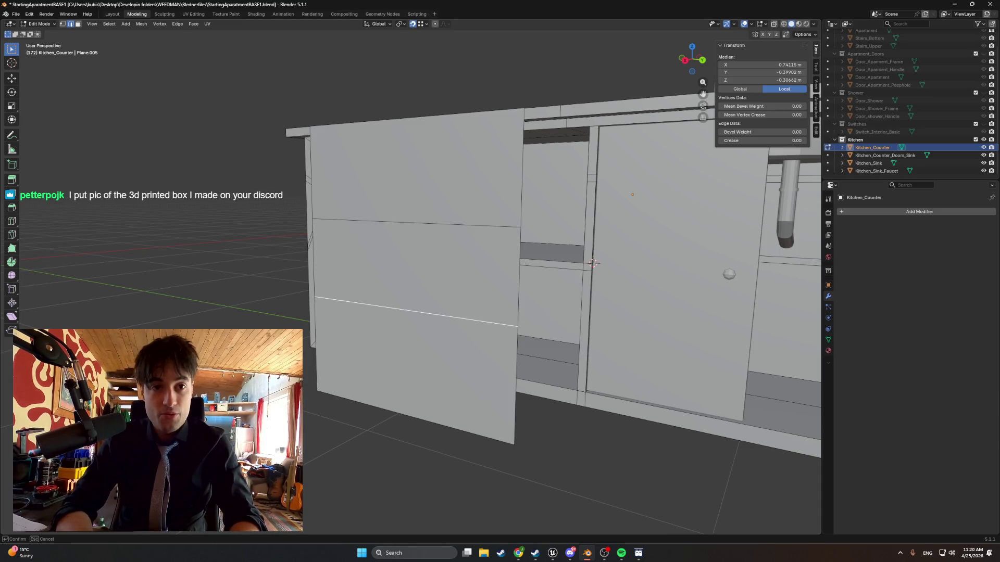
key(Return)
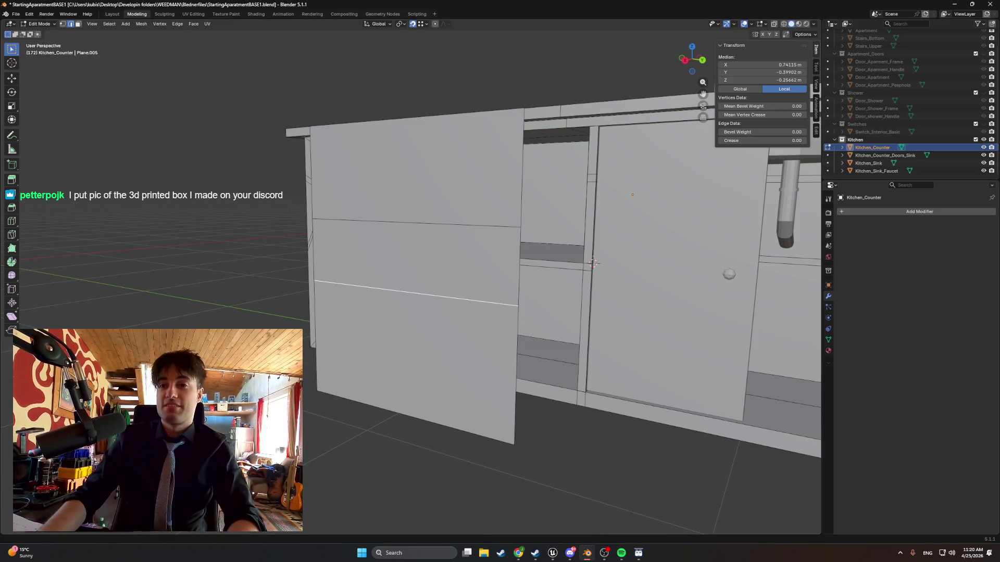
click(570, 553)
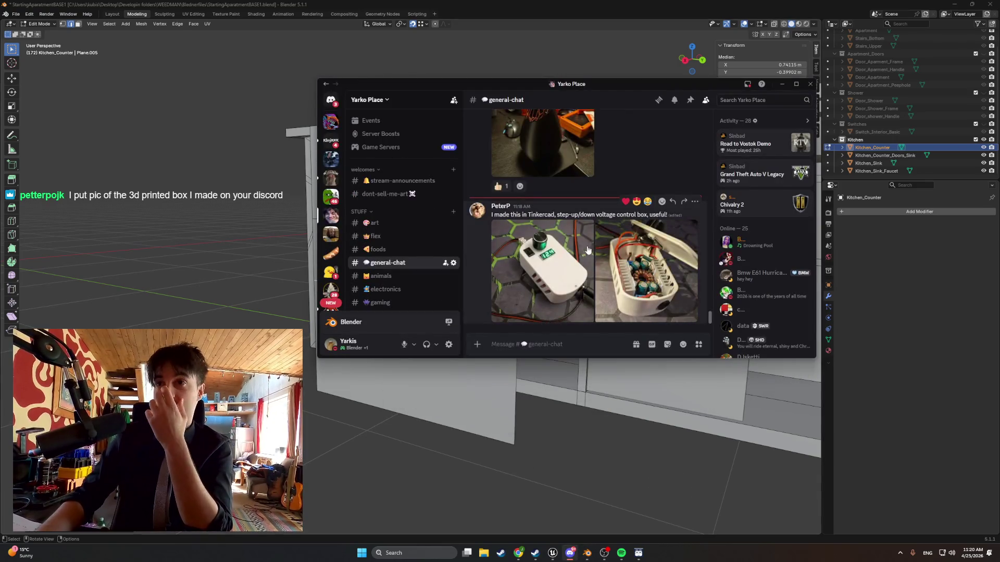
Open the control box photos in Discord's enlarged image viewer and browse them.
click(565, 256)
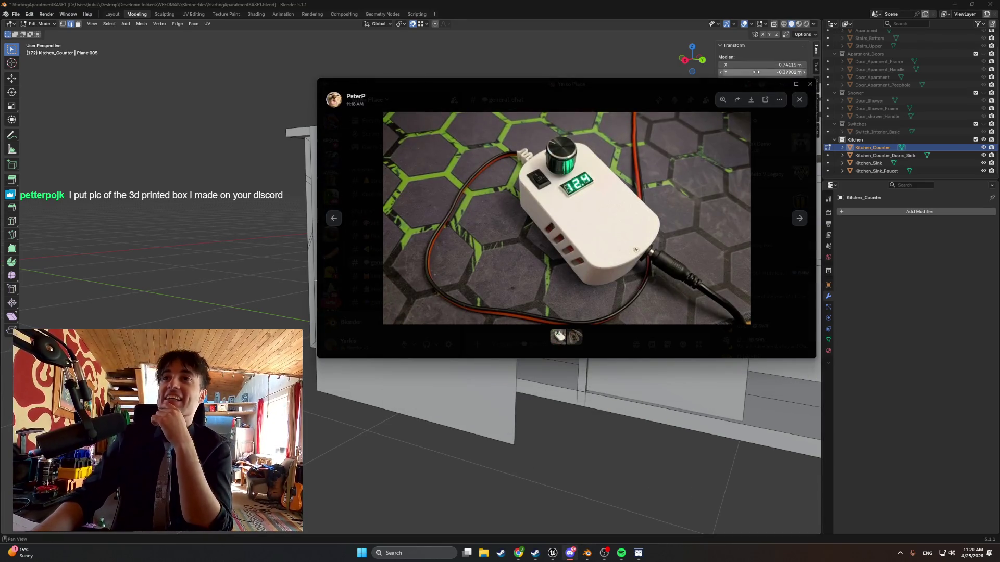
click(795, 84)
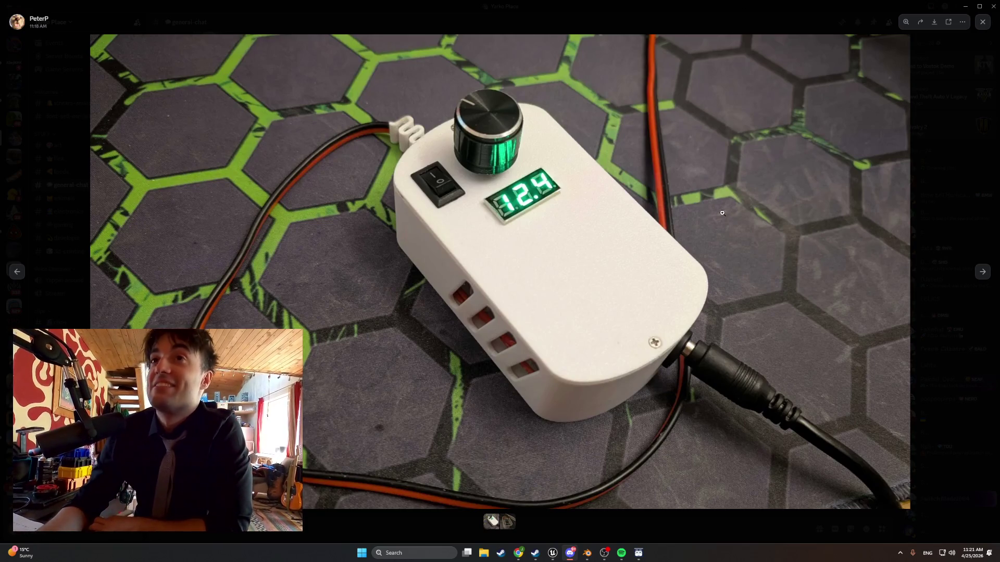
click(924, 148)
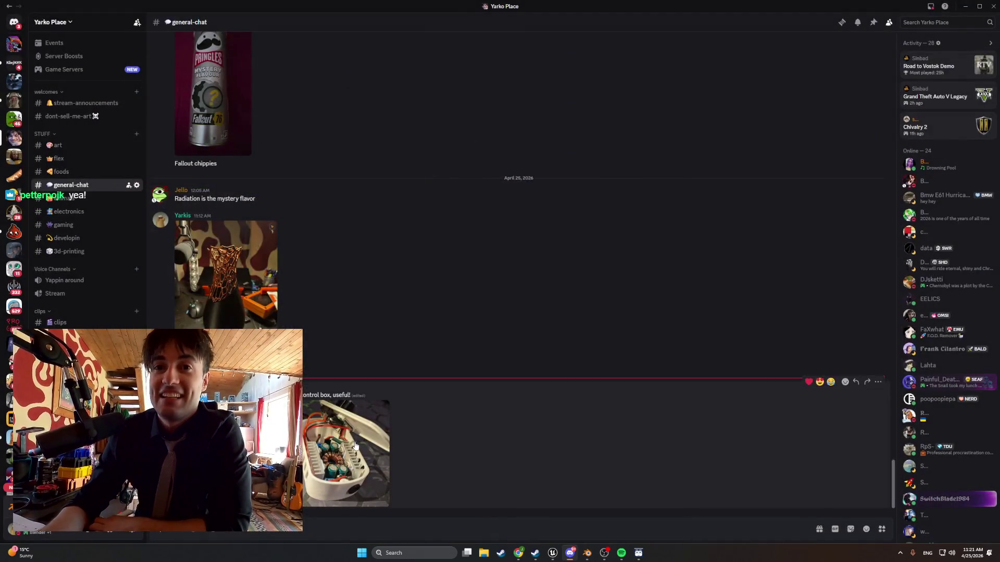
click(356, 446)
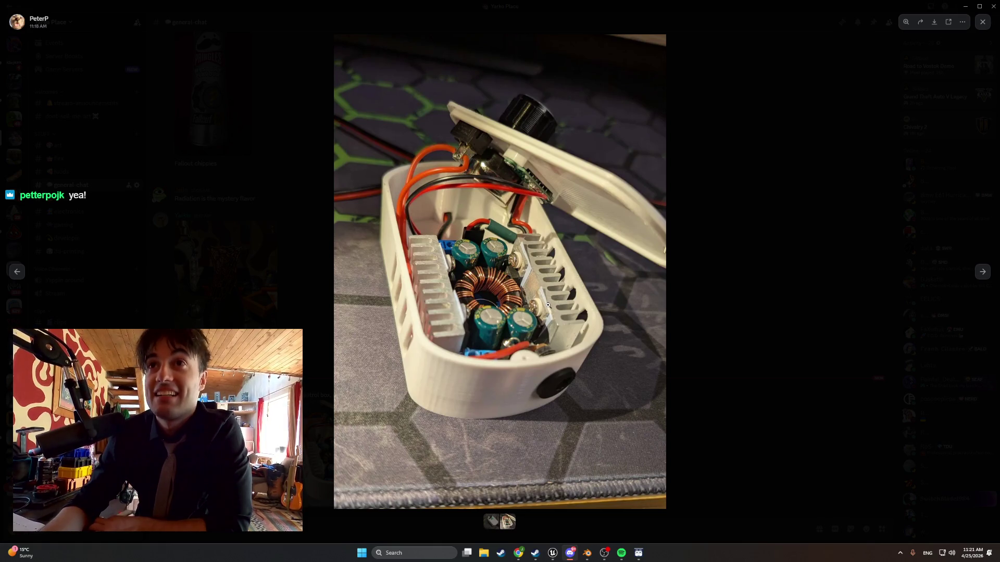
click(793, 204)
click(356, 447)
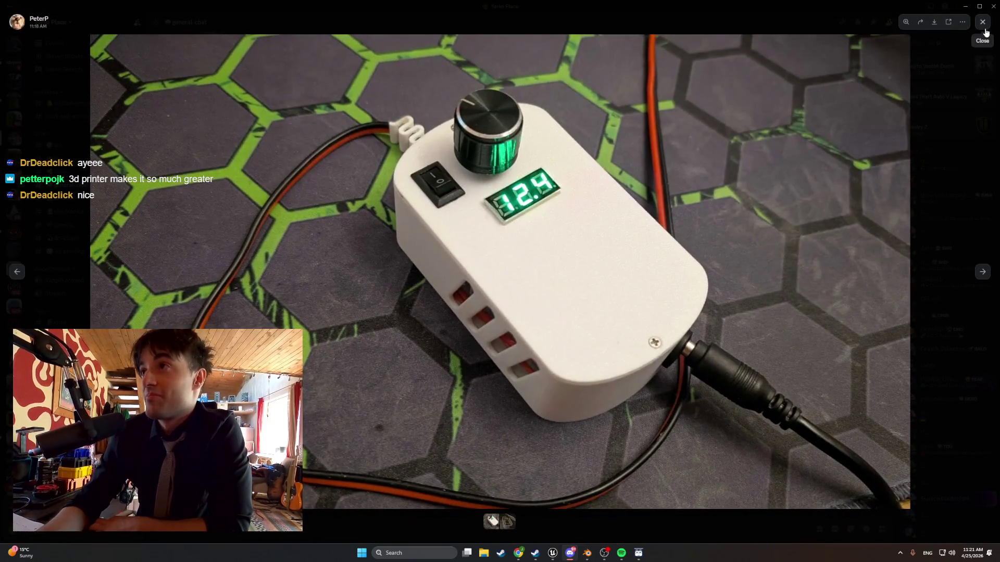
click(982, 22)
Zoom into the circuitry in the open-box photo, then close the viewer and minimize Discord.
click(310, 441)
click(485, 270)
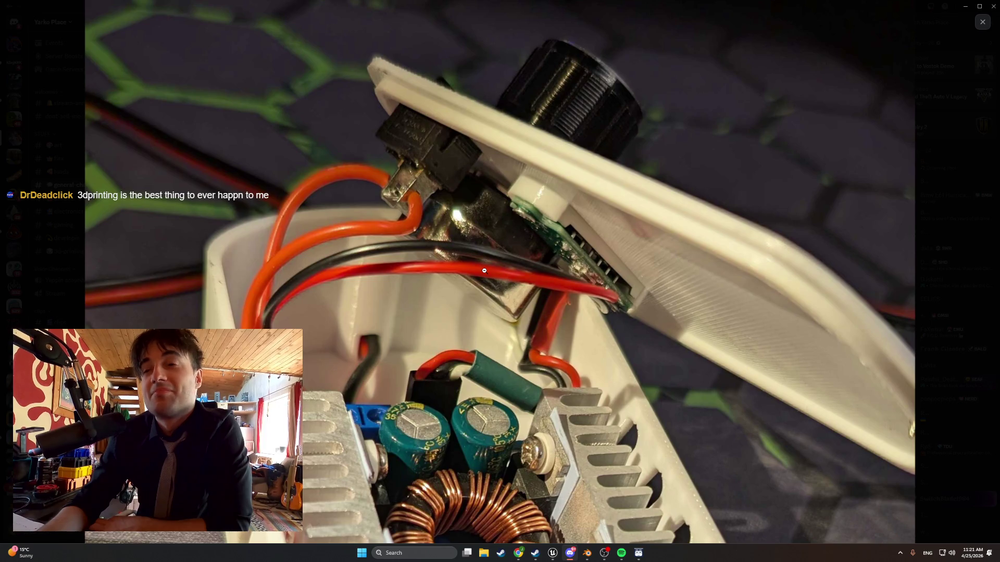
click(686, 363)
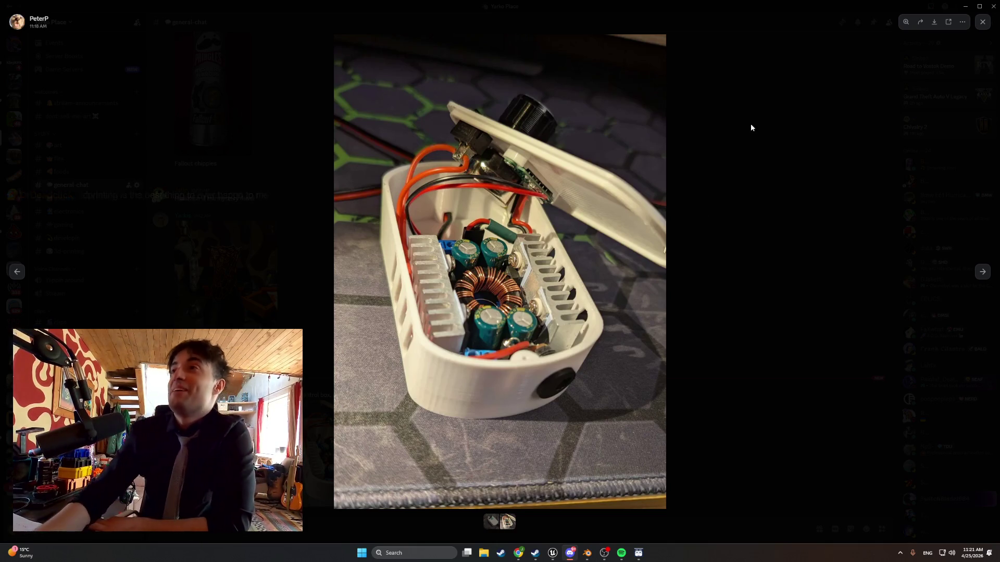
click(981, 27)
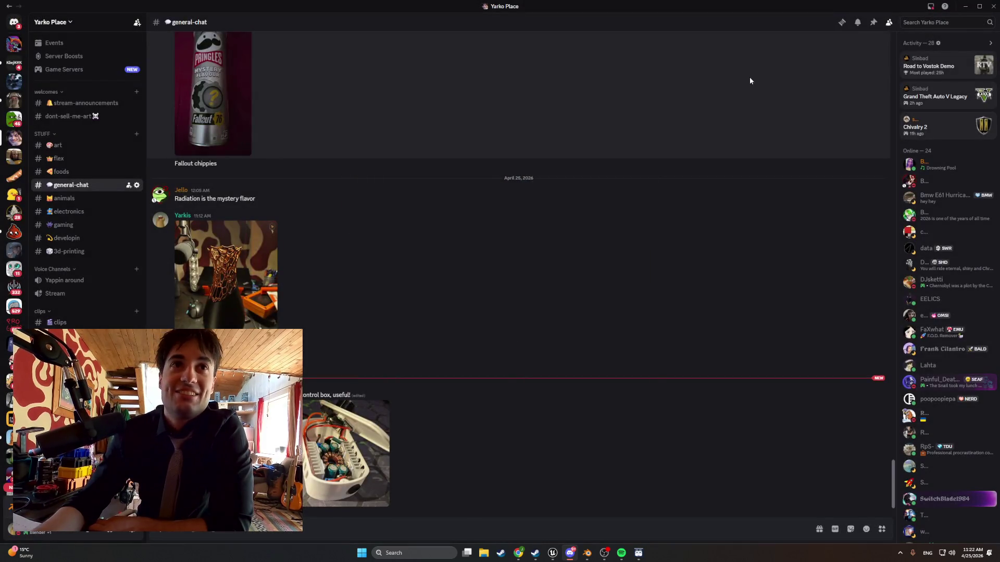
click(964, 8)
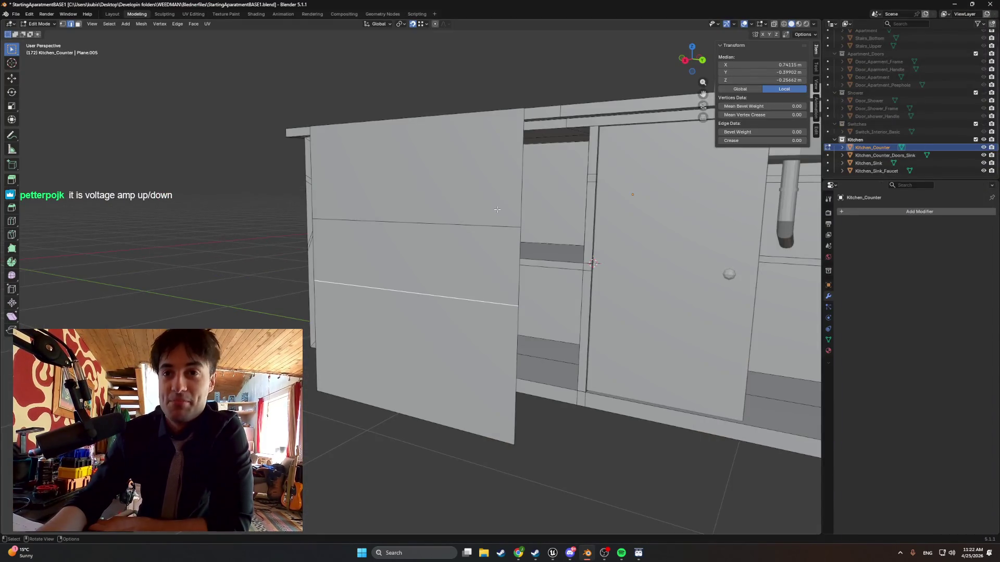
Reposition the upper door edge vertically, finishing with an exact 0.05 drop along Z.
mouse_move(490, 208)
middle_down()
mouse_move(468, 219)
mouse_move(483, 216)
middle_up()
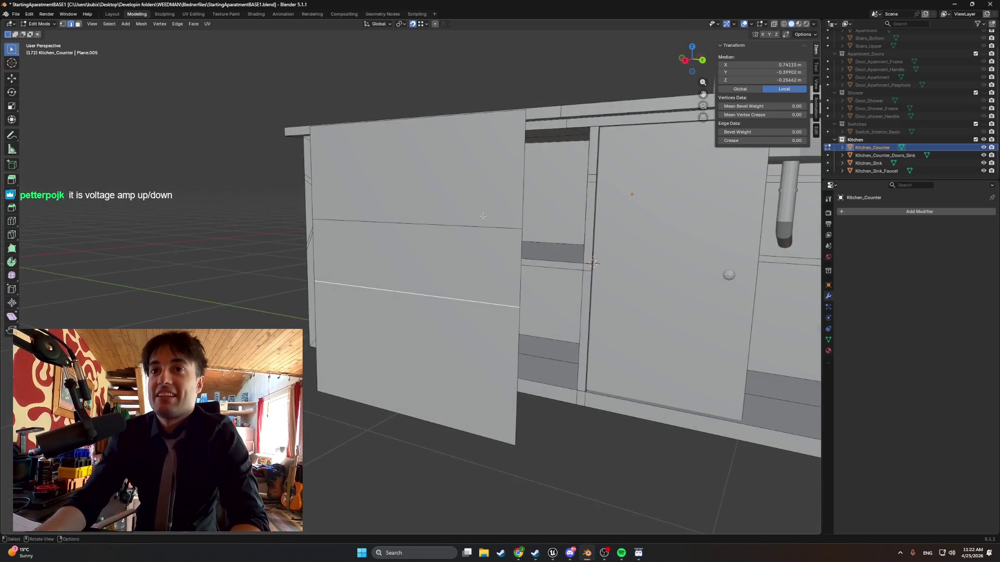
click(410, 222)
key(g)
key(z)
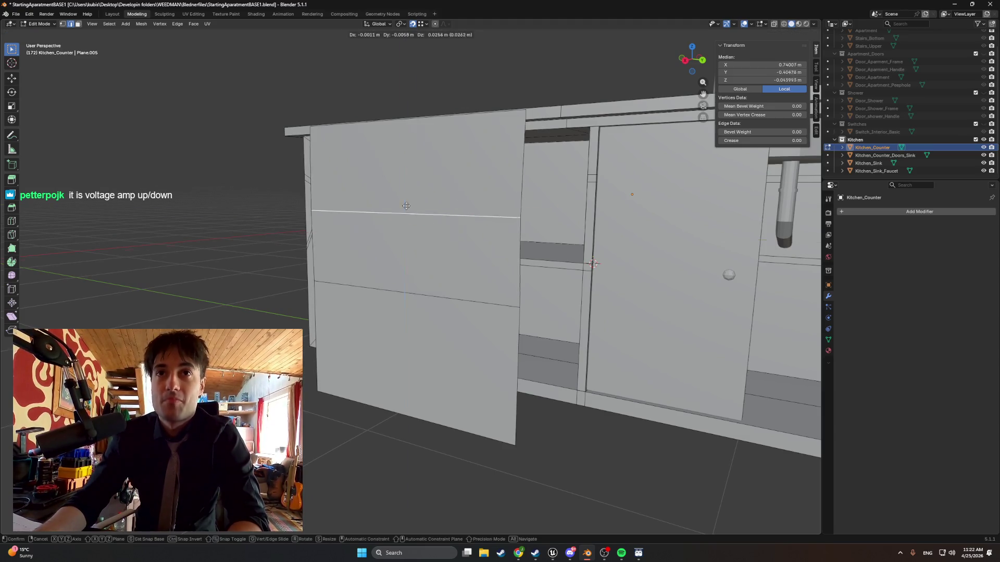
click(316, 127)
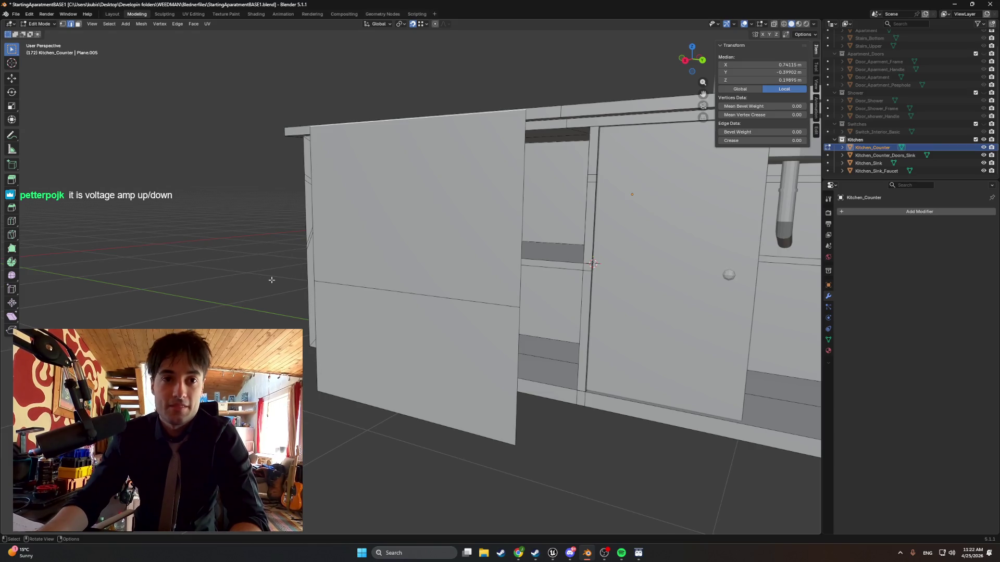
key(g)
key(z)
click(368, 189)
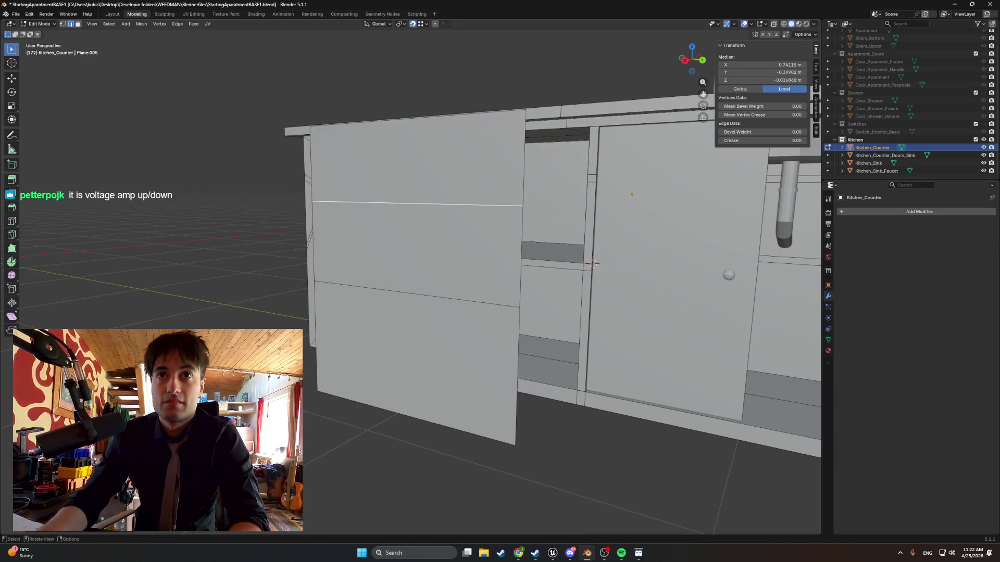
key(g)
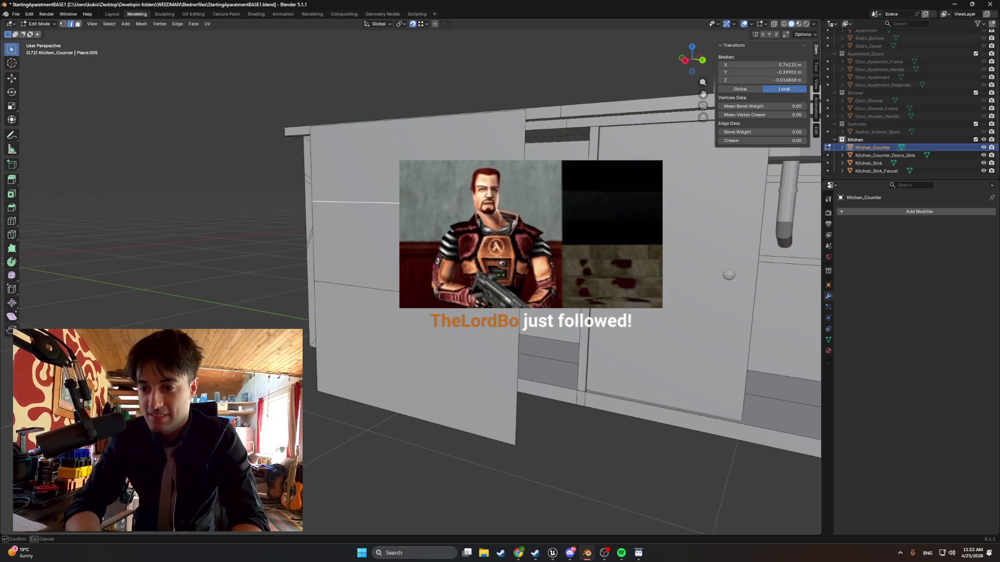
click(593, 264)
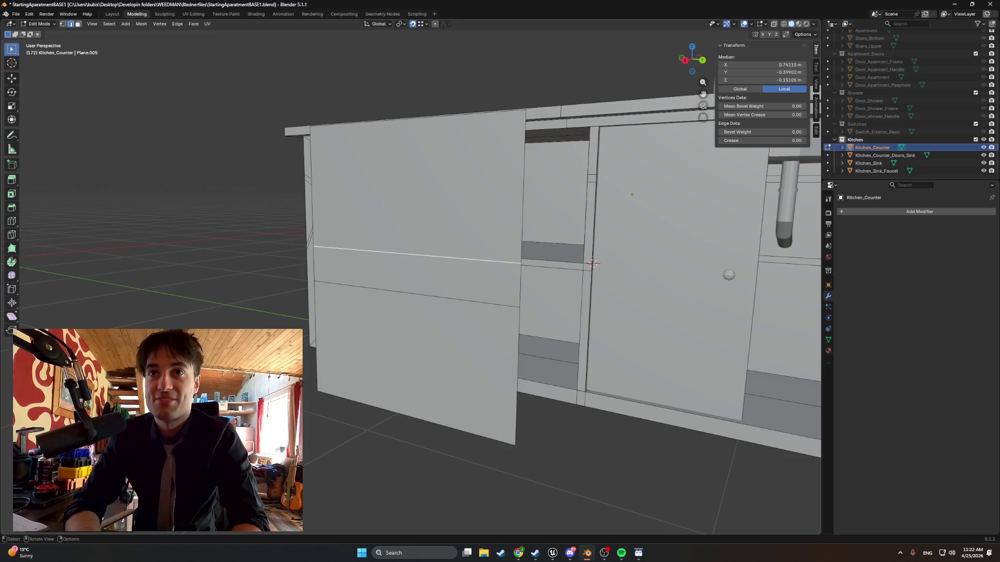
key(g)
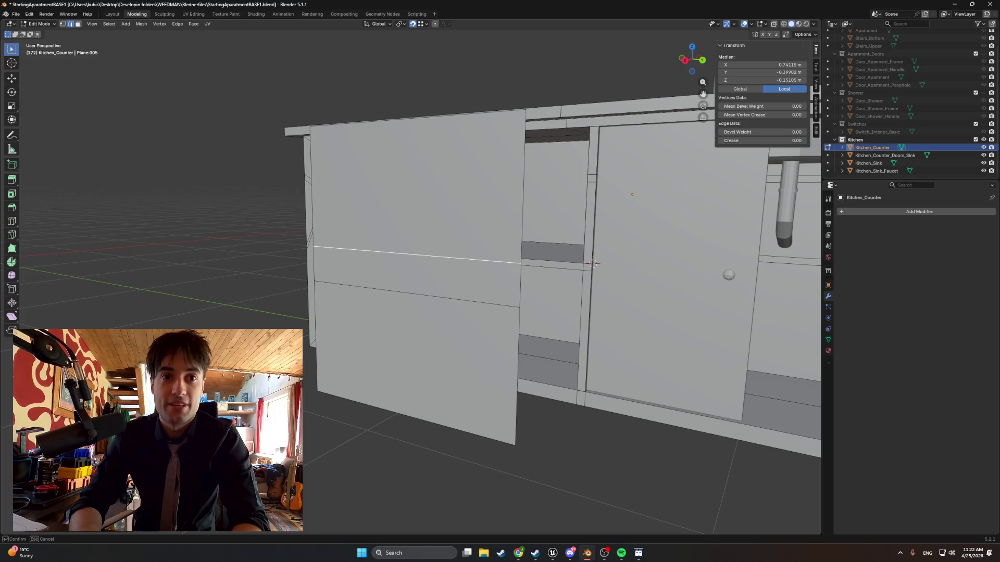
text(z-0.05)
key(Return)
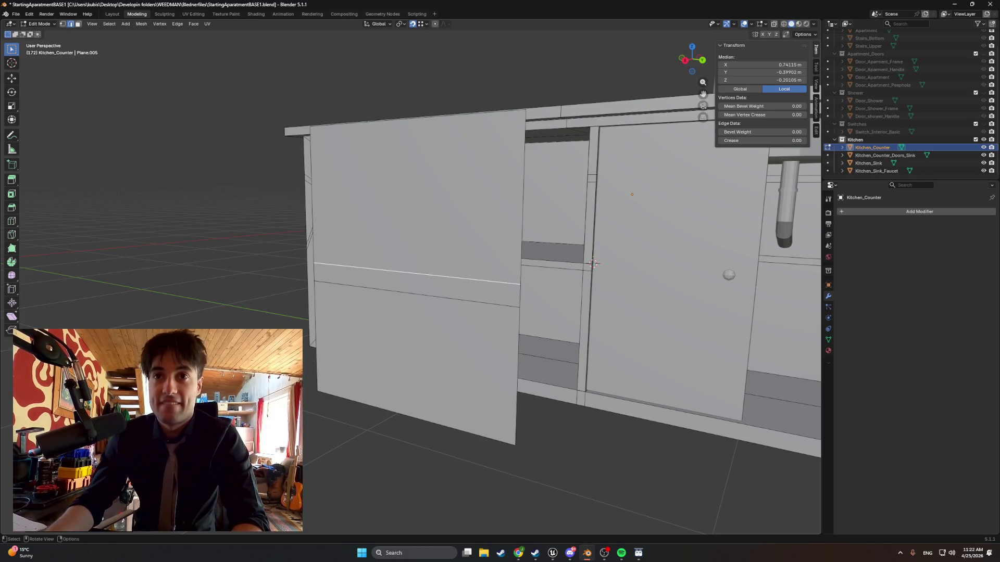
Raise the door's lower horizontal edge to Z -0.20642 m, just below the upper edge.
click(361, 286)
key(g)
key(z)
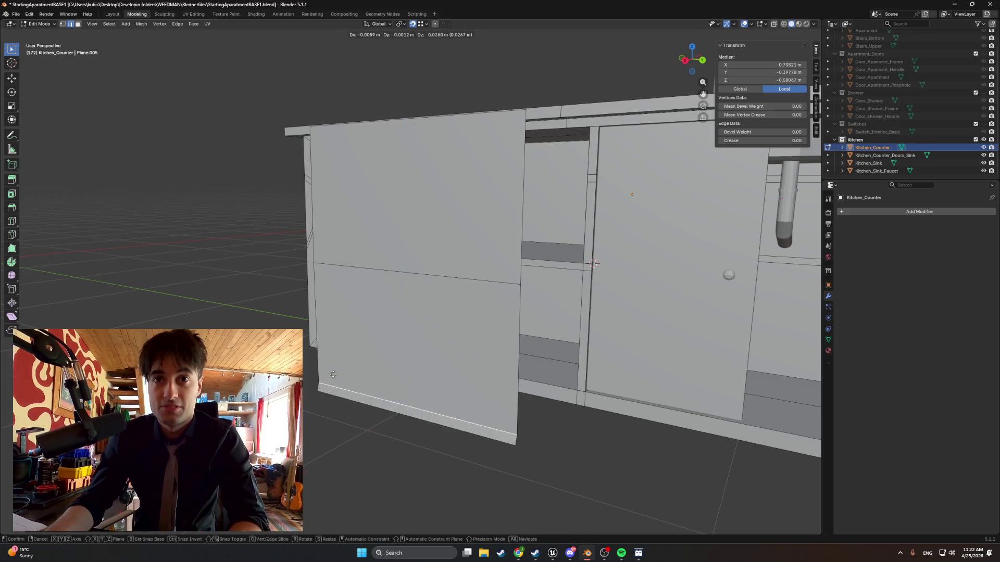
click(326, 348)
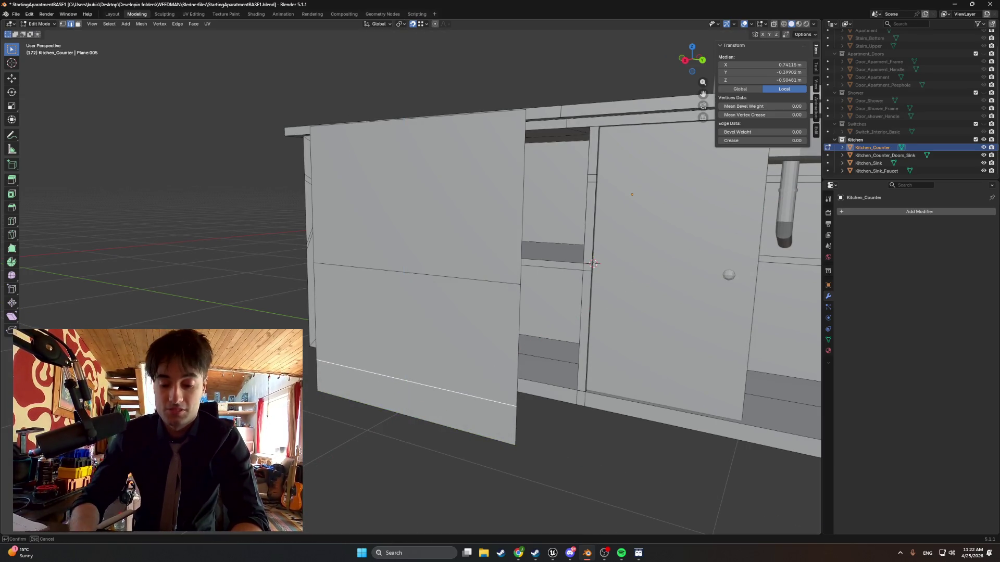
key(g)
key(Return)
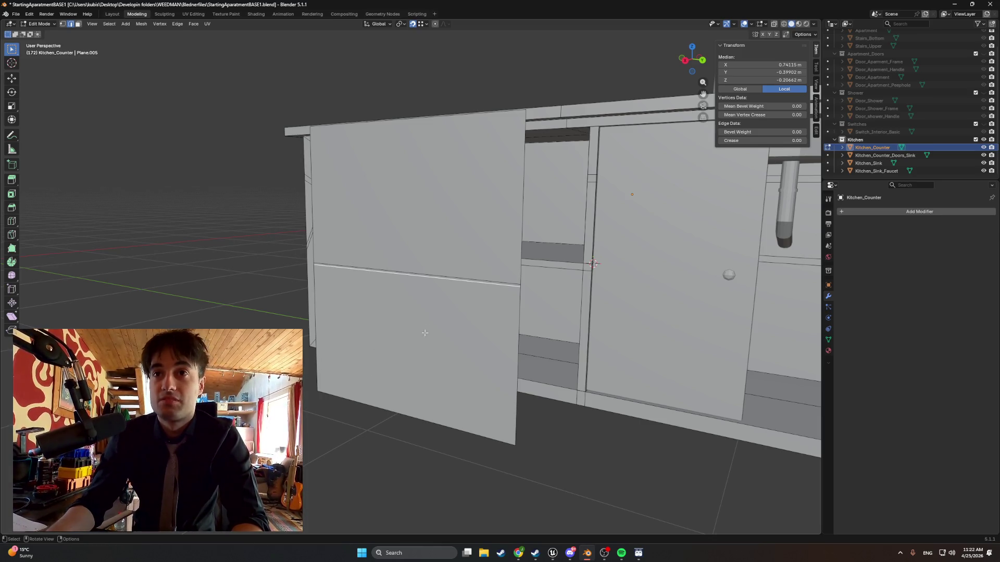
mouse_move(425, 323)
middle_down()
mouse_move(405, 322)
mouse_move(404, 335)
middle_up()
scroll(377, 334, down, 2)
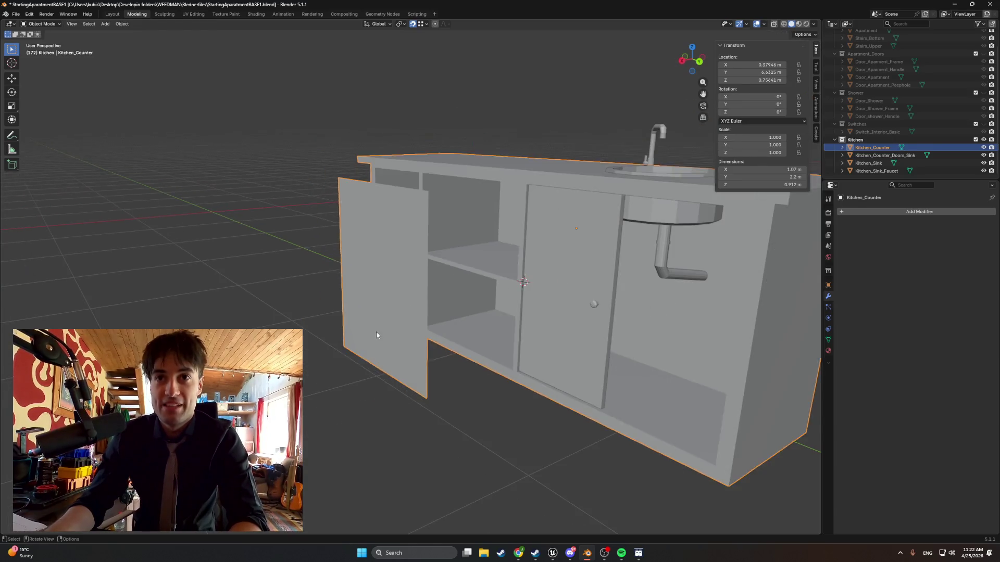
Select both door panel faces and slide them along X into place.
click(376, 272)
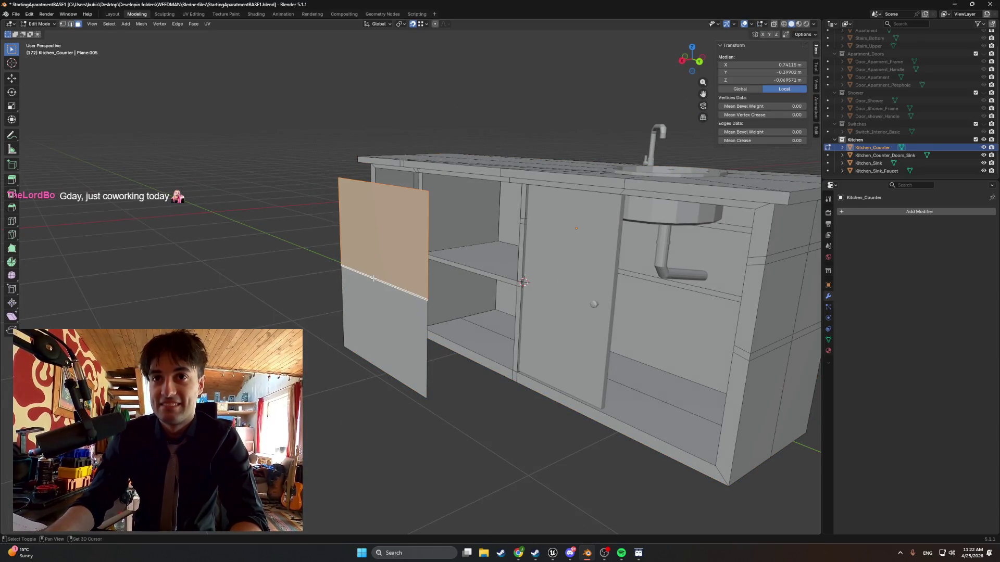
scroll(371, 292, up, 2)
shift+click(370, 305)
middle_drag(367, 302, 427, 282)
key(g)
key(x)
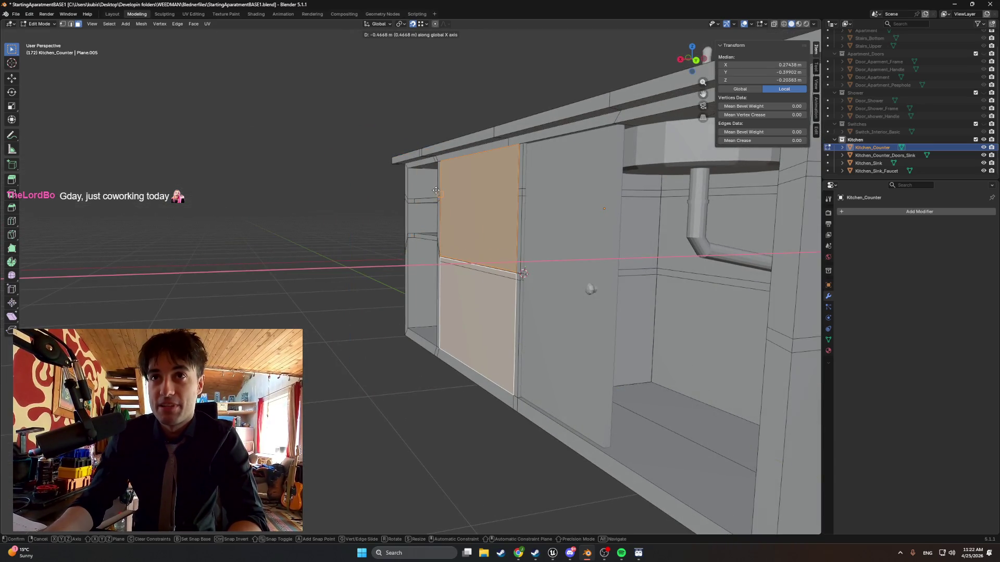
click(442, 163)
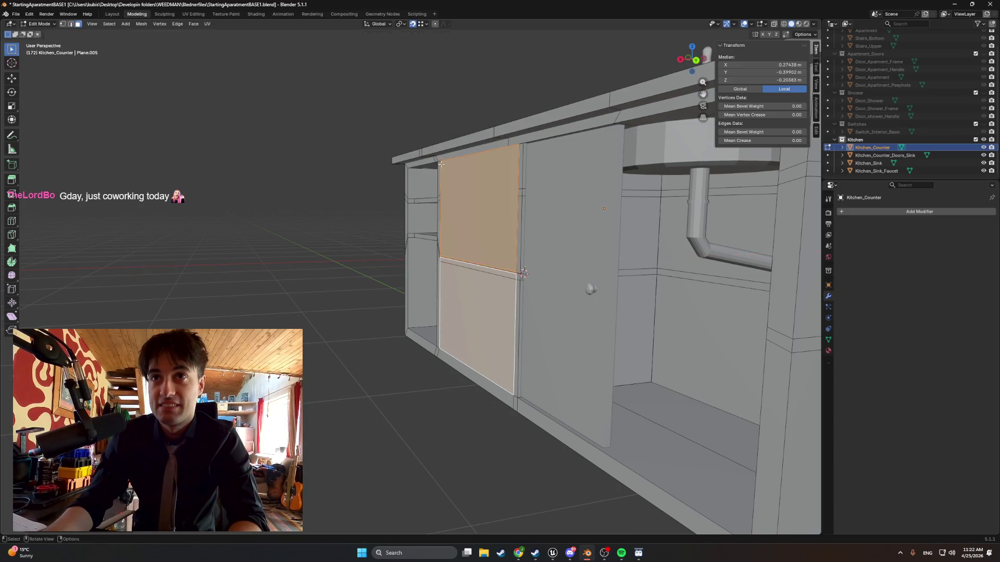
Separate the door panel into its own object, Kitchen_Counter.001, and hide it.
mouse_move(442, 163)
middle_down()
mouse_move(416, 274)
mouse_move(475, 261)
mouse_move(459, 260)
middle_up()
scroll(416, 274, up, 4)
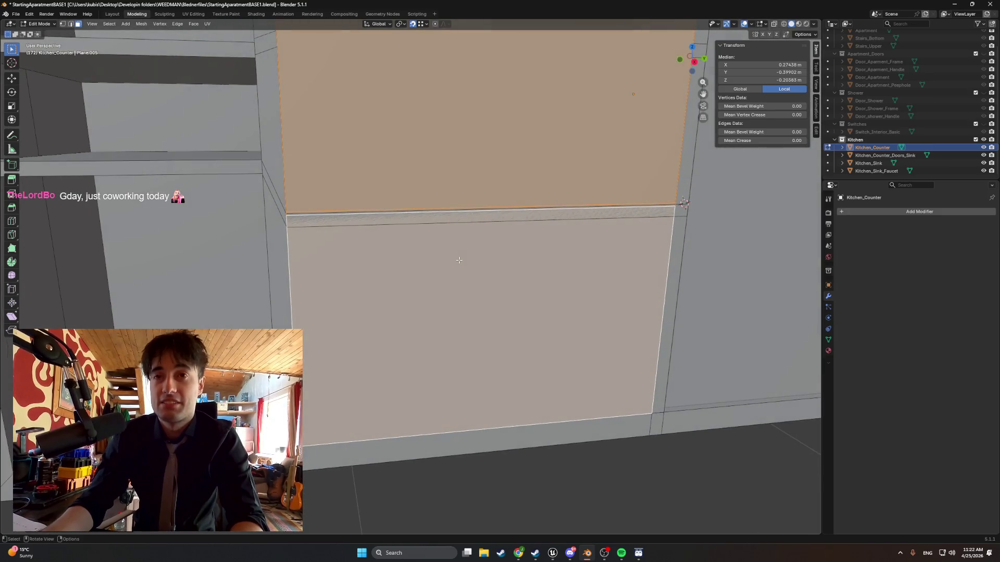
key(p)
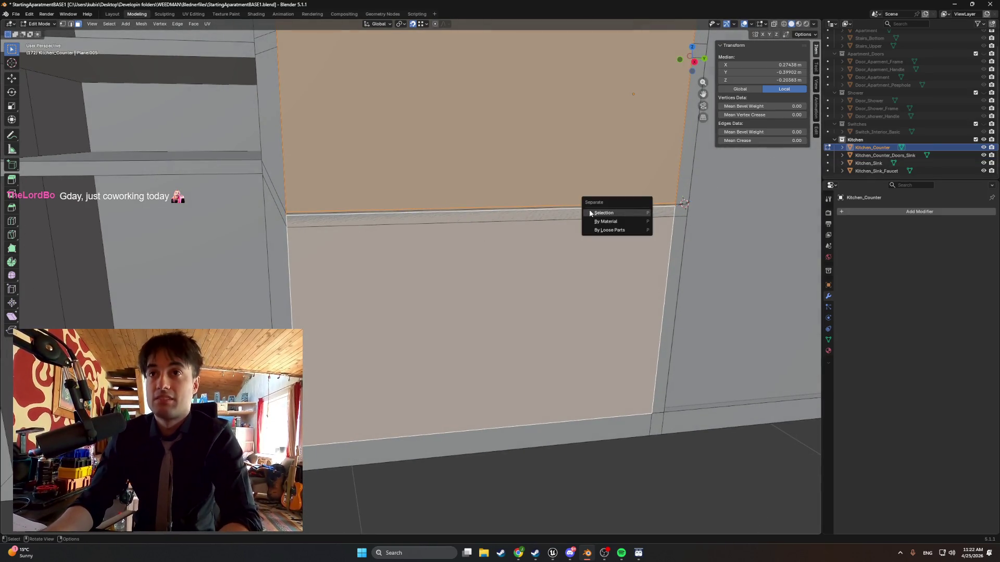
click(594, 211)
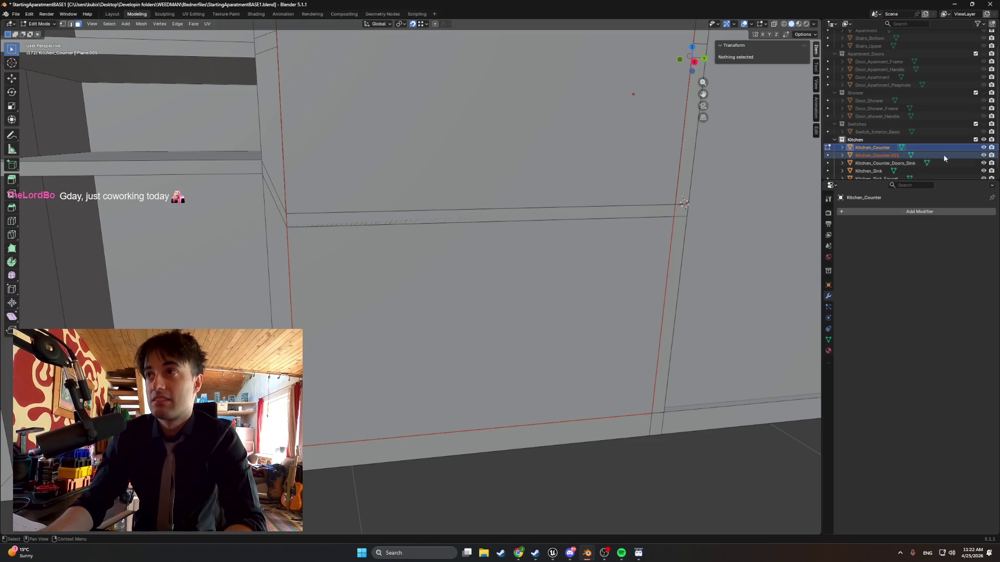
click(984, 156)
Select the shelf's top, front and bottom faces in wireframe shading, then unhide the panel.
mouse_move(323, 224)
middle_down()
mouse_move(417, 226)
mouse_move(443, 258)
mouse_move(472, 251)
mouse_move(482, 281)
middle_up()
click(421, 226)
shift+click(420, 225)
shift+click(444, 260)
key(z)
click(463, 249)
click(983, 156)
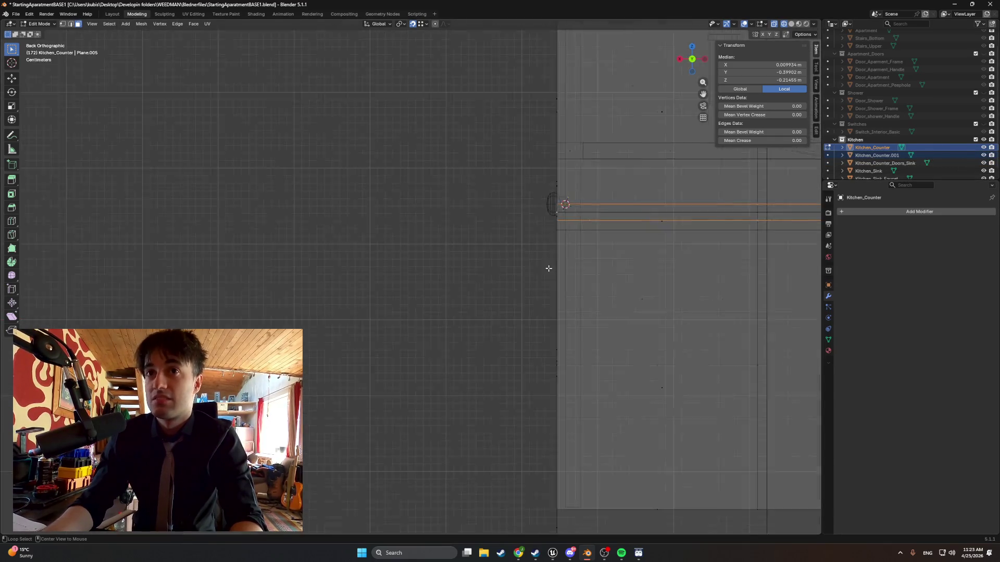
From a side-on view, raise the selected shelf along Z.
alt+middle_drag(573, 261, 598, 278)
scroll(598, 278, down, 4)
scroll(339, 283, up, 6)
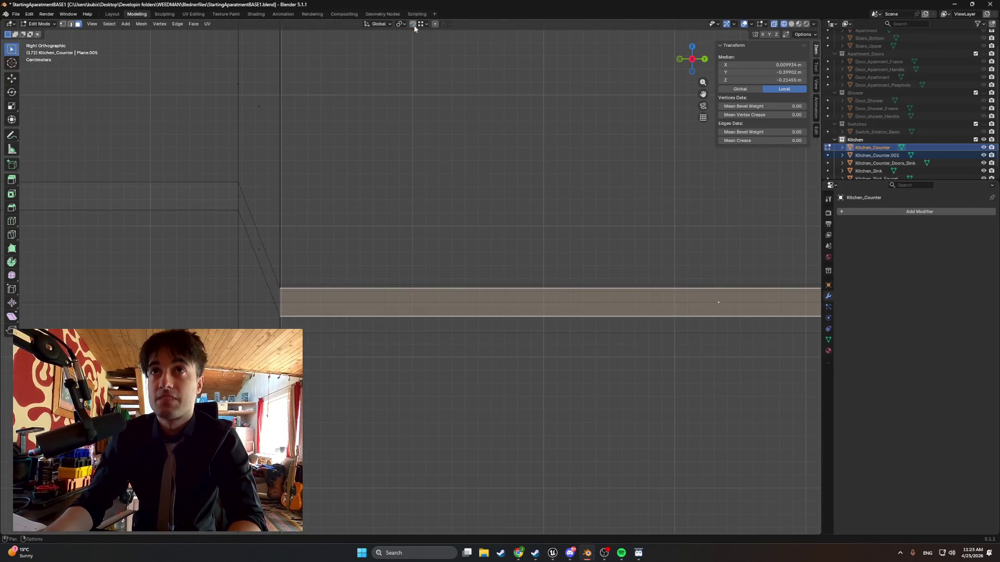
key(g)
key(z)
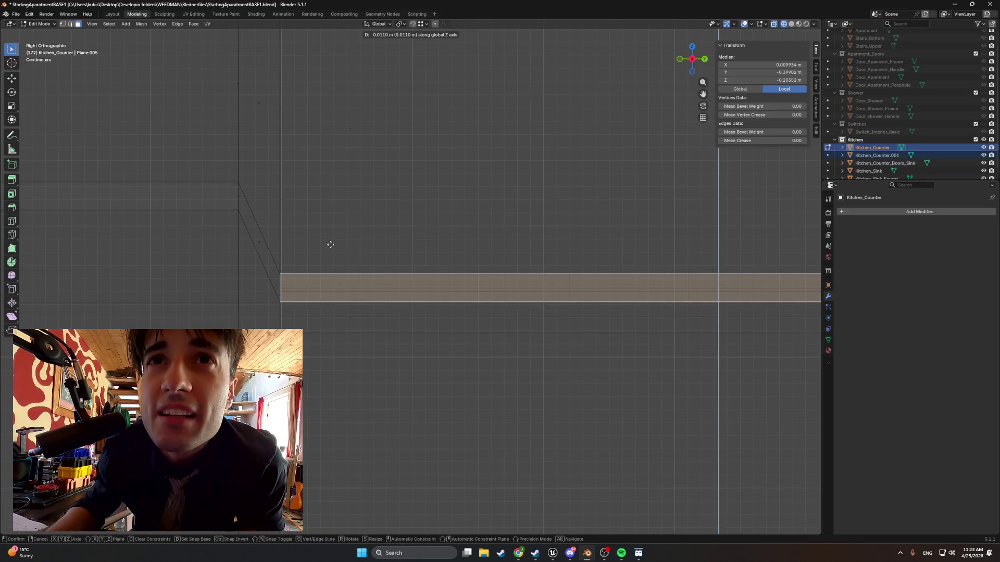
click(331, 244)
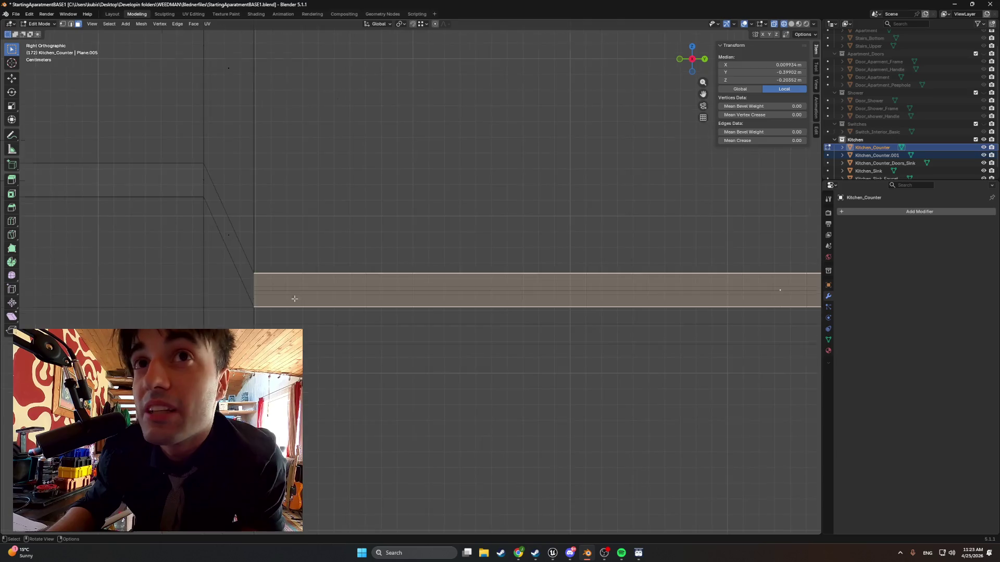
scroll(223, 302, up, 6)
Fine-tune the shelf height along Z, leaving its median at -0.20399 m.
mouse_move(230, 296)
middle_down()
mouse_move(330, 286)
mouse_move(273, 293)
mouse_move(375, 302)
middle_up()
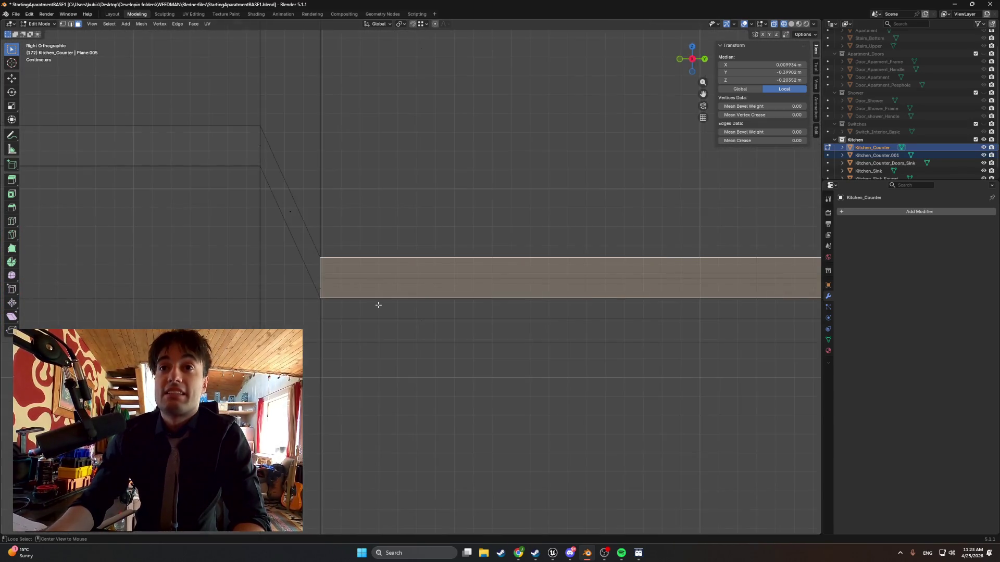
scroll(323, 279, up, 5)
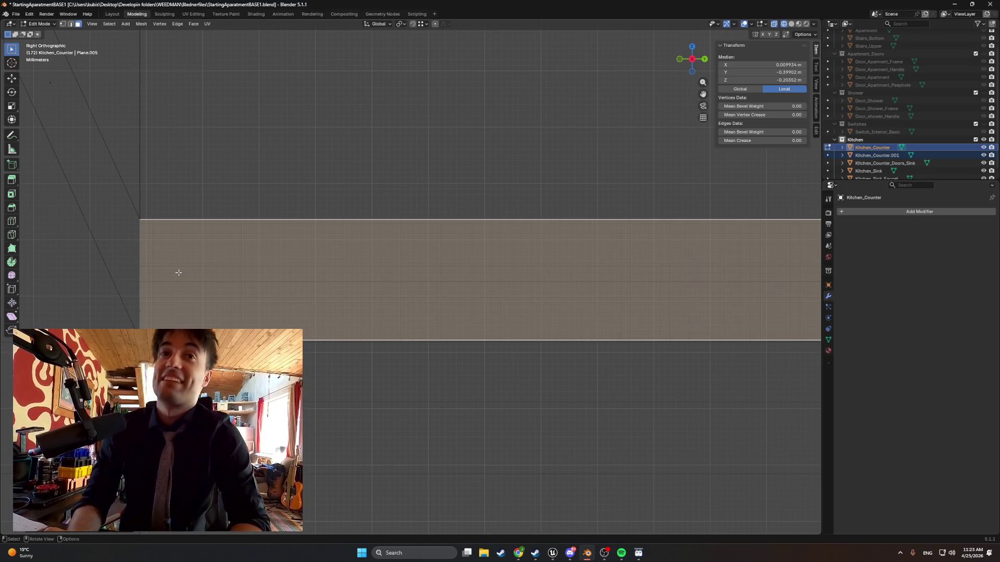
scroll(188, 272, down, 5)
shift+middle_drag(486, 284, 403, 299)
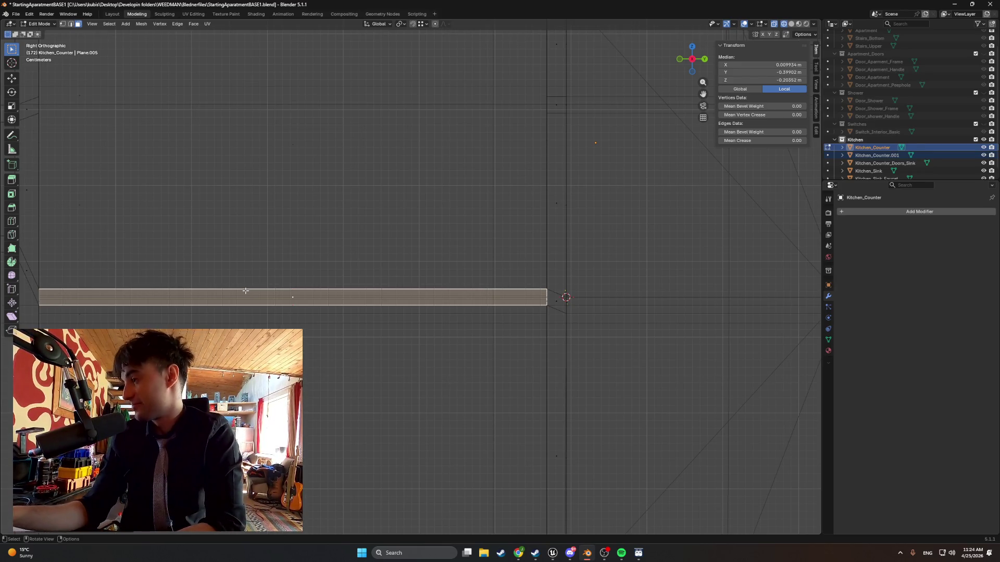
scroll(412, 331, up, 4)
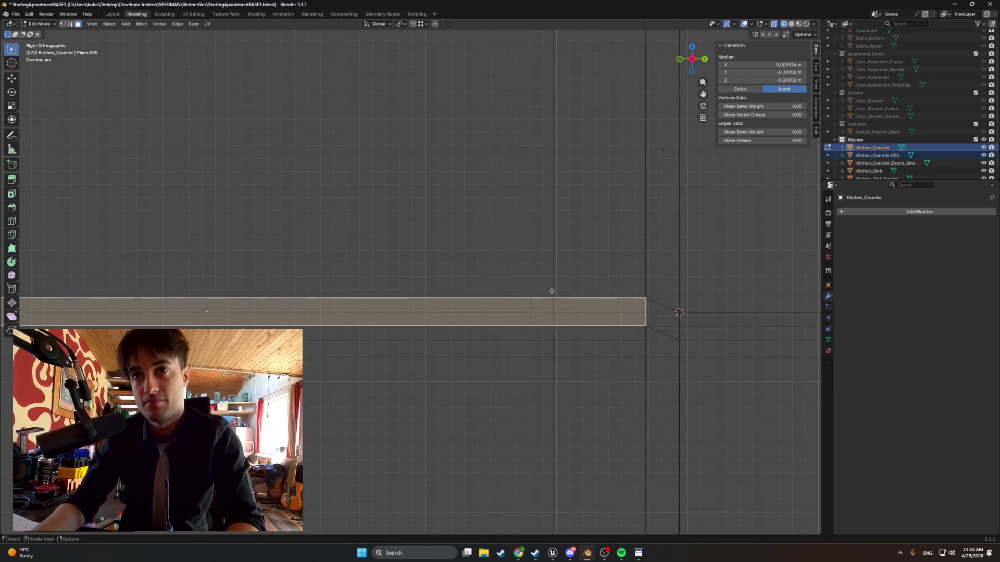
scroll(596, 318, up, 4)
mouse_move(623, 328)
shift+middle_down()
mouse_move(457, 302)
mouse_move(570, 321)
shift+middle_up()
scroll(395, 313, up, 2)
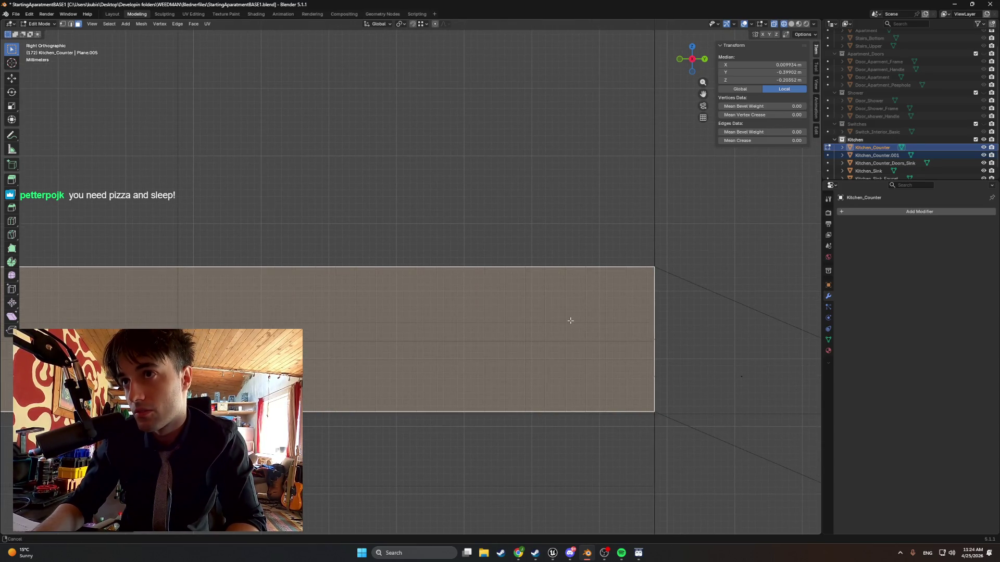
key(g)
key(z)
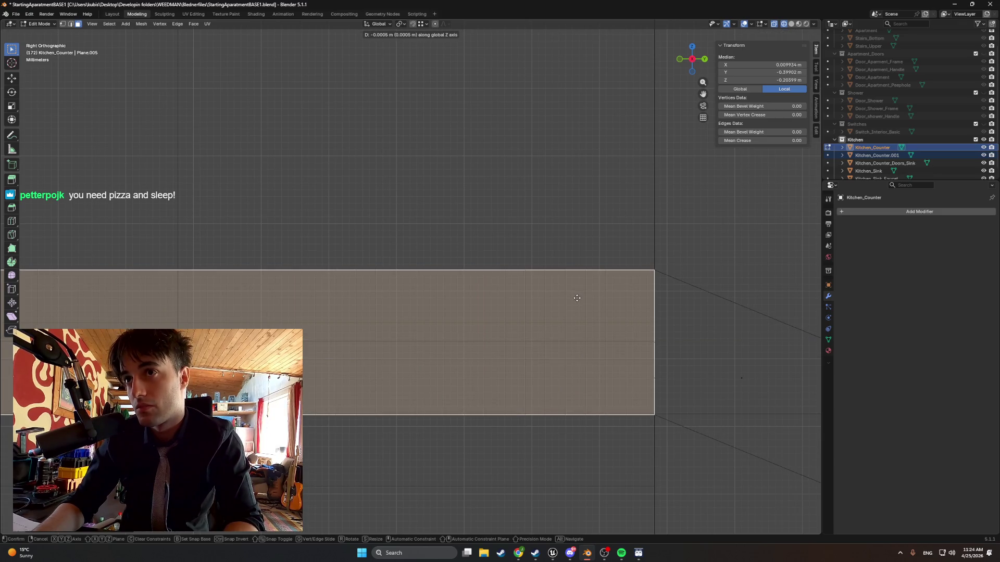
click(577, 298)
scroll(576, 305, down, 15)
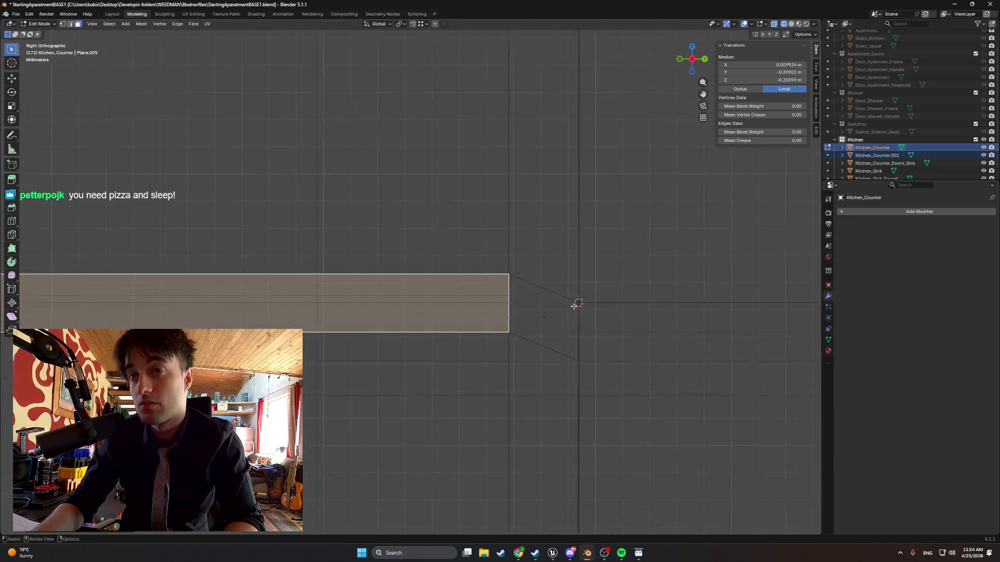
mouse_move(570, 306)
middle_down()
mouse_move(475, 311)
mouse_move(503, 317)
middle_up()
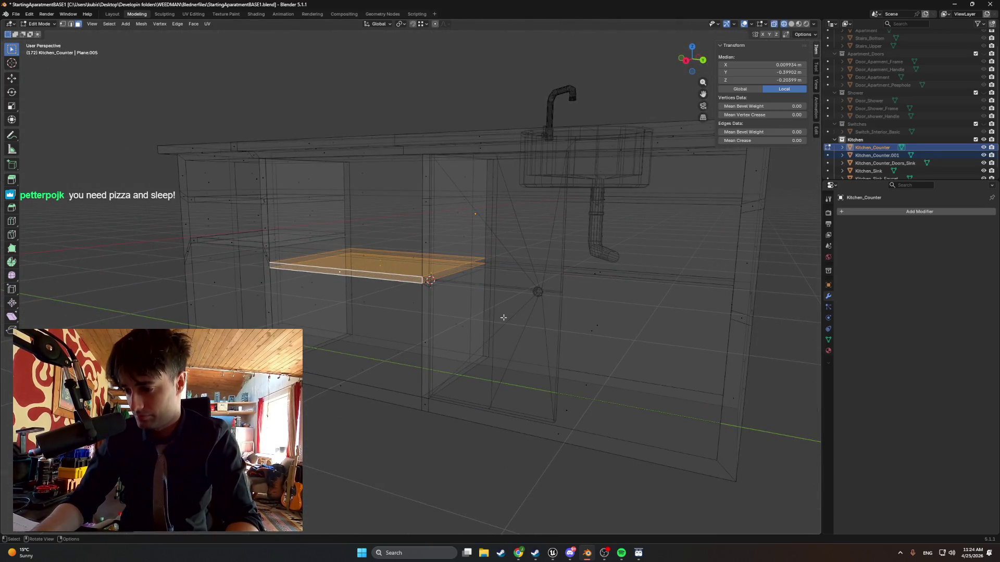
Return to Solid shading and delete the separated panel object Kitchen_Counter.001.
key(z)
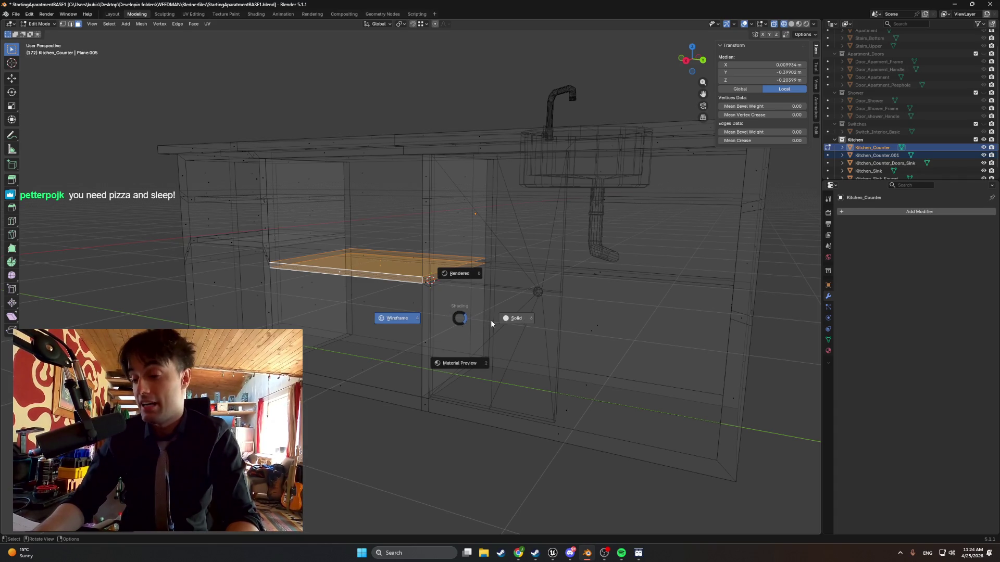
click(491, 320)
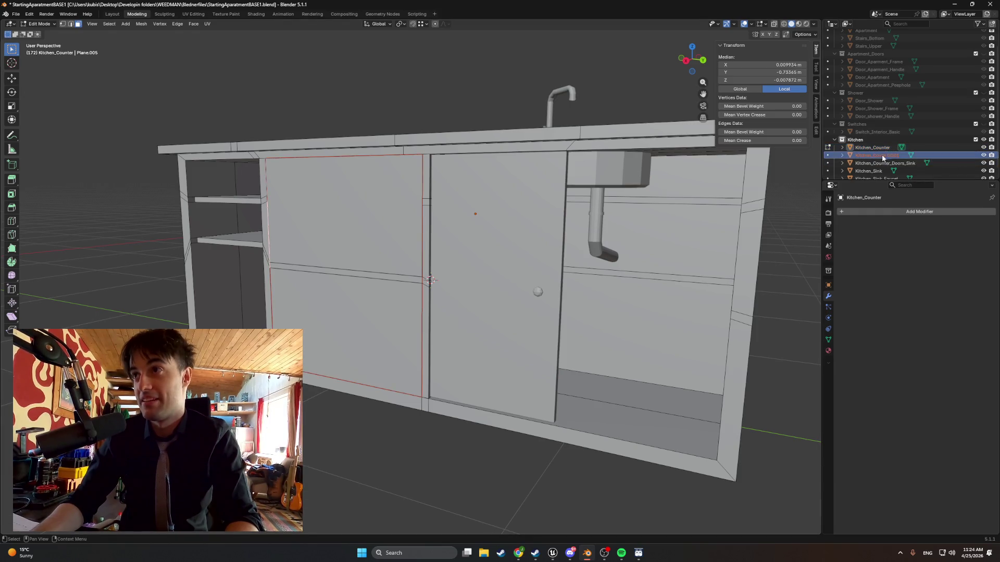
key(x)
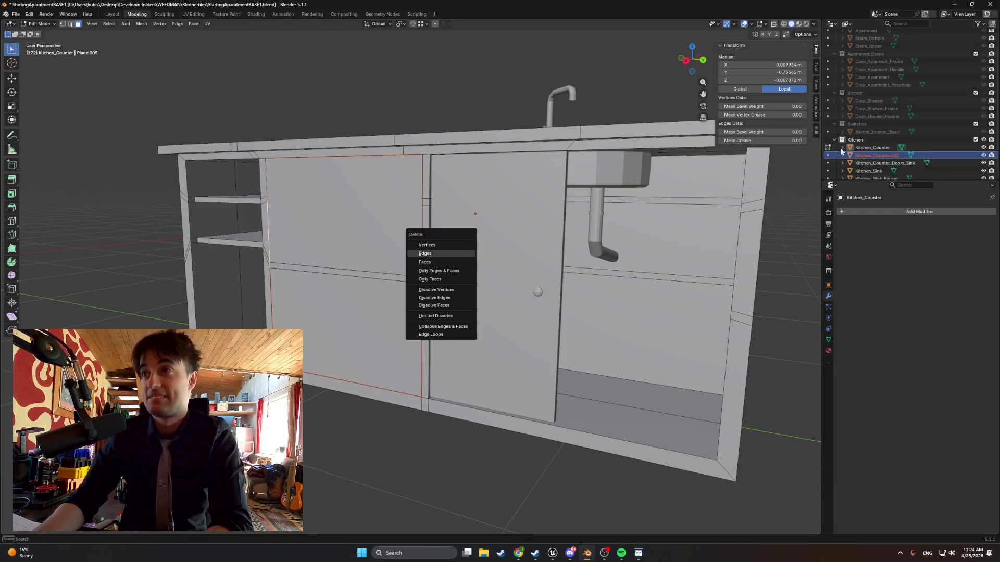
click(457, 262)
mouse_move(445, 255)
middle_down()
mouse_move(364, 291)
mouse_move(312, 302)
mouse_move(319, 284)
mouse_move(281, 300)
middle_up()
scroll(332, 292, up, 2)
scroll(281, 300, up, 5)
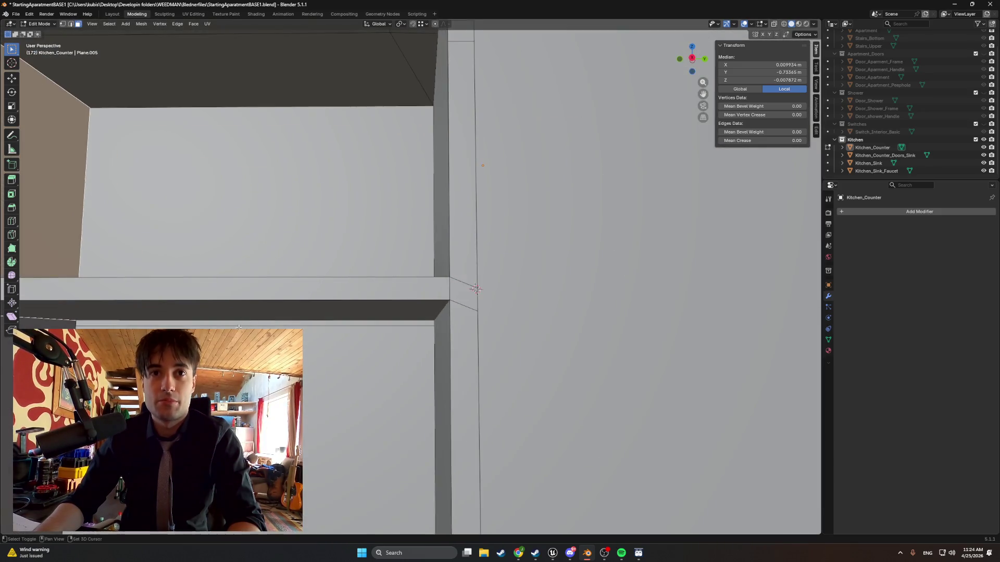
Select the lower door's top edge and lower it along Z.
click(264, 308)
key(2)
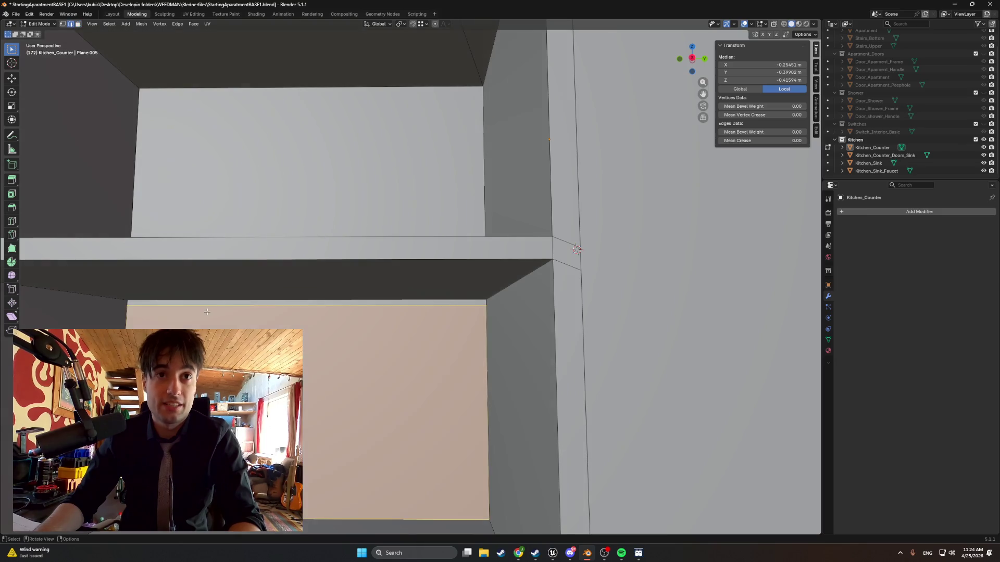
click(203, 308)
shift+middle_drag(119, 311, 330, 300)
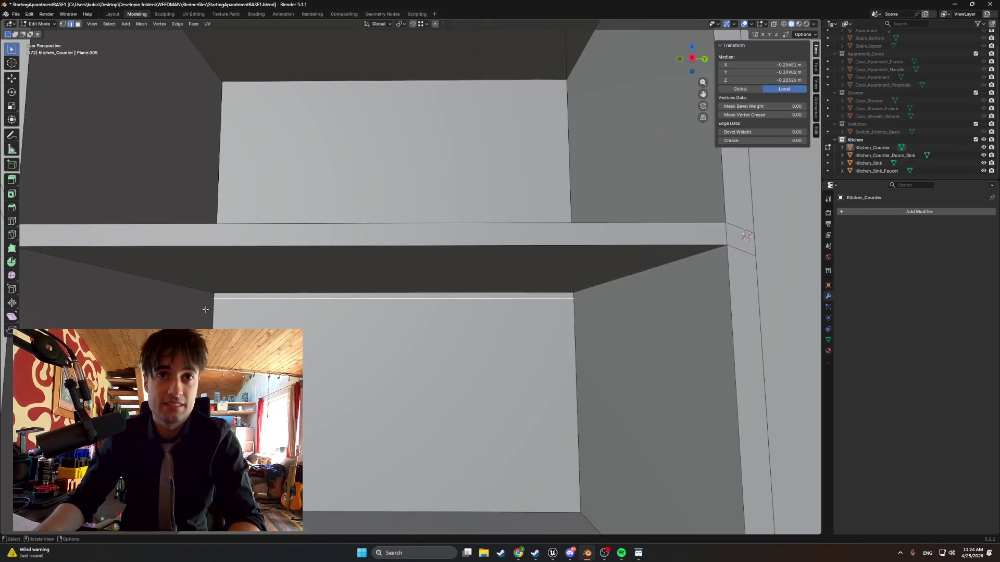
key(g)
key(y)
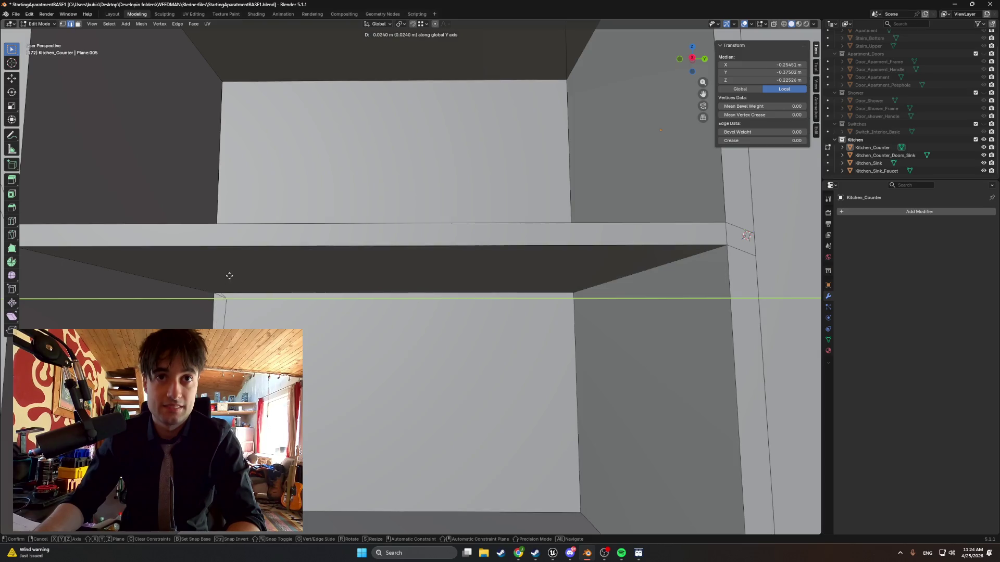
key(z)
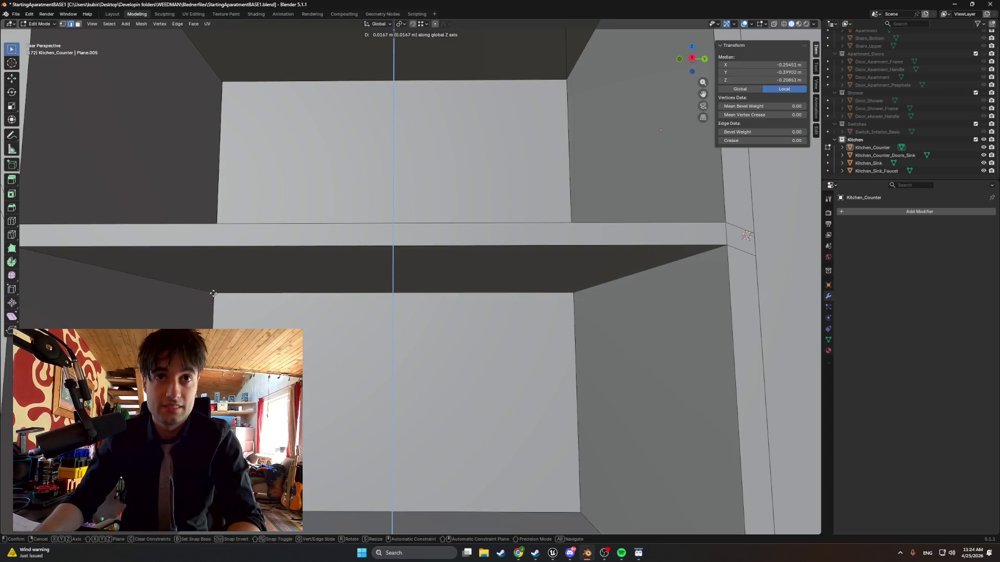
click(219, 298)
Turn on snapping and move the edge vertically again to settle it.
click(413, 24)
key(g)
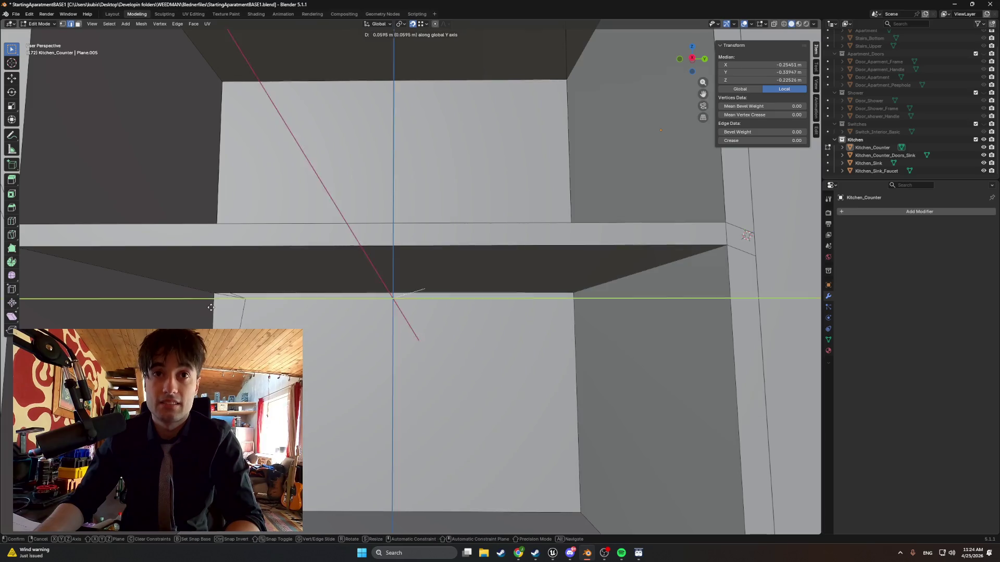
key(y)
key(x)
key(x)
key(x)
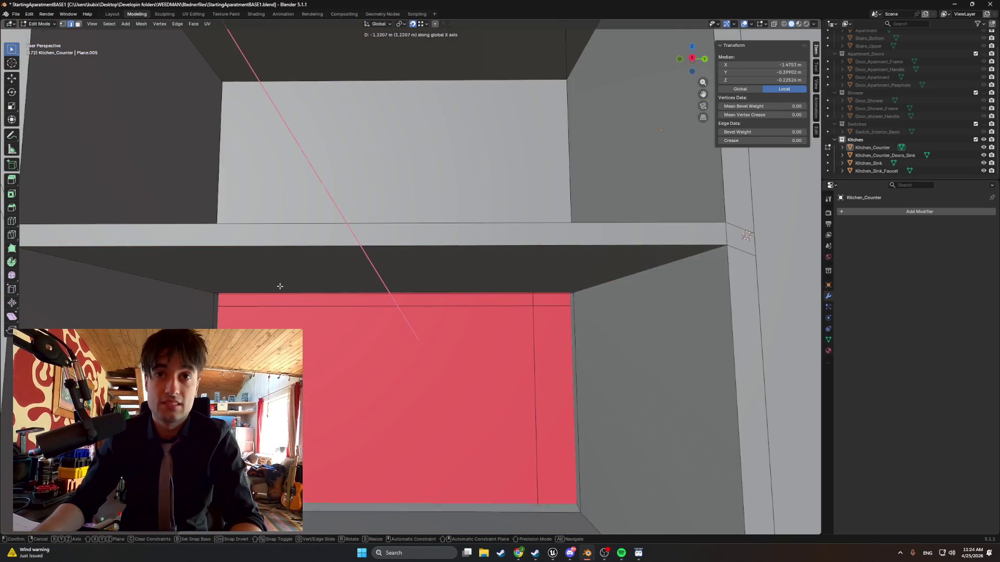
alt+scroll(280, 284, down, 6)
key(z)
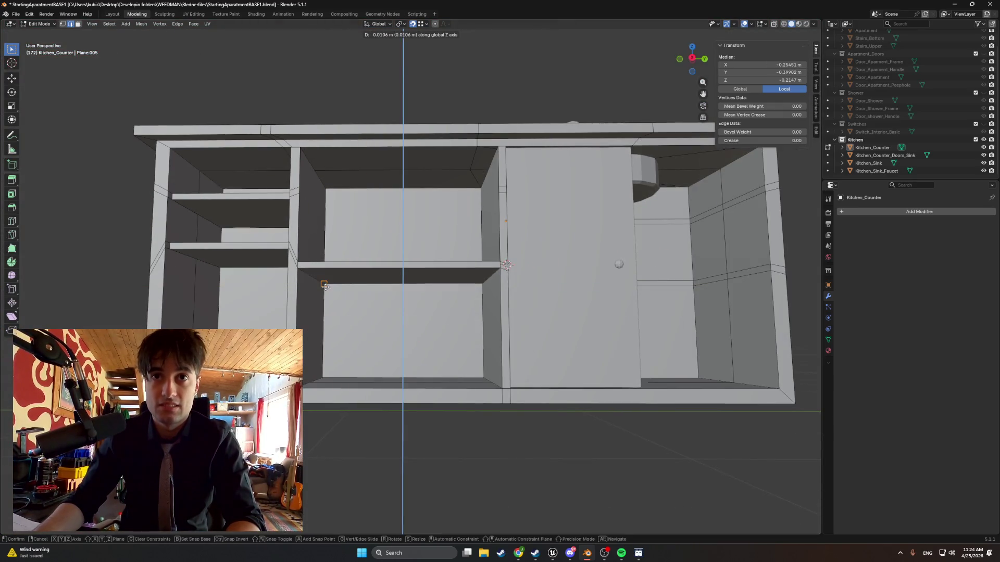
click(395, 284)
scroll(396, 284, up, 3)
Inspect the counter in wireframe shading, then return to solid shading.
key(z)
click(359, 280)
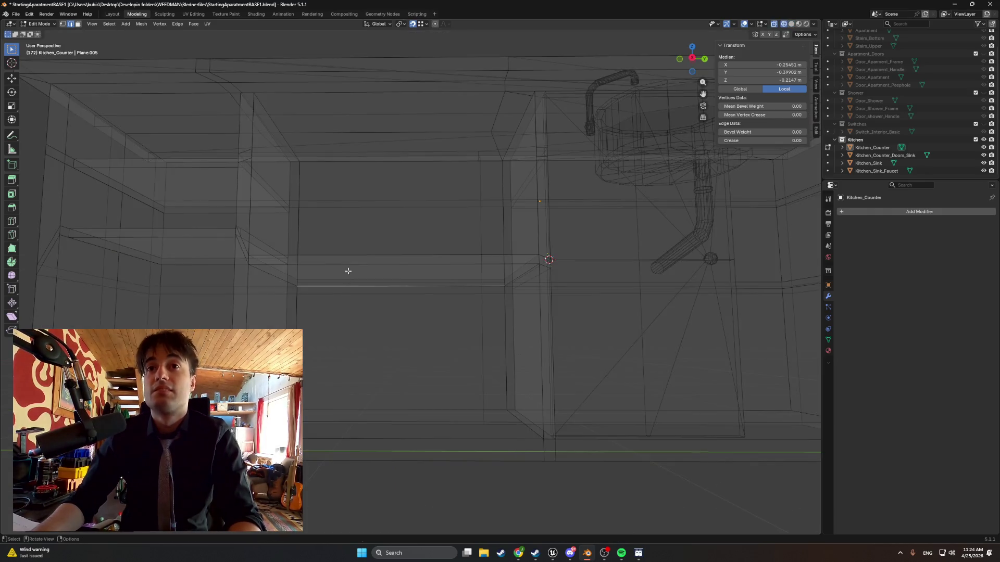
scroll(297, 288, down, 4)
scroll(337, 261, up, 8)
mouse_move(354, 236)
middle_down()
mouse_move(328, 253)
mouse_move(464, 199)
mouse_move(489, 227)
mouse_move(464, 215)
mouse_move(654, 277)
middle_up()
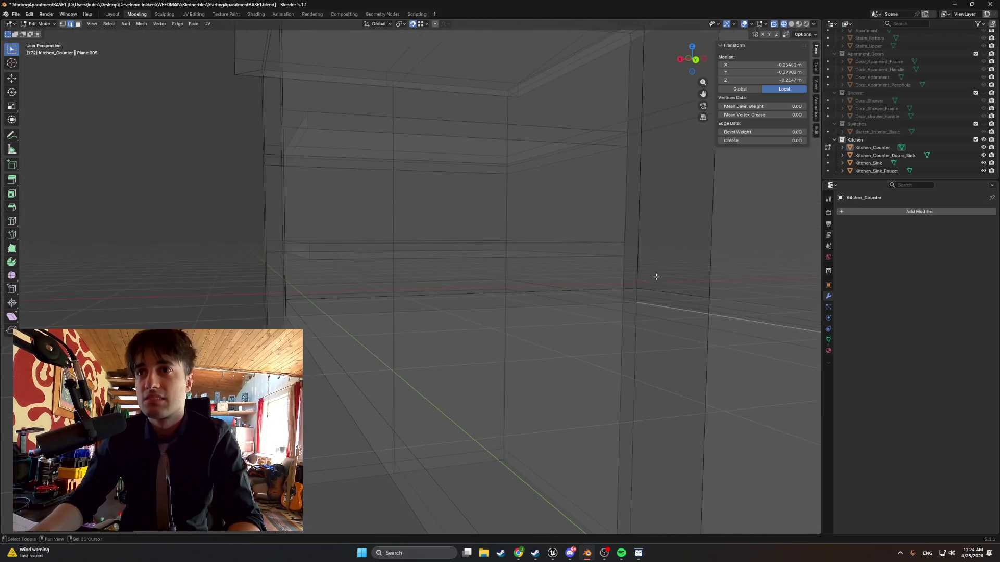
scroll(360, 281, up, 4)
mouse_move(374, 297)
middle_down()
mouse_move(342, 283)
mouse_move(318, 287)
mouse_move(485, 293)
mouse_move(510, 279)
mouse_move(340, 362)
mouse_move(356, 360)
middle_up()
scroll(480, 292, down, 10)
key(shift+z)
scroll(515, 277, up, 3)
scroll(515, 276, up, 3)
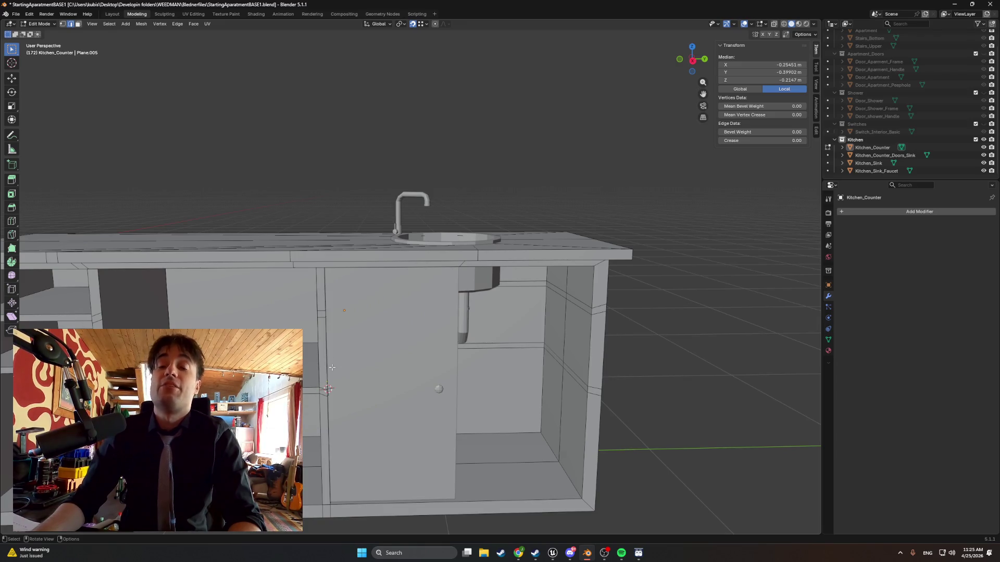
In face select mode, copy the Kitchen_Counter_Doors_Sink door object and select Kitchen_Sink.
key(3)
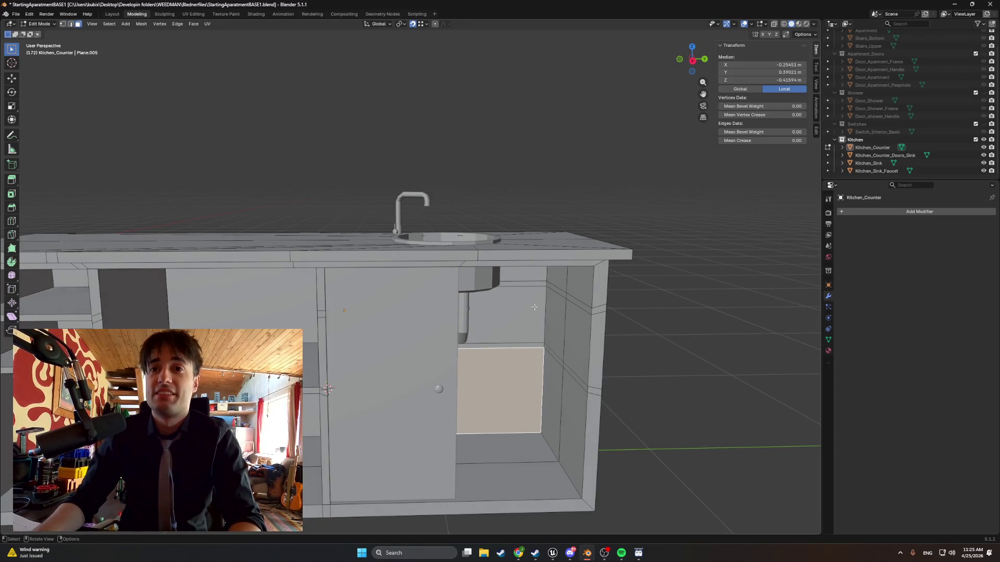
middle_drag(422, 331, 413, 333)
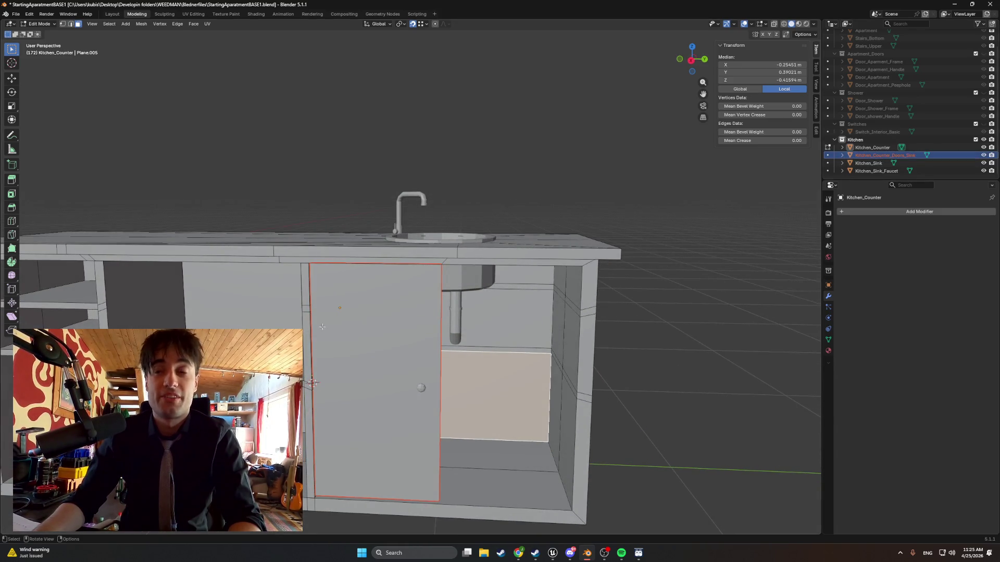
key(ctrl+c)
right_click(750, 172)
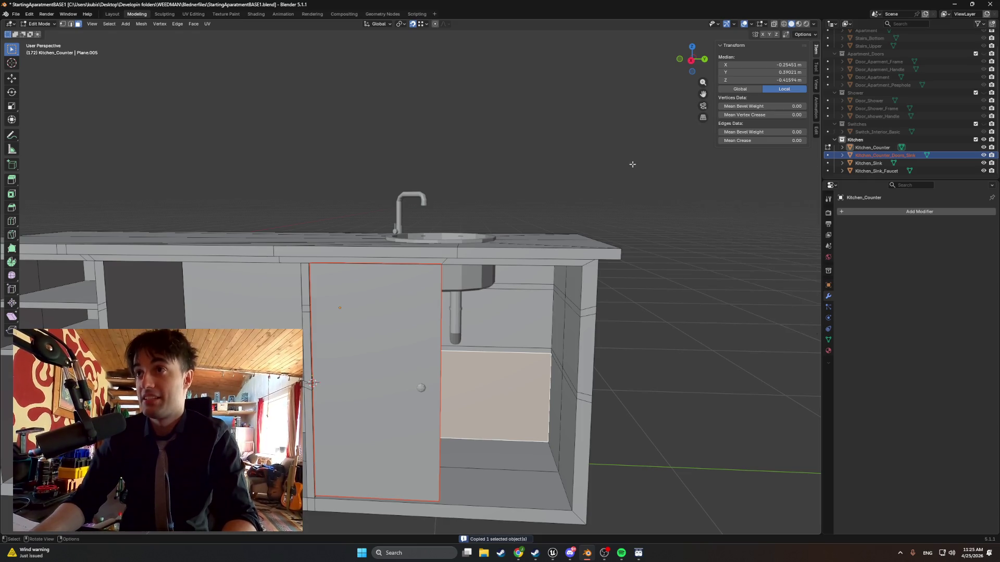
click(869, 163)
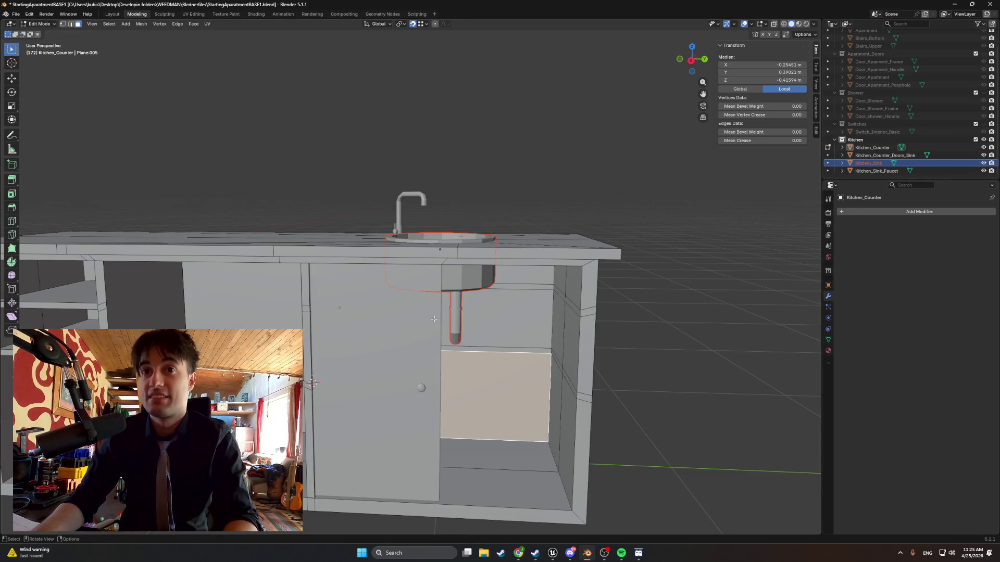
In Object Mode, paste a copy of the sink cabinet door and move it left.
click(394, 339)
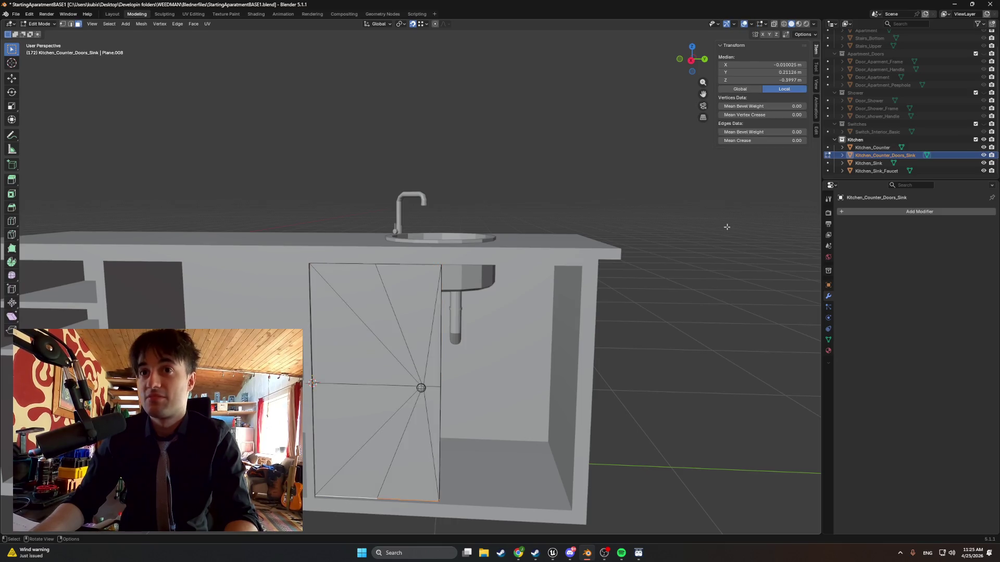
key(Tab)
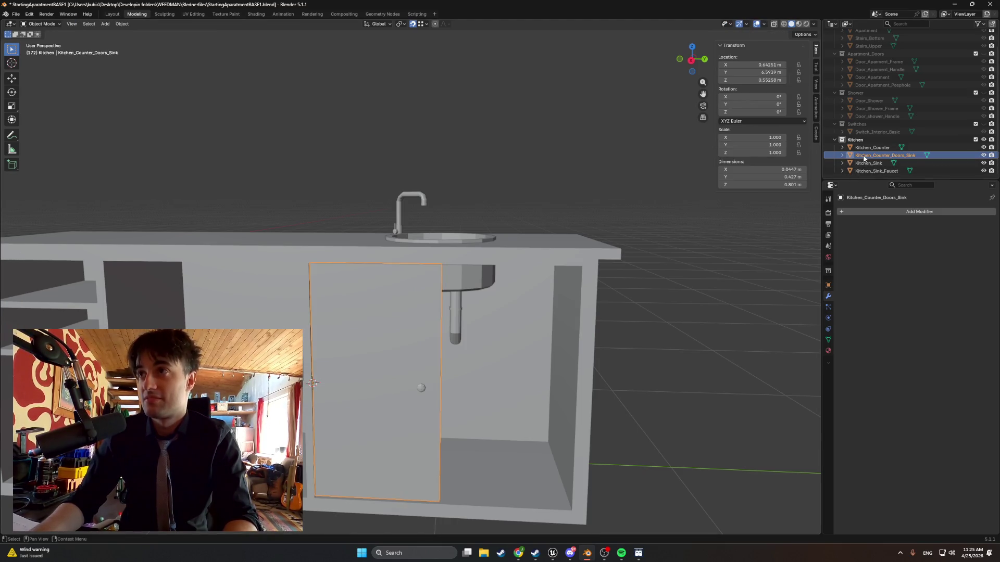
key(ctrl+v)
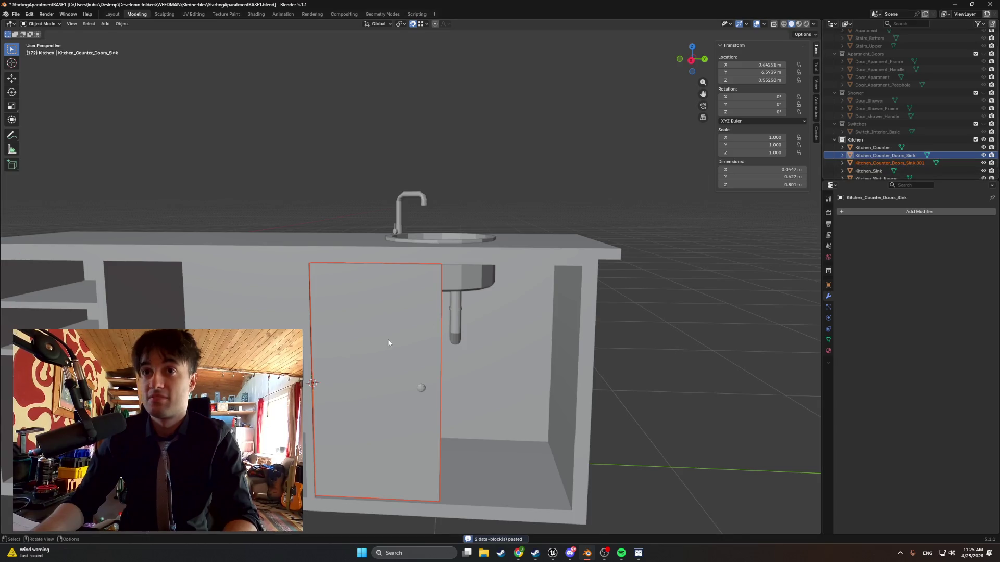
middle_drag(388, 339, 411, 342)
key(g)
click(198, 278)
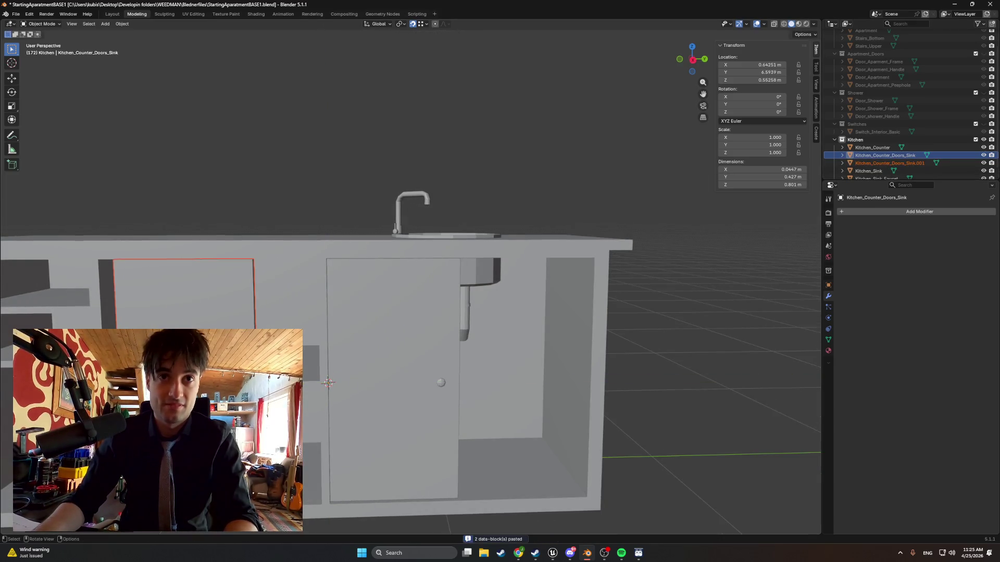
Scale the door copy down into a smaller panel and view it from the Right side.
key(s)
click(328, 383)
middle_drag(328, 383, 370, 364)
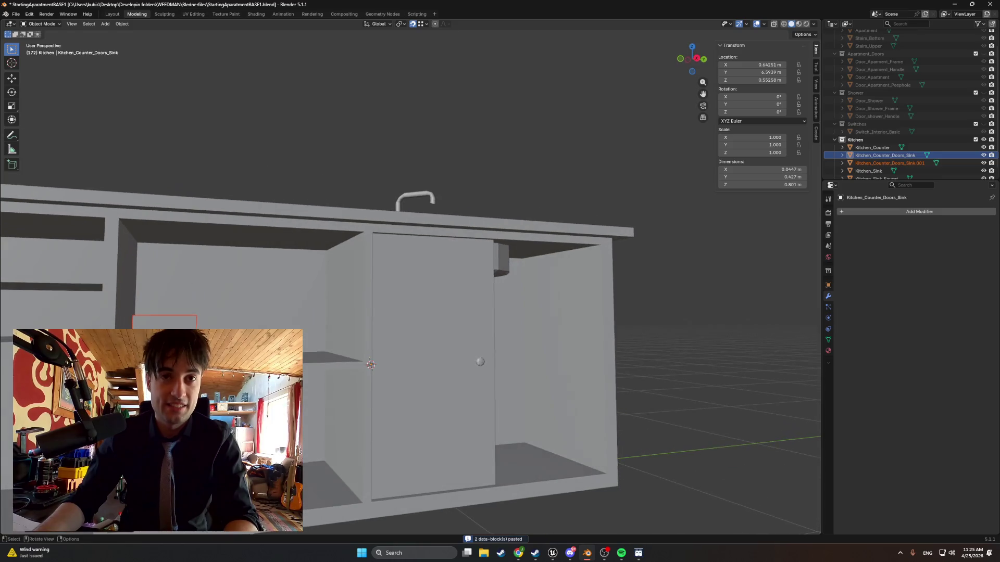
scroll(370, 364, down, 3)
scroll(501, 439, up, 6)
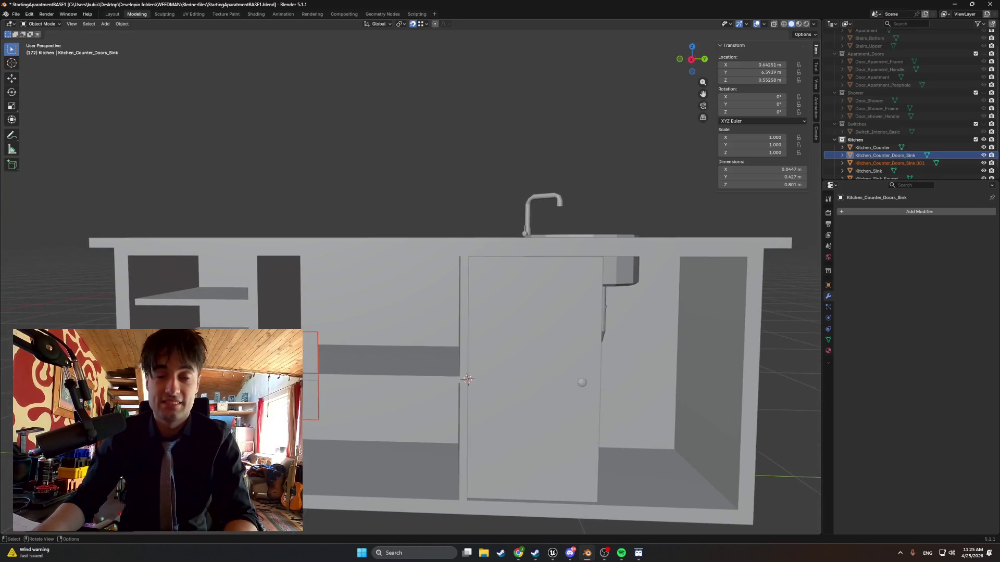
scroll(342, 384, down, 5)
key(KP_3)
scroll(342, 383, down, 4)
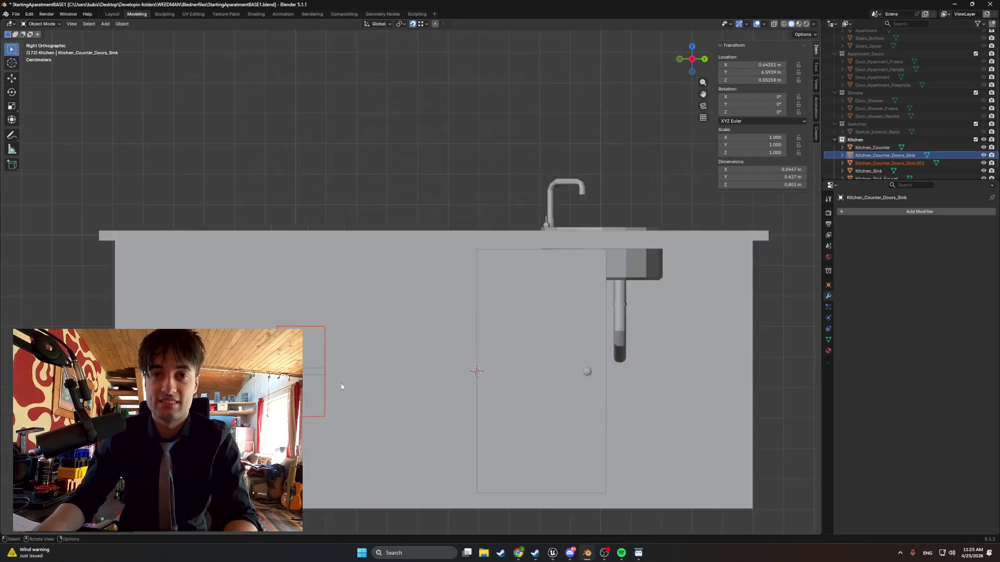
In wireframe view, raise the small door copy straight up along Z.
key(shift+z)
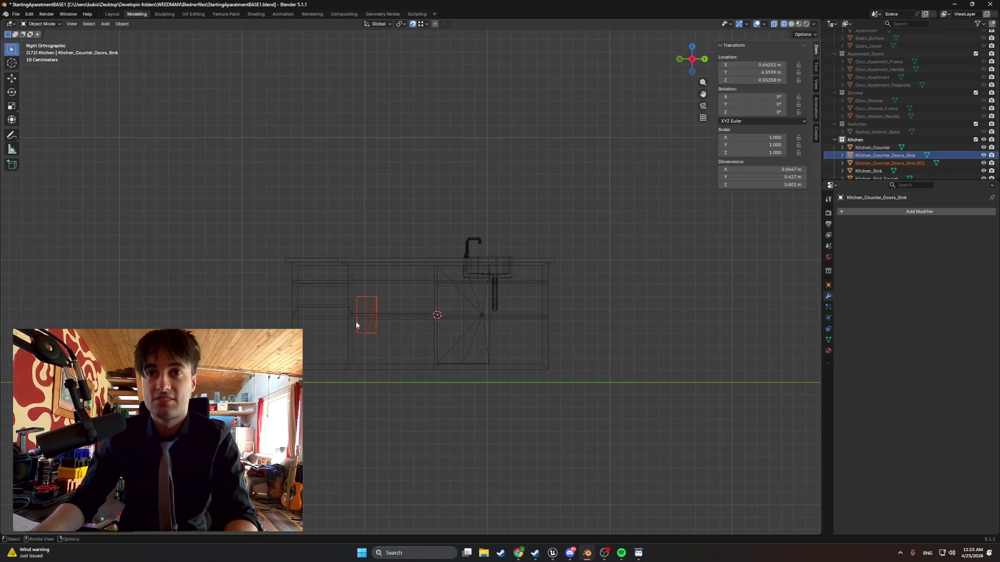
scroll(357, 326, up, 5)
key(g)
key(z)
click(299, 292)
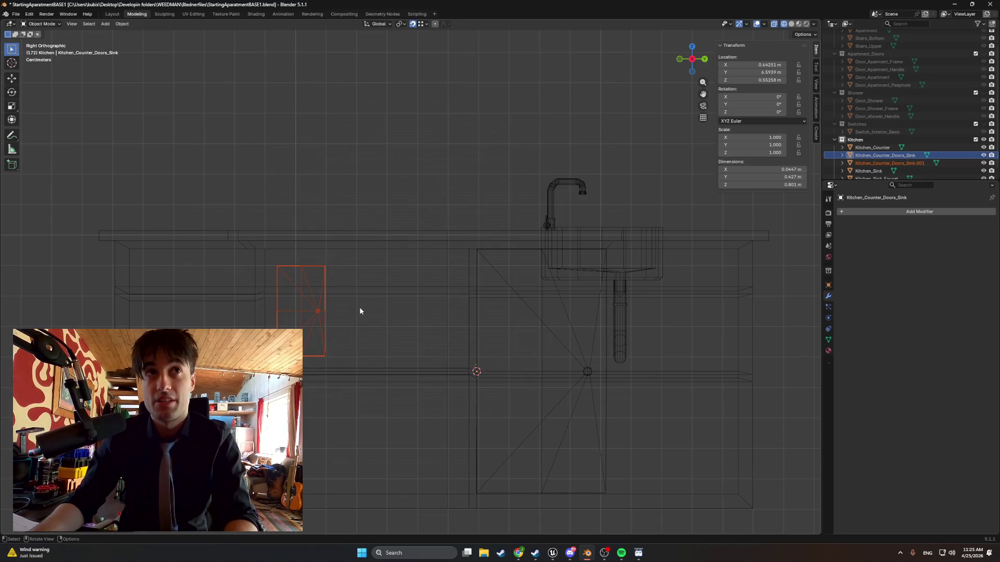
mouse_move(352, 317)
middle_down()
mouse_move(340, 327)
mouse_move(352, 332)
middle_up()
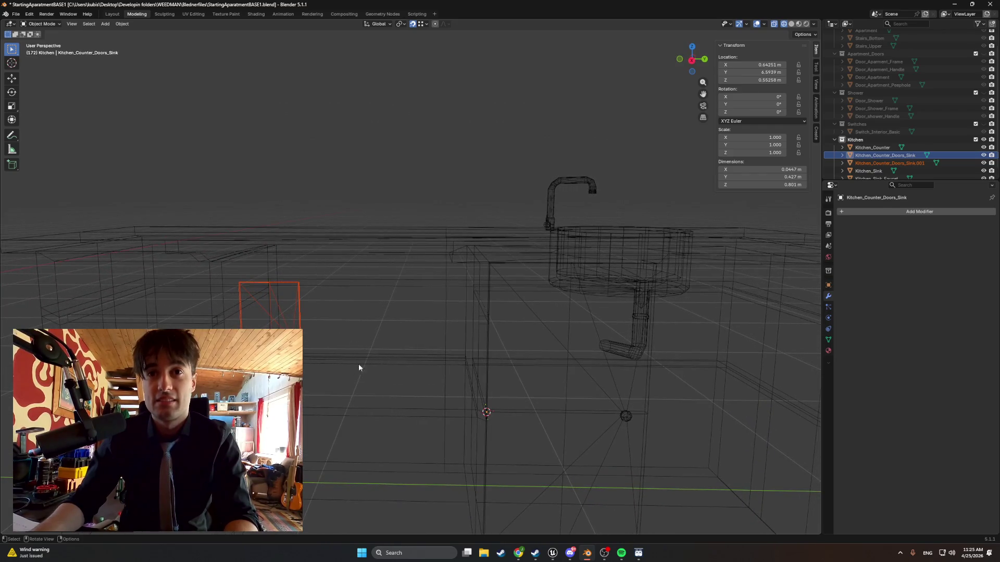
Return to solid shading and open Kitchen_Counter in Edit Mode.
key(z)
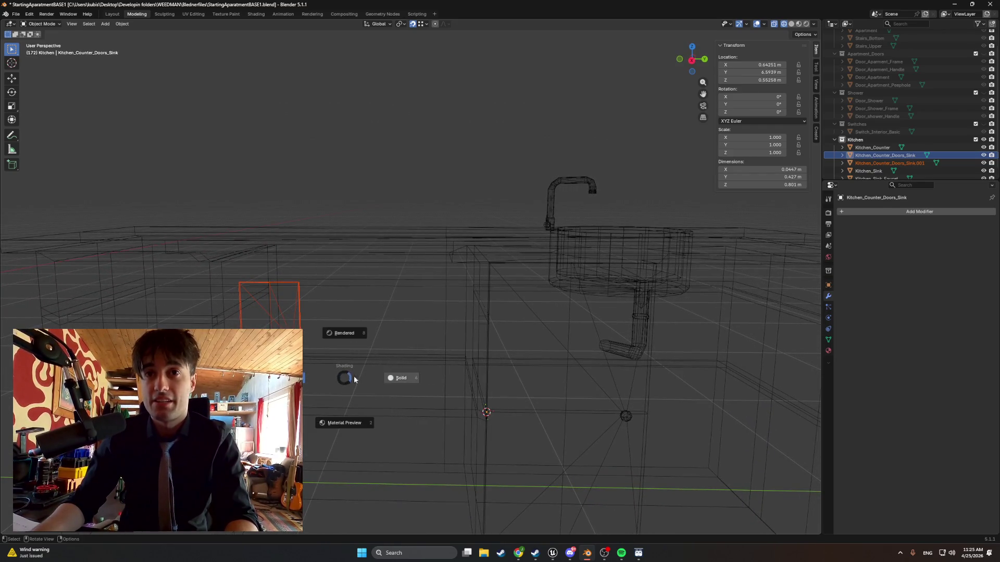
click(383, 377)
key(z)
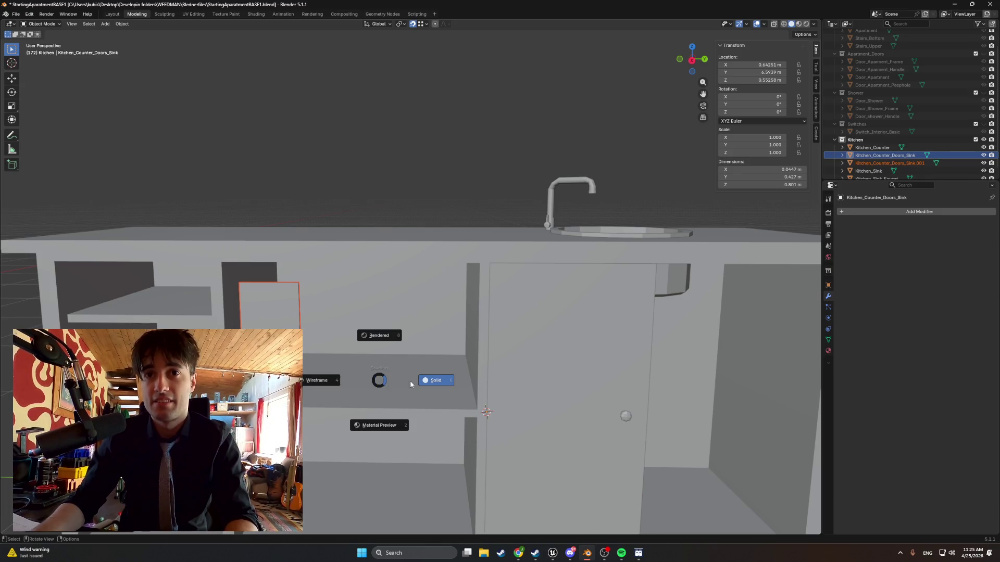
click(411, 381)
click(873, 147)
key(Tab)
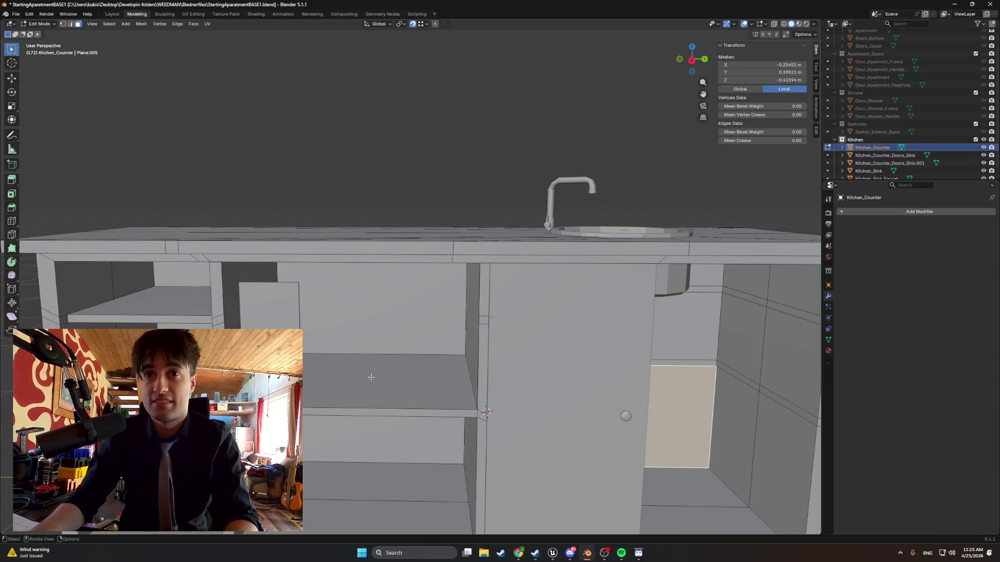
Loop-cut a centred edge loop across the left compartment's shelf, then select the small door panel in Object Mode.
middle_drag(370, 377, 365, 387)
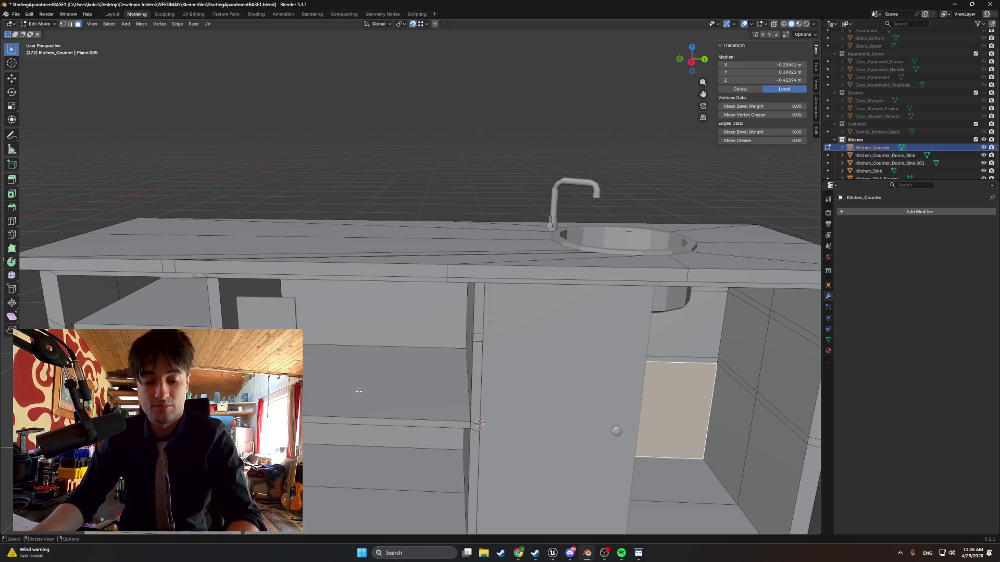
key(ctrl+r)
click(353, 411)
right_click(353, 411)
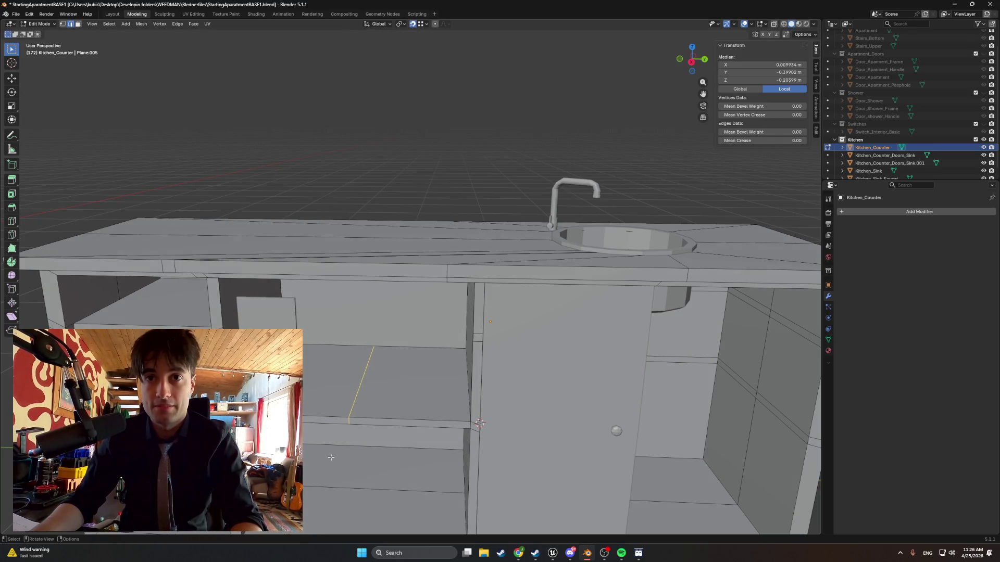
middle_drag(352, 411, 305, 366)
click(306, 367)
key(Tab)
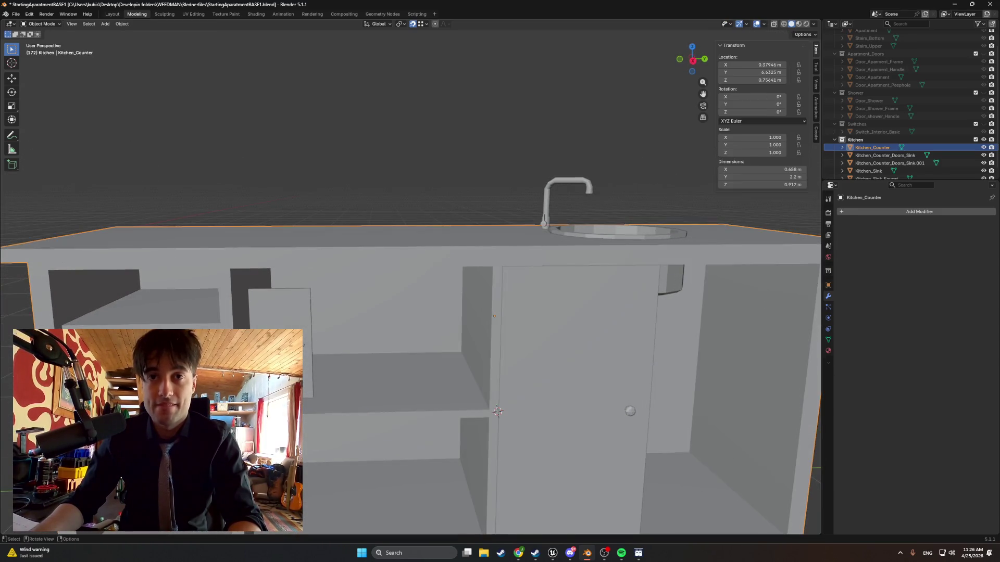
click(306, 367)
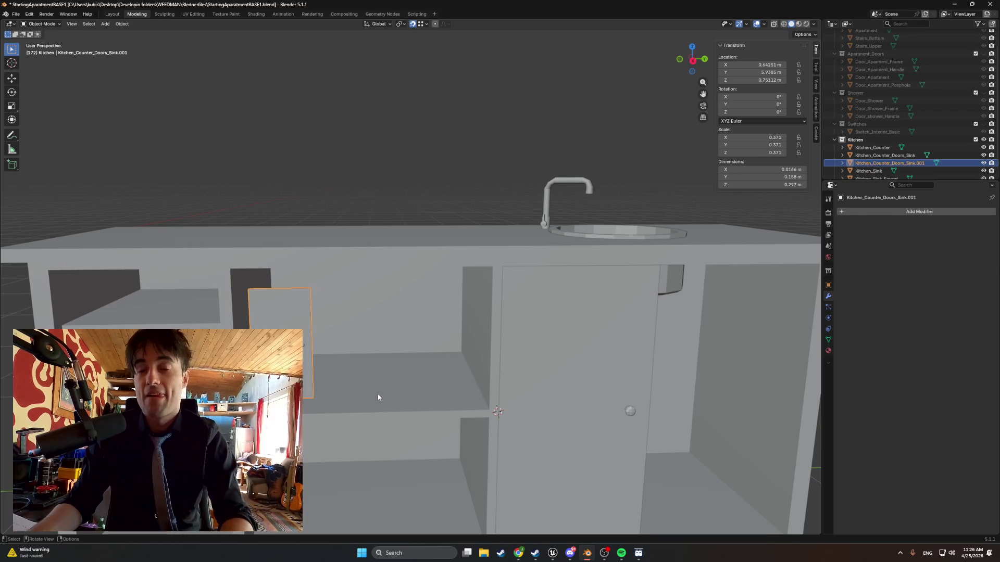
Delete the small panel and paste a fresh sink-door copy over the left cabinet opening.
key(Delete)
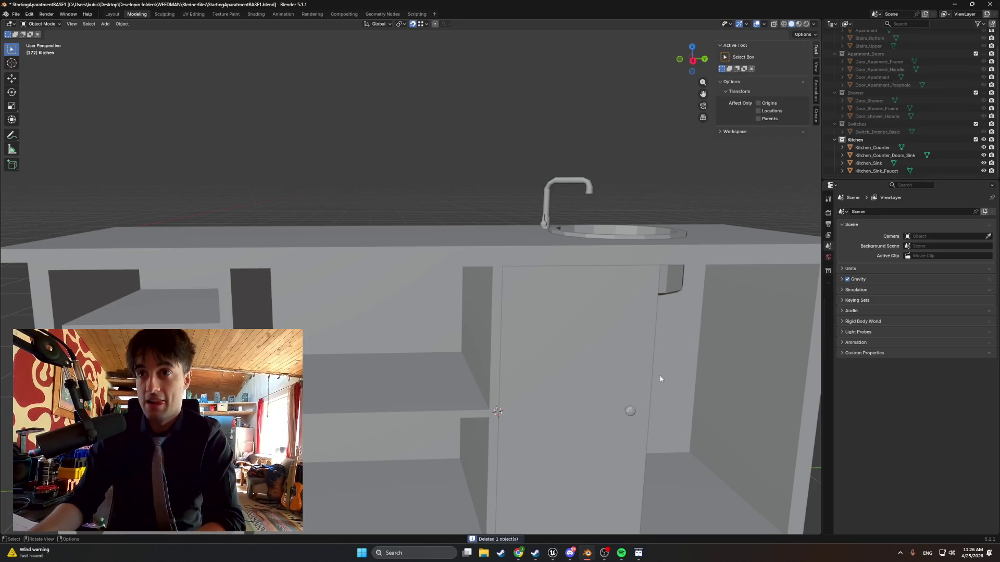
click(885, 155)
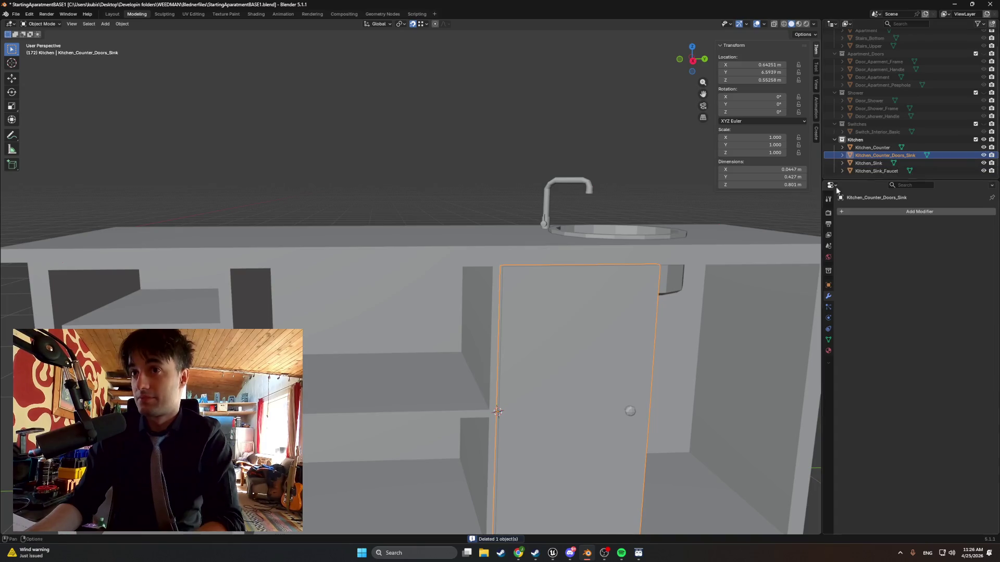
key(ctrl+v)
scroll(654, 326, down, 5)
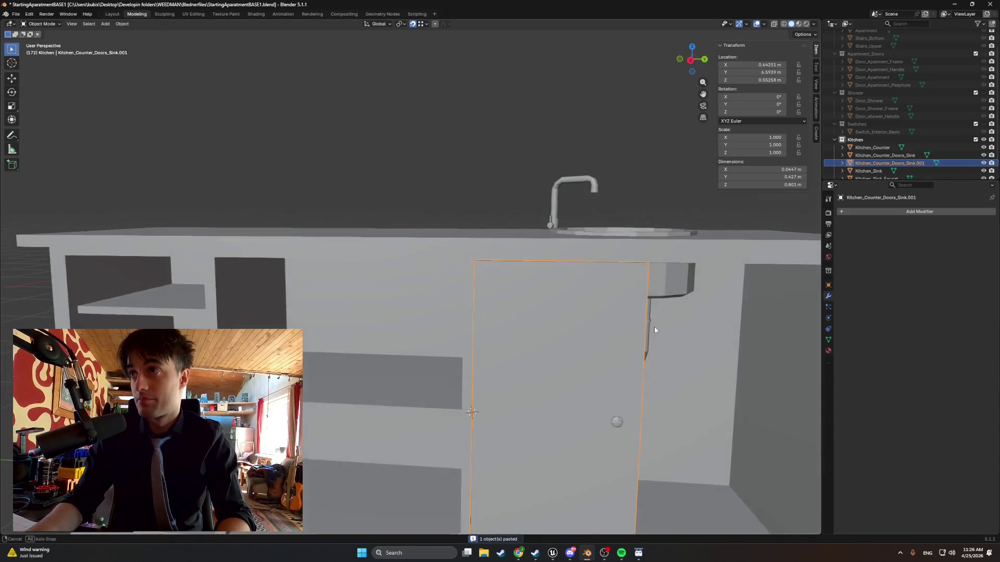
key(g)
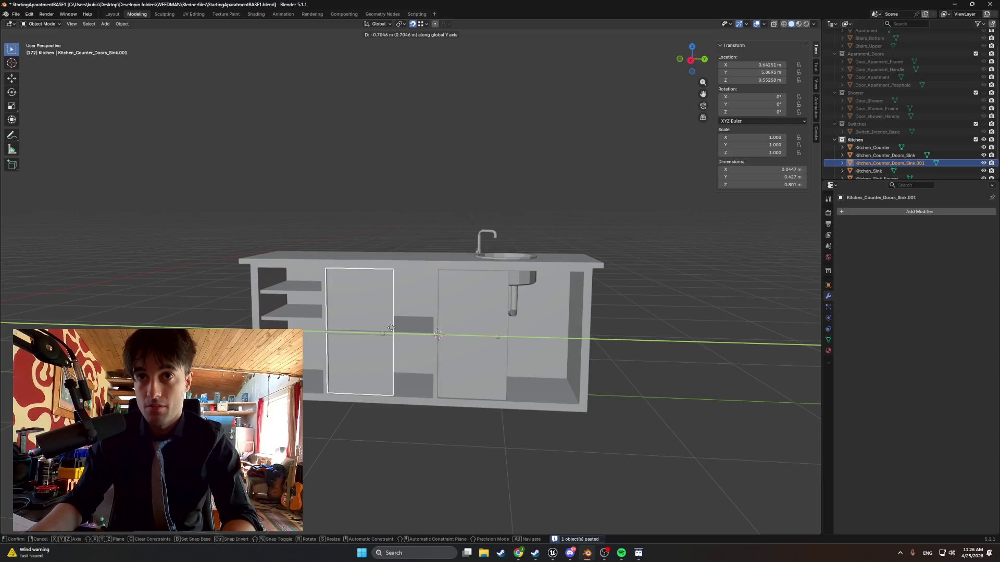
click(399, 329)
scroll(398, 328, up, 3)
scroll(398, 328, up, 4)
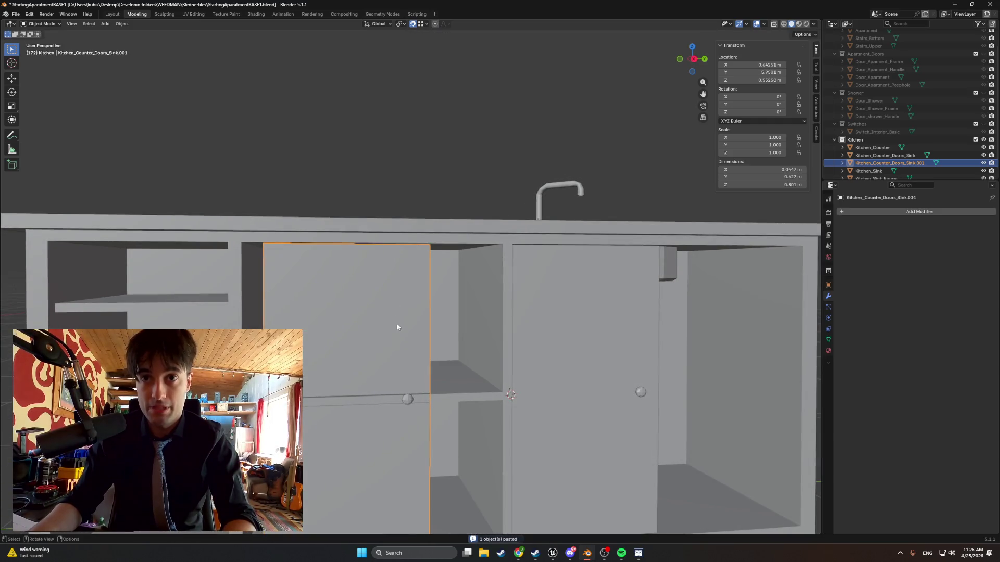
scroll(389, 373, down, 2)
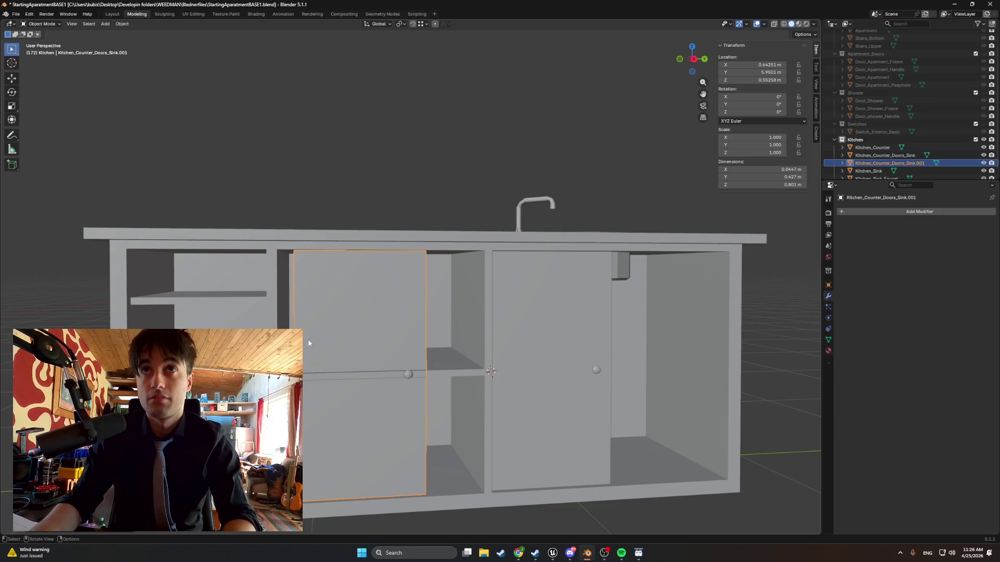
Raise the door copy along Z to 0.72936 m and adjust its depth along Y.
key(g)
key(z)
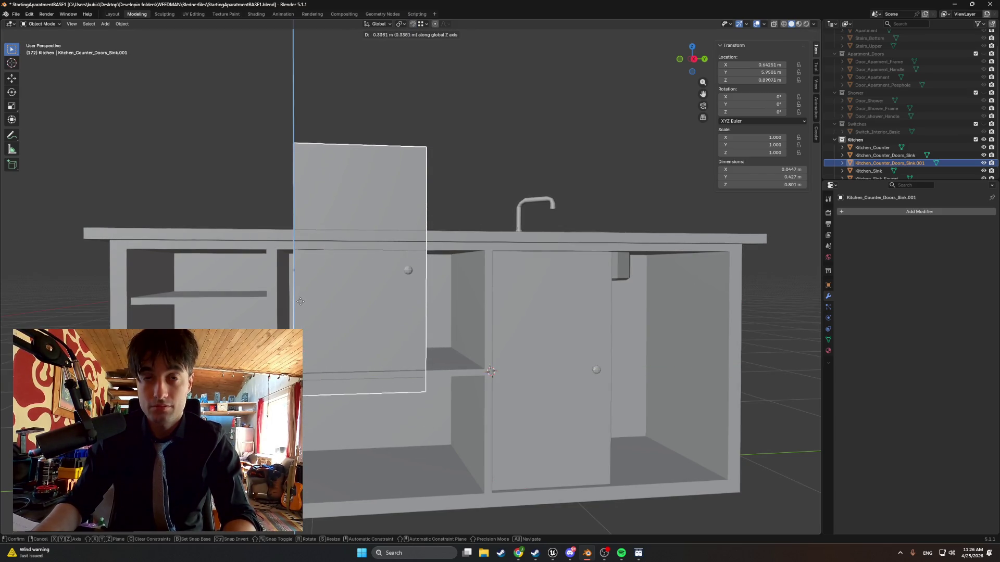
click(396, 333)
key(g)
key(y)
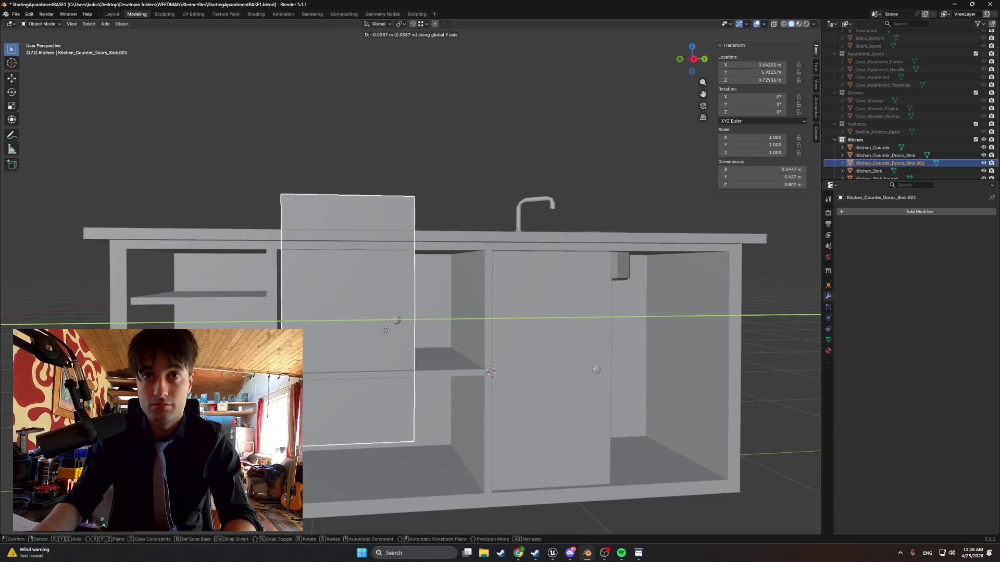
click(406, 351)
middle_drag(406, 351, 397, 351)
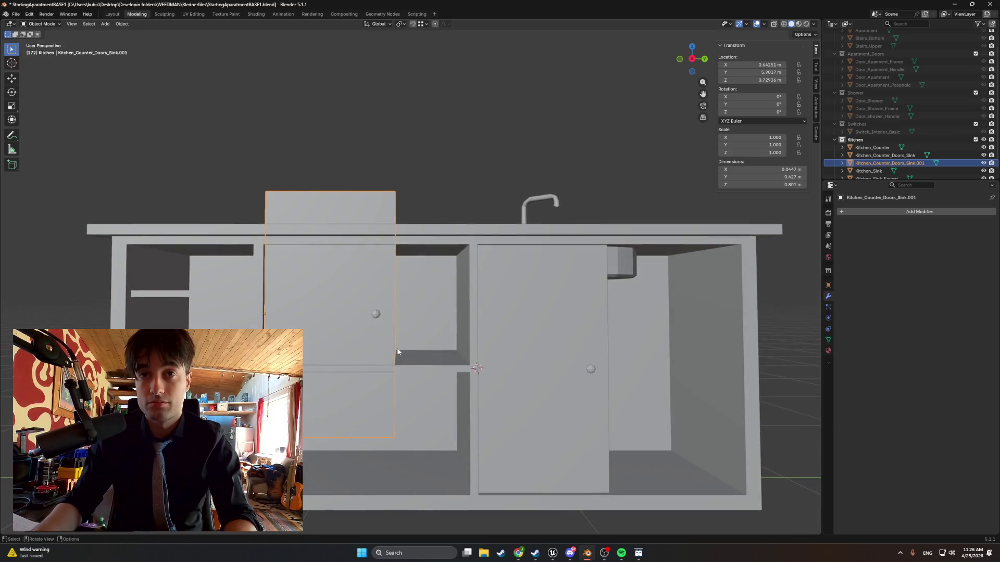
mouse_move(385, 305)
middle_down()
mouse_move(363, 269)
mouse_move(338, 307)
middle_up()
key(Tab)
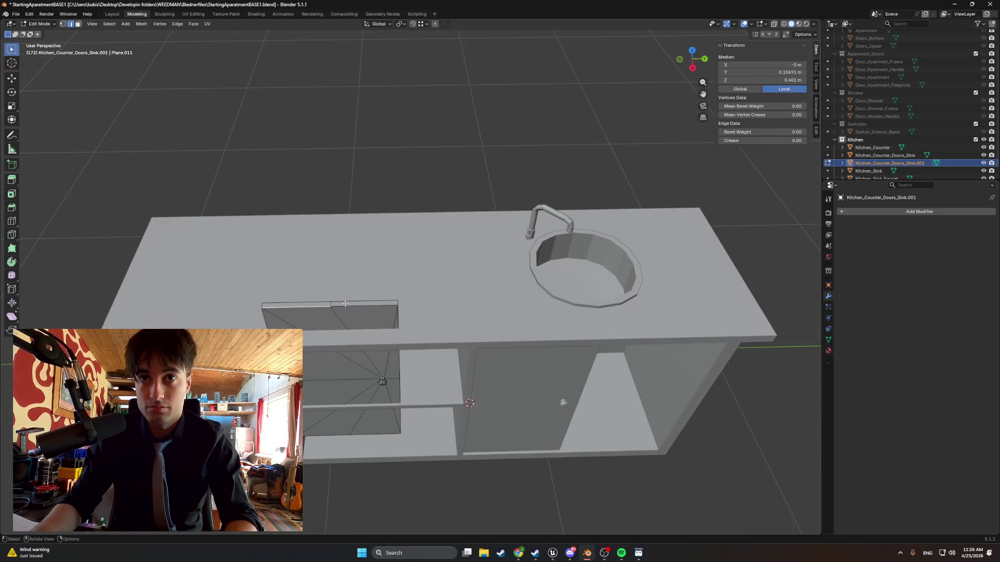
In face mode with wireframe shading, lower the door copy's top face along Z.
key(3)
click(343, 304)
middle_drag(311, 312, 360, 280)
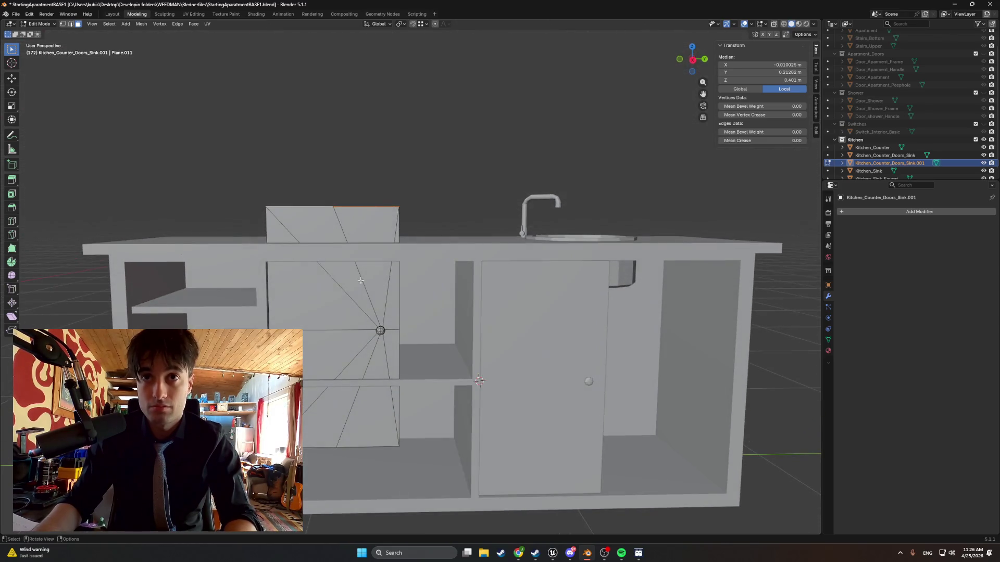
key(z)
click(323, 244)
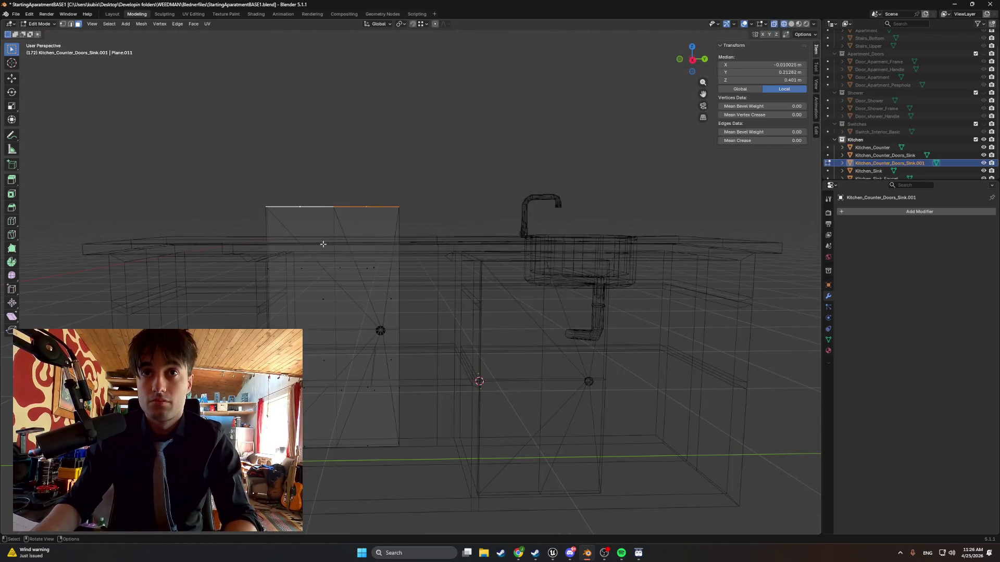
mouse_move(384, 274)
ctrl+middle_down()
mouse_move(319, 252)
mouse_move(263, 194)
ctrl+middle_up()
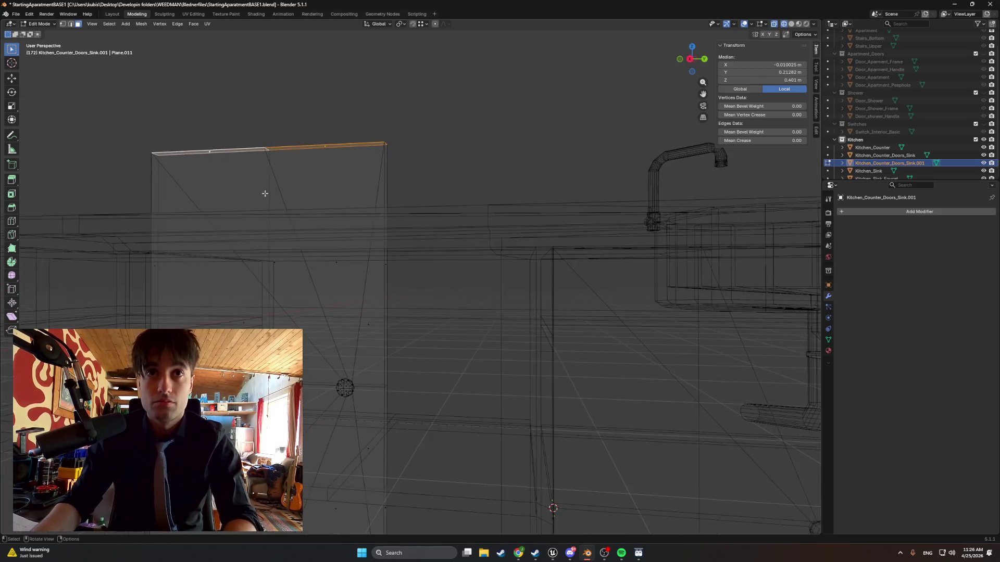
key(g)
key(z)
click(253, 297)
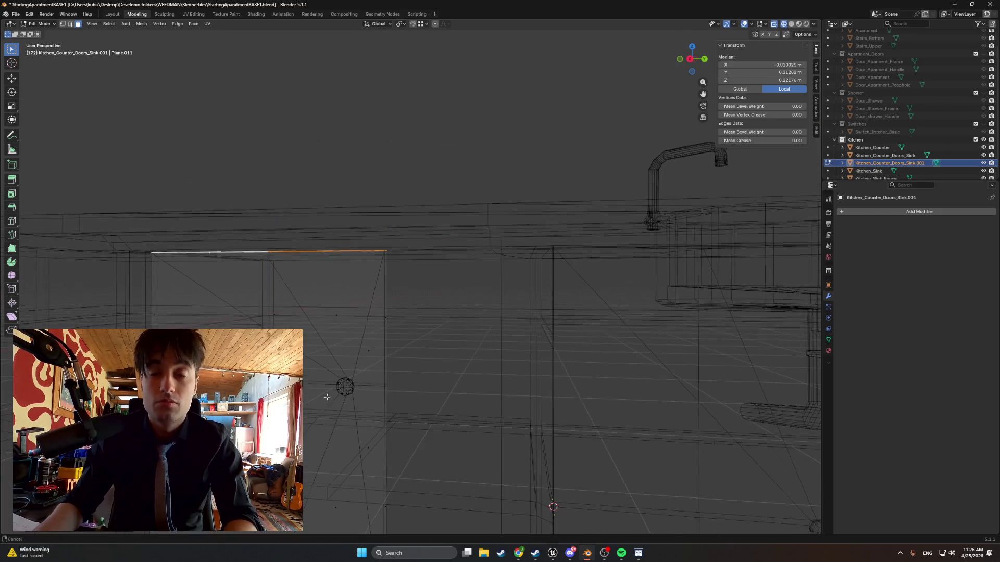
Raise the panel's two bottom strips along Z, making it about 0.37 m tall.
mouse_move(328, 394)
middle_down()
mouse_move(342, 339)
mouse_move(386, 364)
mouse_move(367, 255)
middle_up()
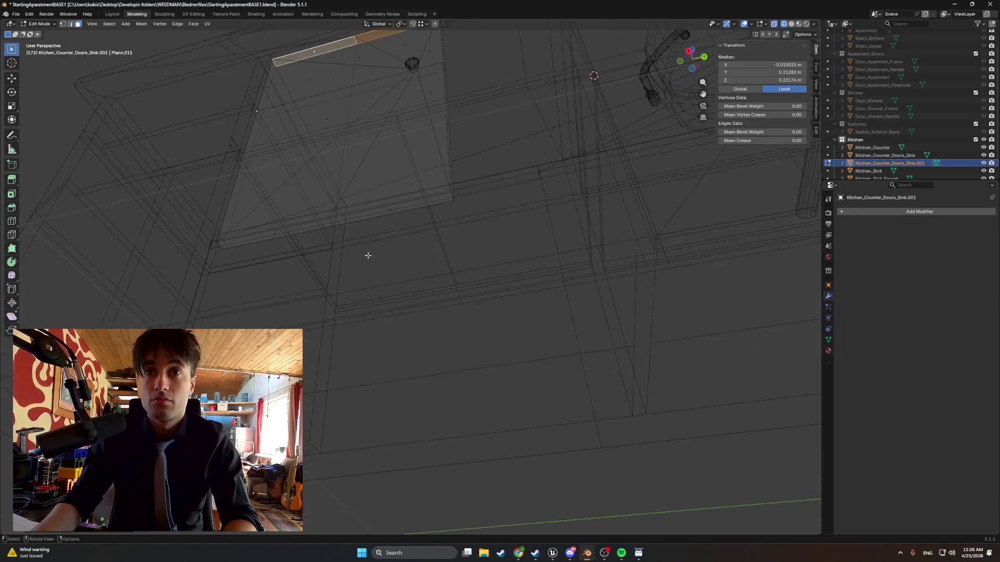
click(385, 211)
shift+click(295, 224)
mouse_move(296, 224)
middle_down()
mouse_move(413, 402)
mouse_move(443, 420)
middle_up()
key(g)
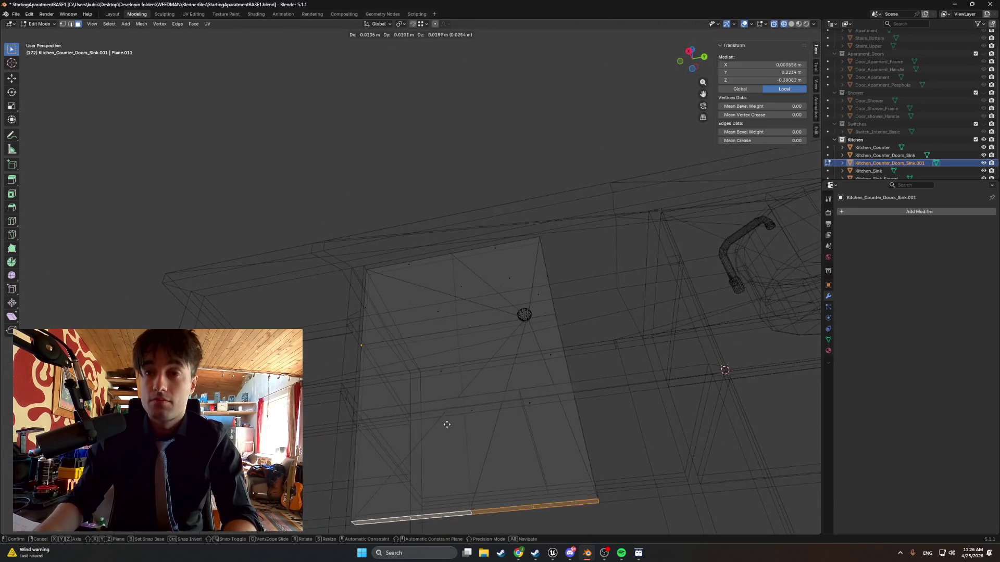
key(z)
click(433, 338)
Move the panel's left edge inward along Y to make it 0.35 m wide, then exit Edit Mode.
mouse_move(433, 338)
middle_down()
mouse_move(468, 323)
mouse_move(554, 347)
mouse_move(495, 355)
middle_up()
middle_drag(423, 349, 465, 348)
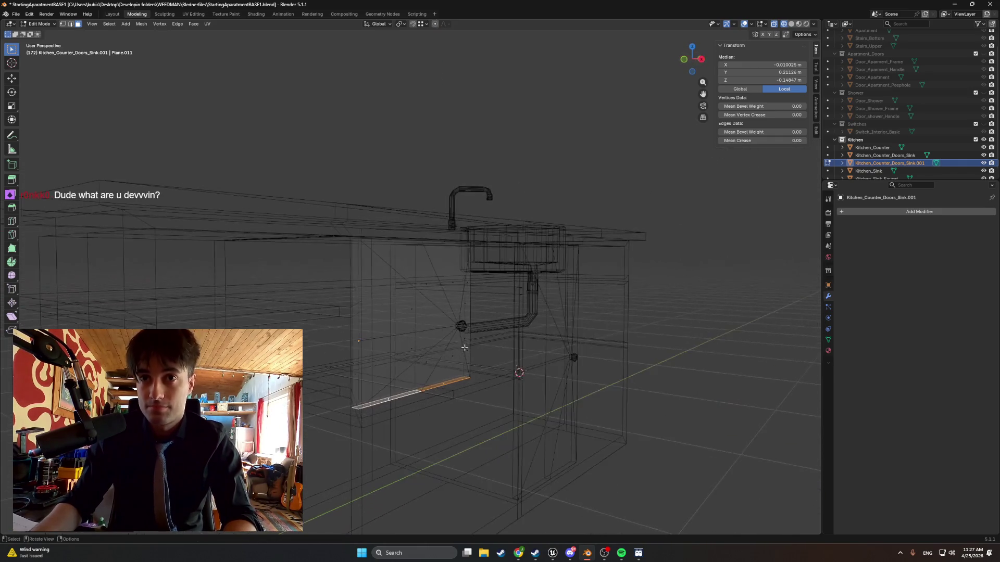
middle_drag(359, 375, 359, 300)
click(358, 299)
scroll(396, 312, up, 4)
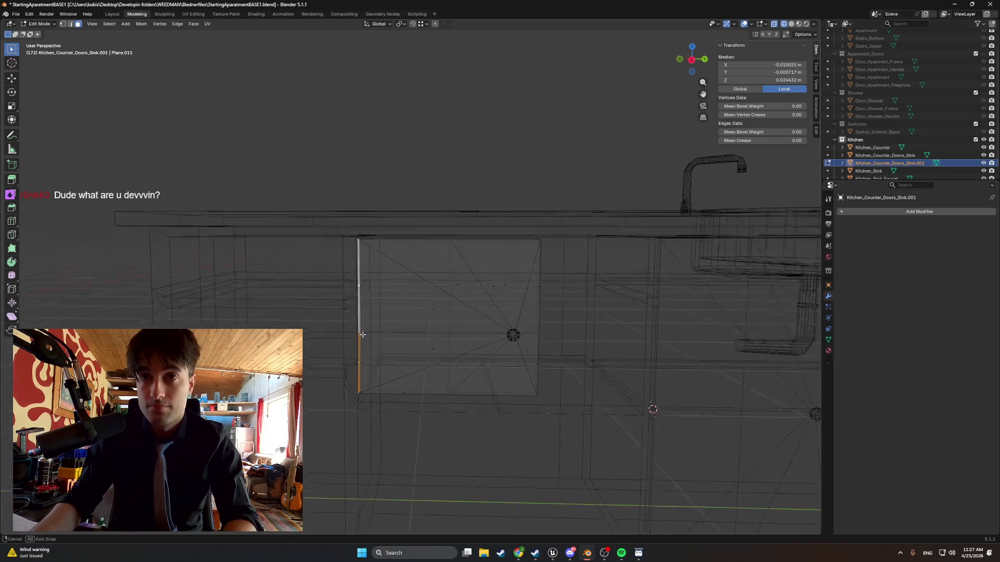
key(g)
key(y)
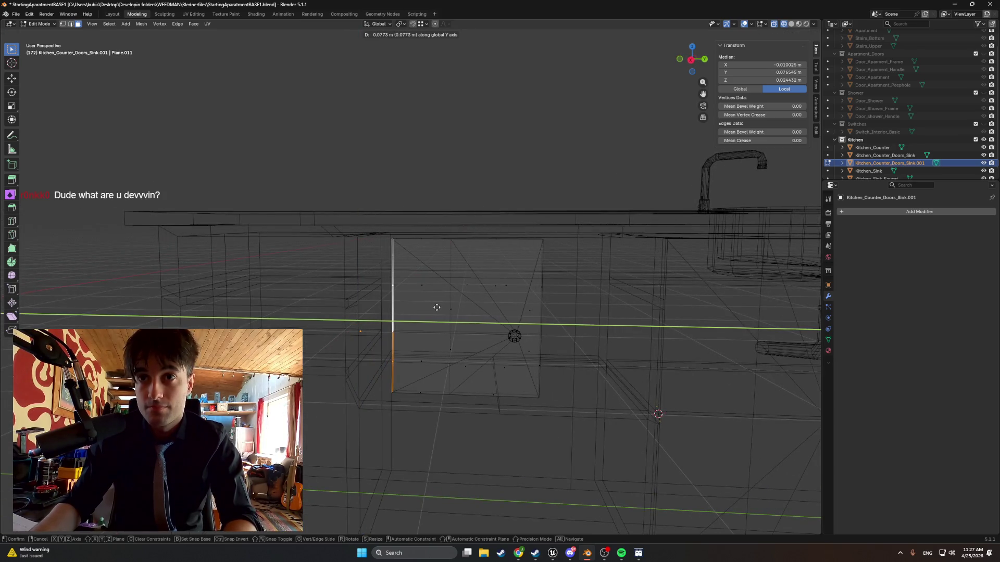
click(443, 317)
key(Tab)
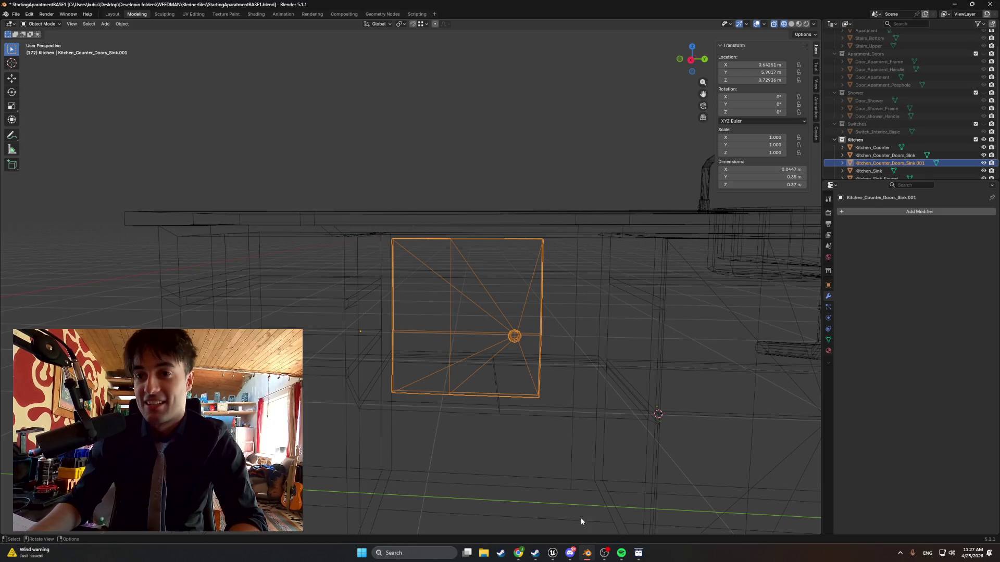
Play the Unreal test level, pick up the glass bong, use it three times, and set it on the sill.
click(555, 551)
click(192, 31)
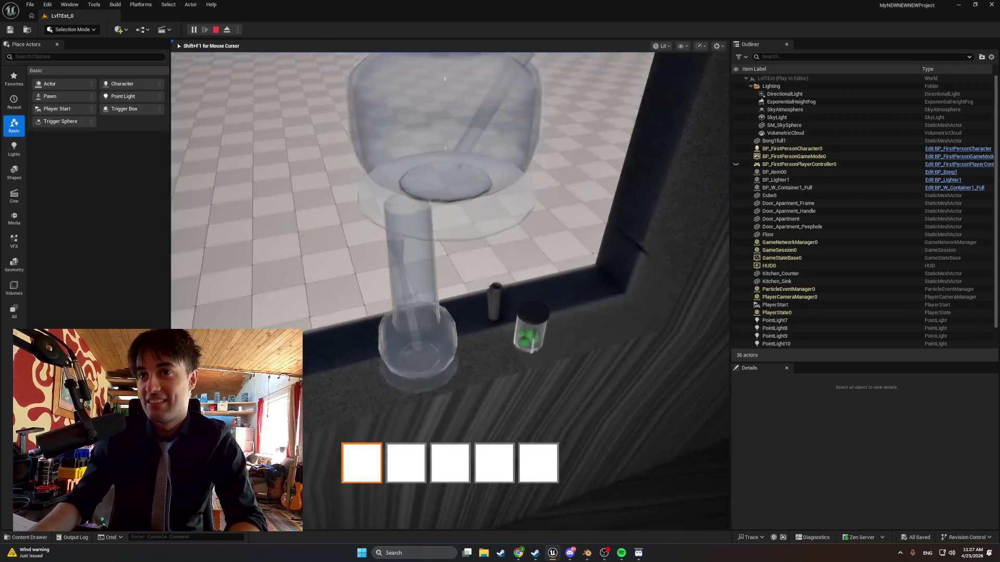
key(e)
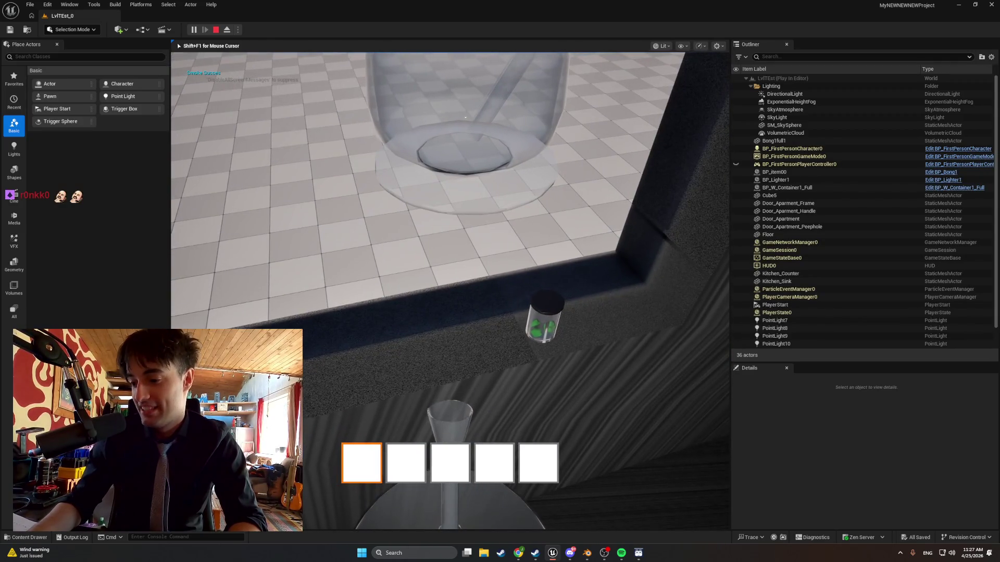
key(e)
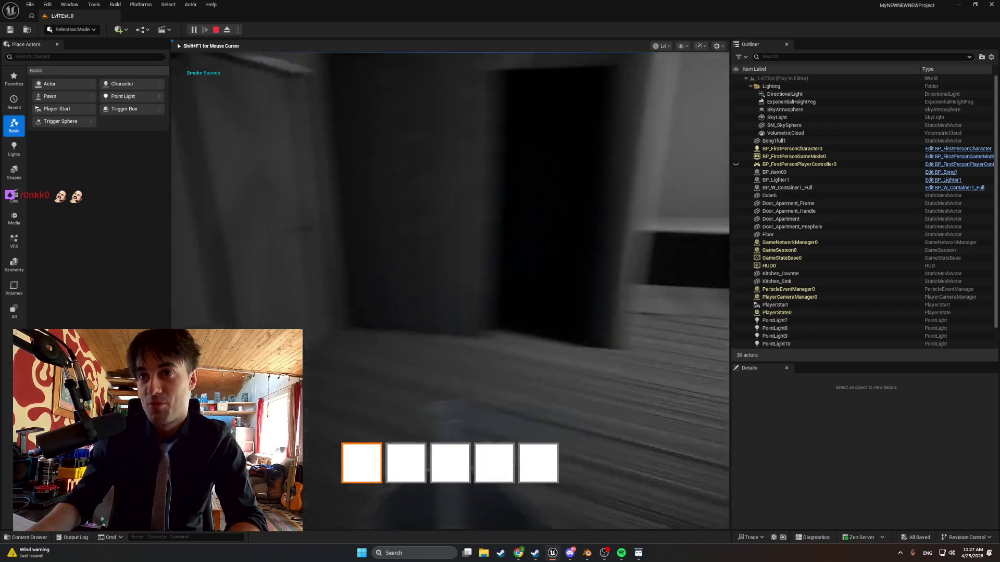
key(e)
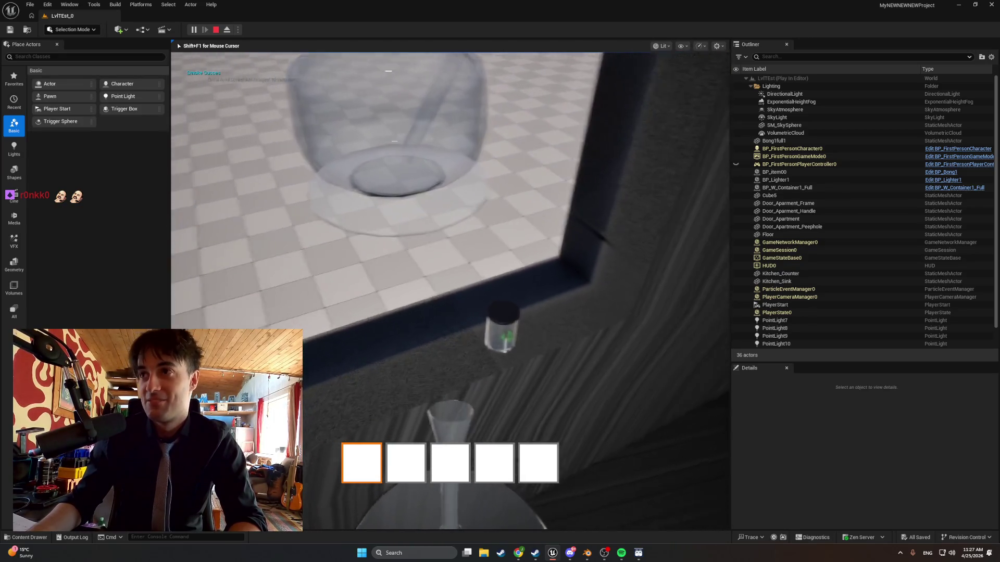
key(e)
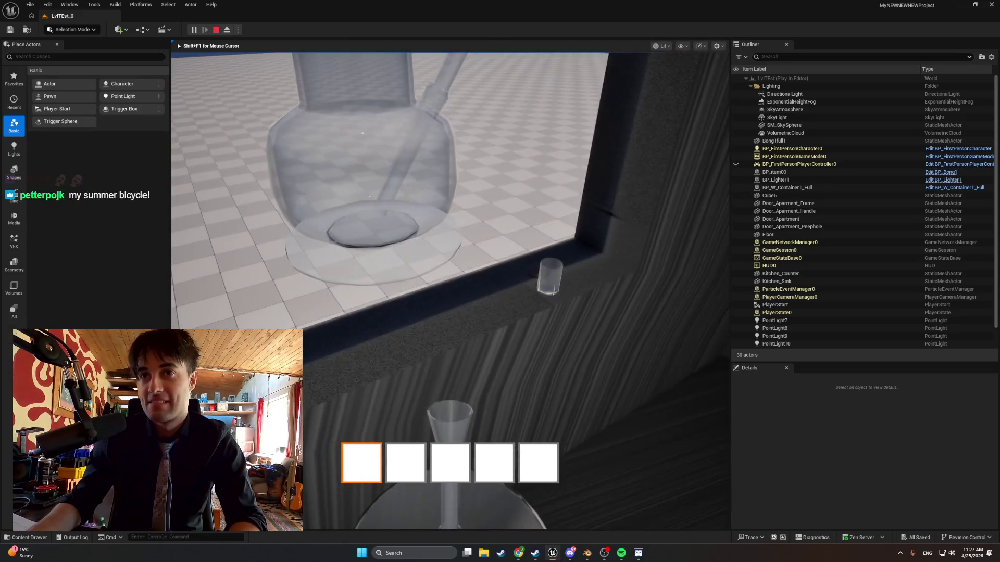
key(e)
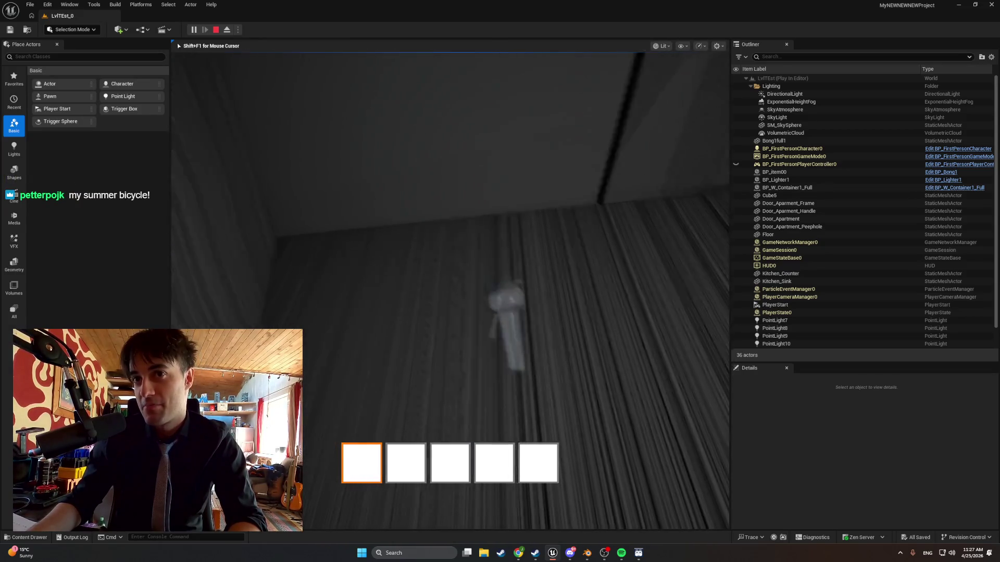
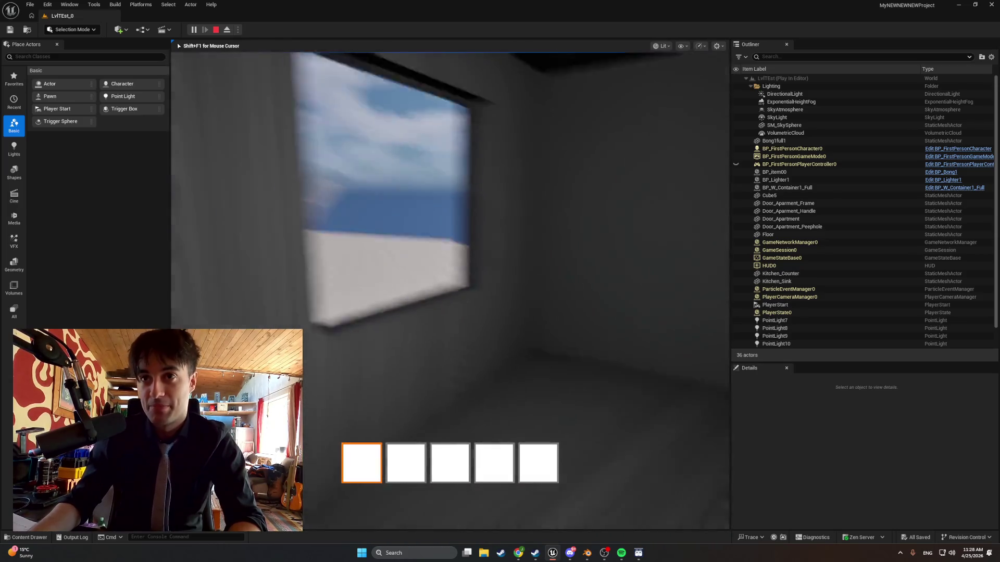
Stop the Unreal play test and return to the StartingApartmentBASE1 kitchen counter in Blender.
key(Escape)
mouse_move(478, 383)
right_down()
mouse_move(521, 380)
mouse_move(495, 380)
right_up()
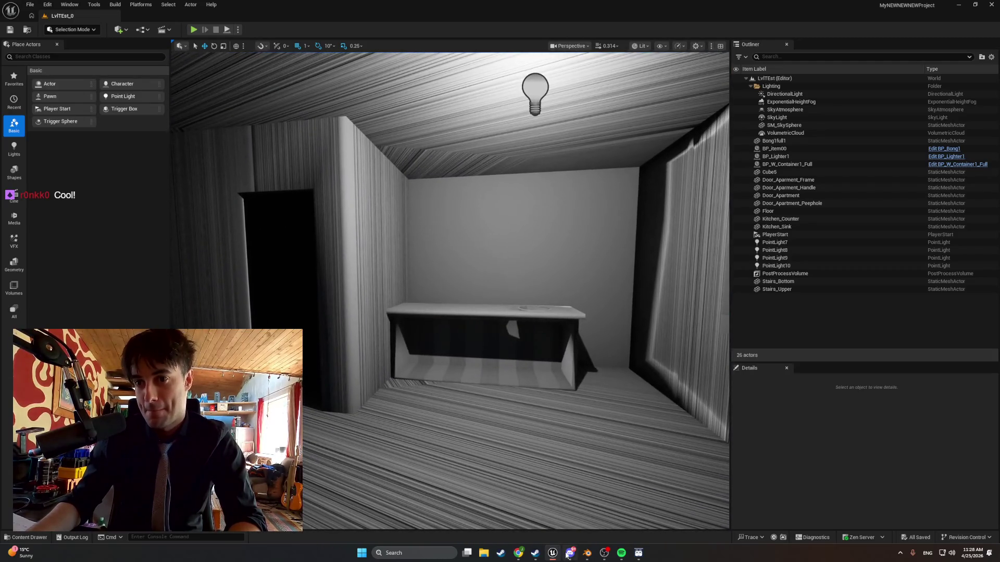
click(585, 553)
scroll(493, 375, down, 3)
scroll(489, 367, up, 5)
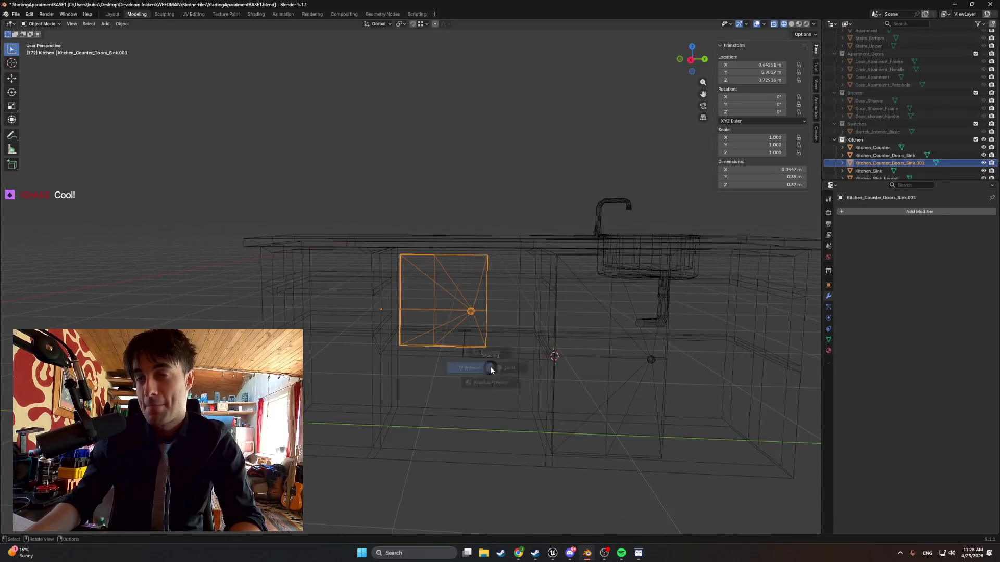
Zoom onto the left cabinet door and show the counter in wireframe shading.
middle_drag(552, 364, 335, 388)
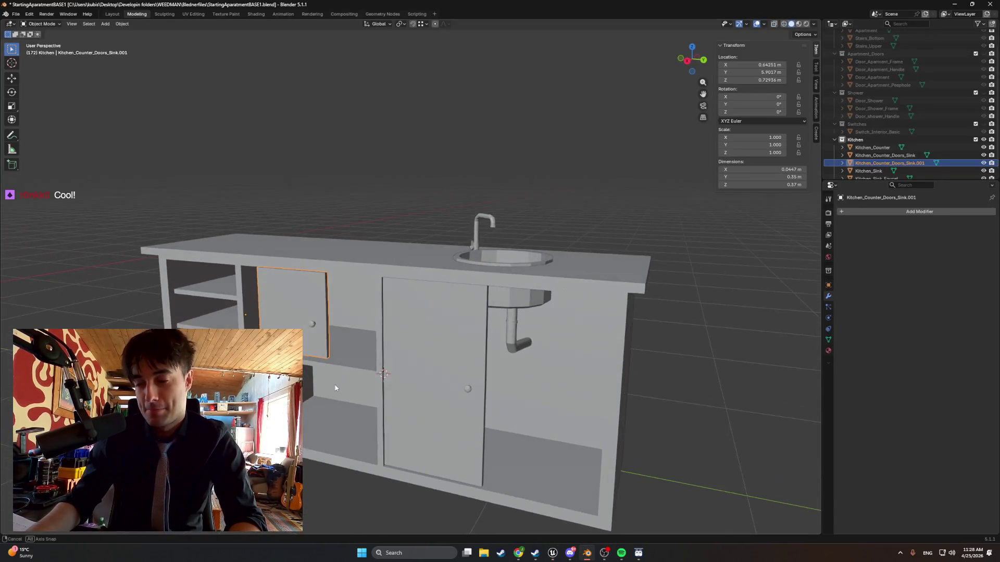
scroll(326, 374, up, 6)
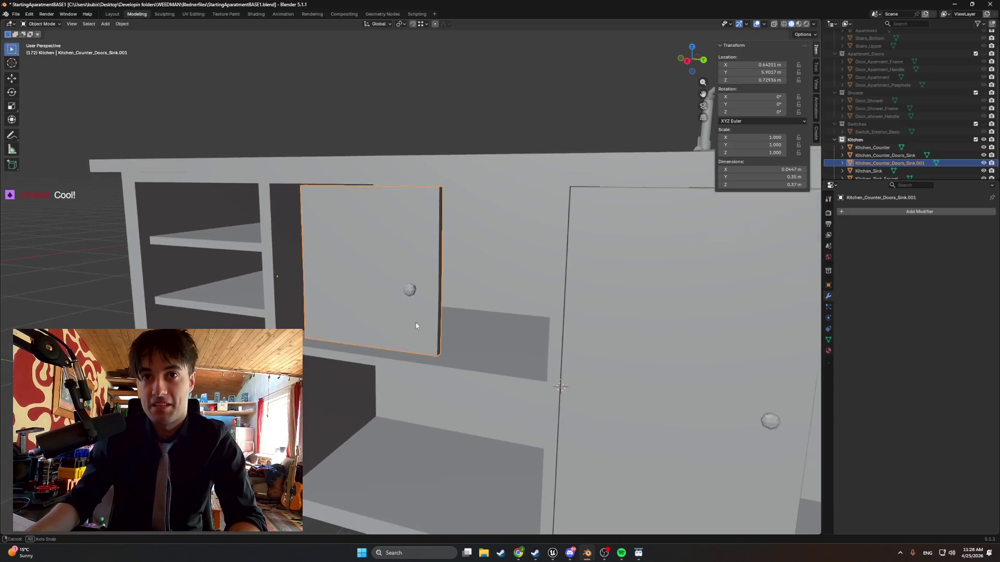
mouse_move(385, 305)
middle_down()
mouse_move(373, 306)
mouse_move(389, 299)
middle_up()
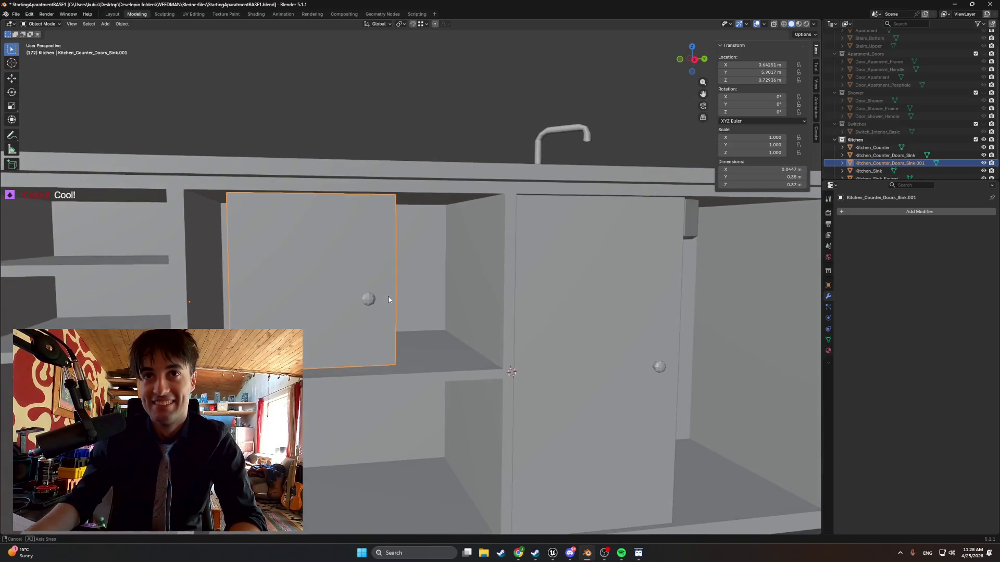
middle_drag(342, 259, 327, 294)
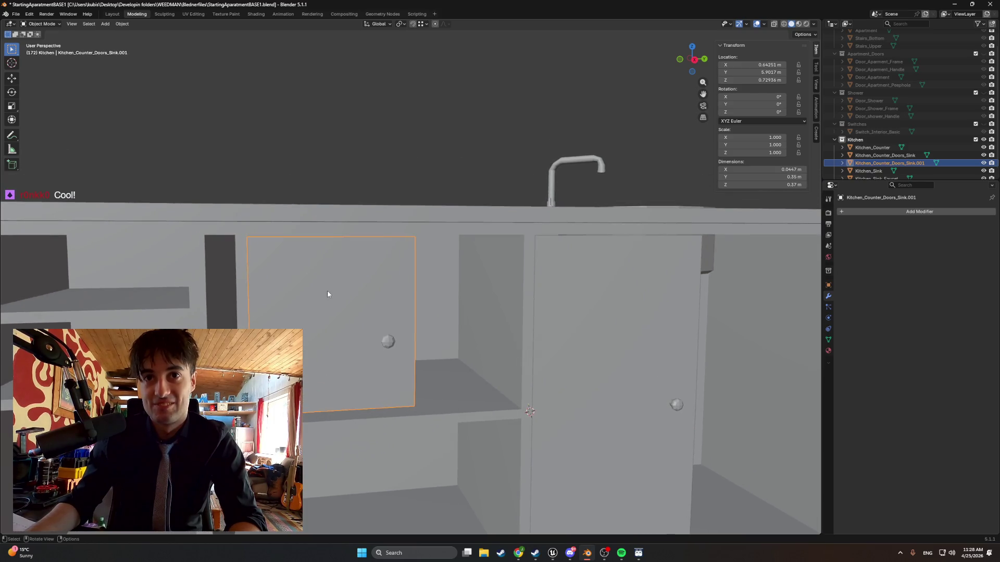
mouse_move(339, 254)
middle_down()
mouse_move(288, 259)
mouse_move(295, 263)
middle_up()
key(shift+z)
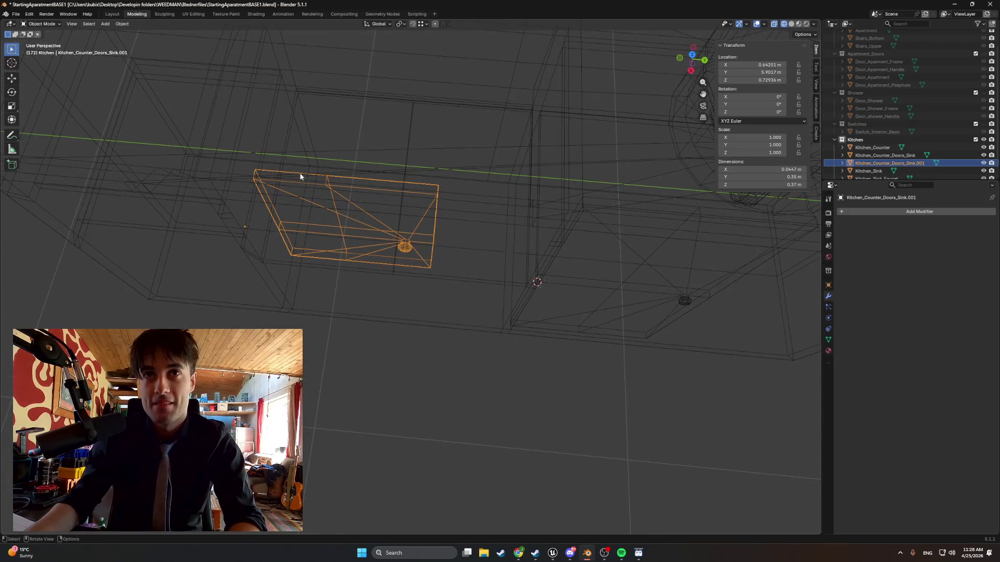
mouse_move(362, 235)
middle_down()
mouse_move(379, 177)
mouse_move(363, 183)
mouse_move(370, 160)
mouse_move(369, 228)
mouse_move(366, 203)
mouse_move(359, 232)
mouse_move(387, 259)
middle_up()
Slide the left counter door slightly back along the Y axis.
key(g)
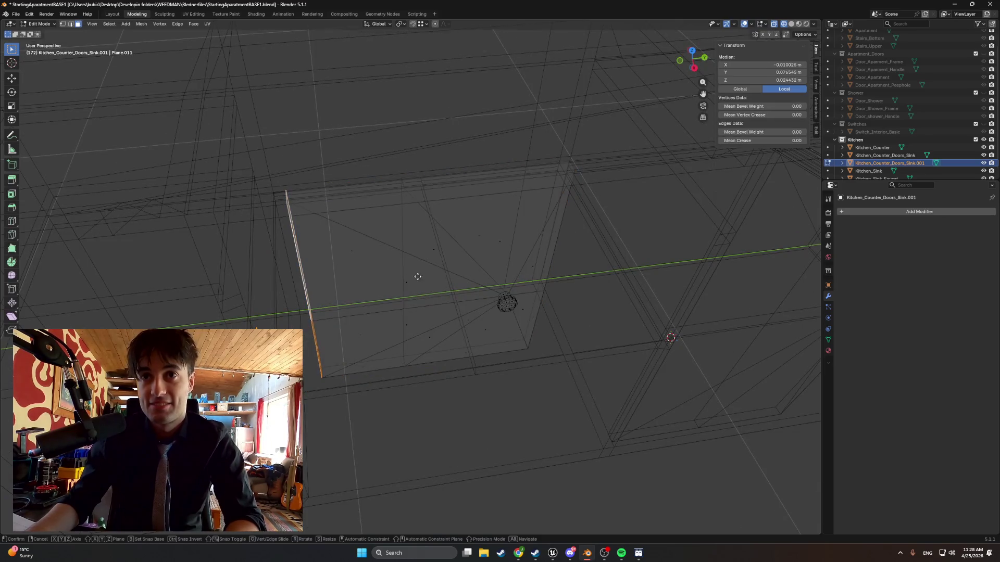
key(y)
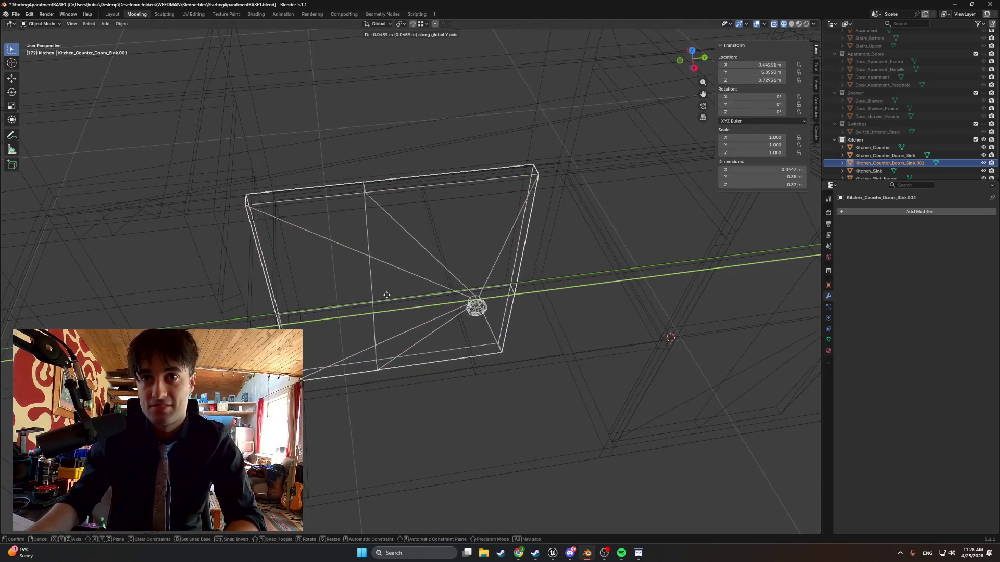
click(367, 297)
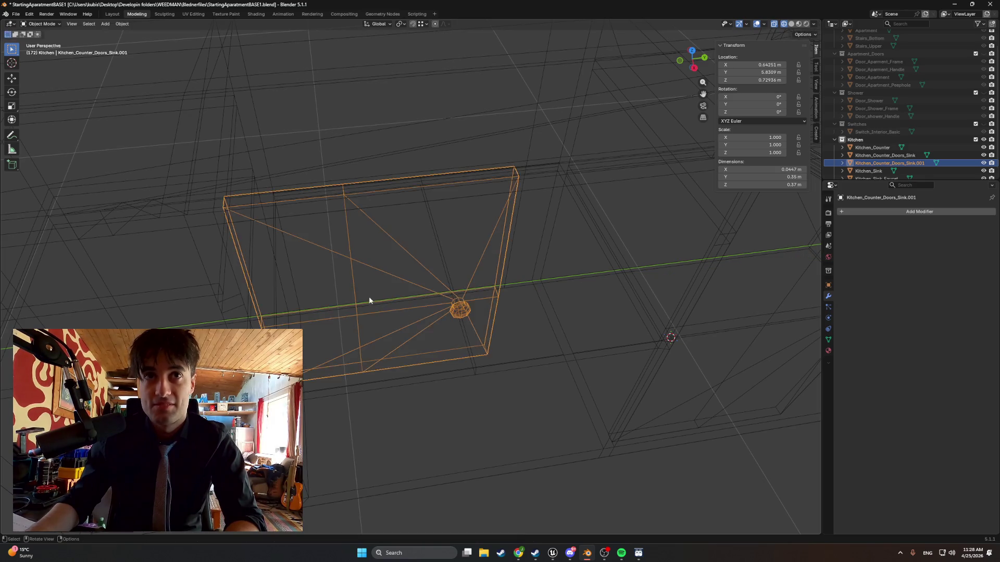
From the Right view, enter Edit Mode and select the door's thin bottom face.
key(KP_3)
shift+middle_drag(402, 344, 435, 206)
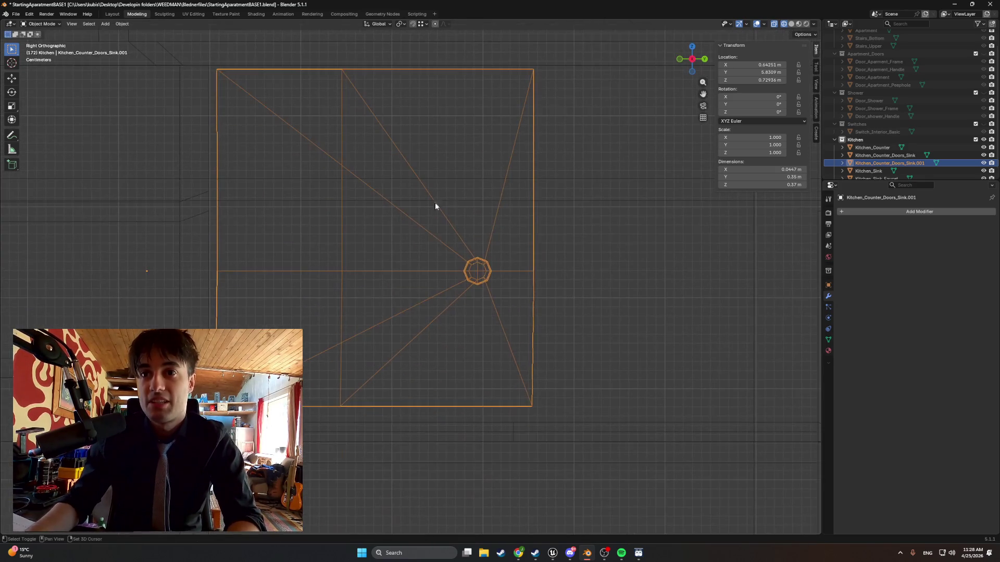
middle_drag(396, 342, 419, 292)
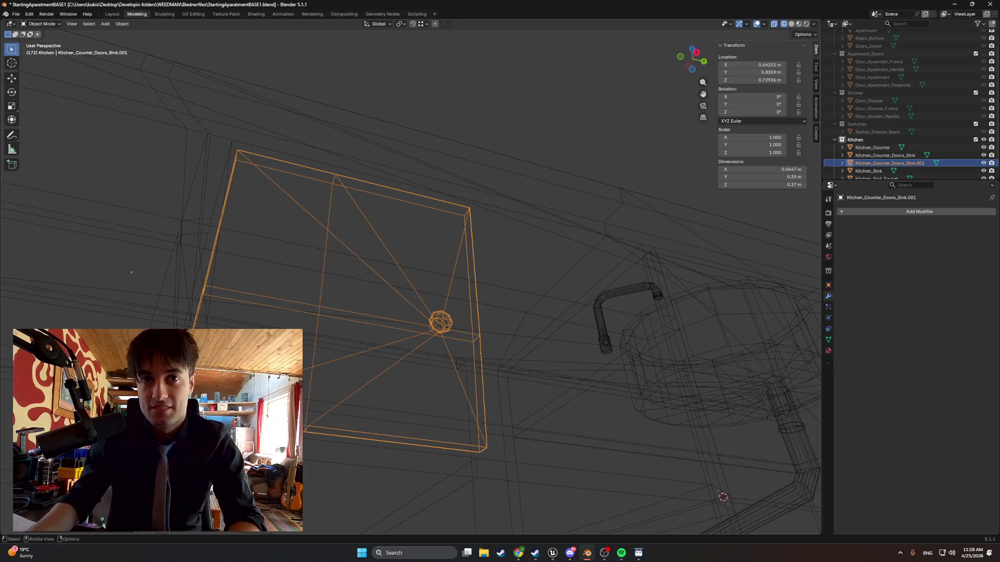
key(Tab)
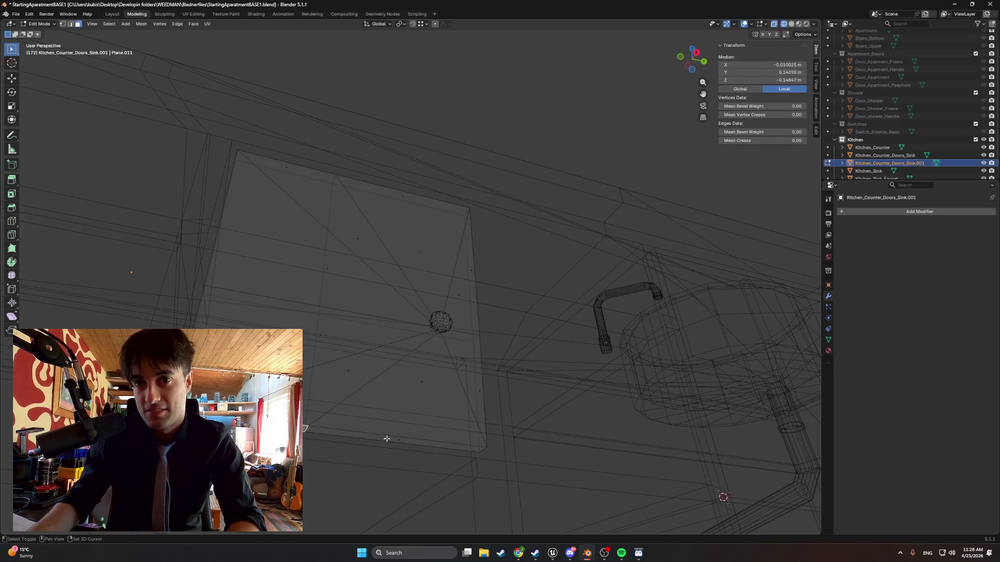
click(386, 439)
mouse_move(401, 424)
middle_down()
mouse_move(379, 438)
mouse_move(315, 386)
mouse_move(334, 362)
middle_up()
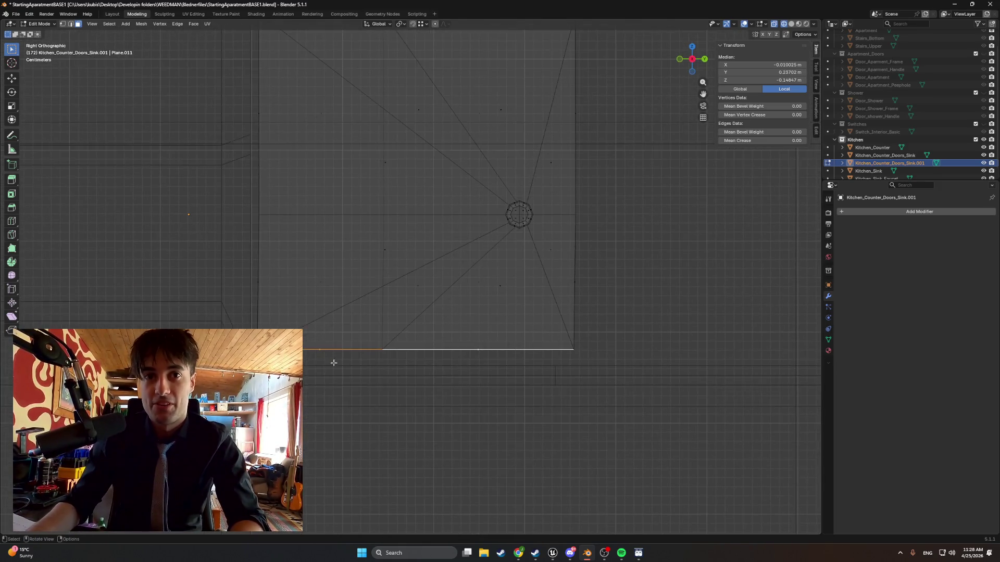
Turn on snapping and move the door's bottom face vertically to the counter frame.
click(422, 25)
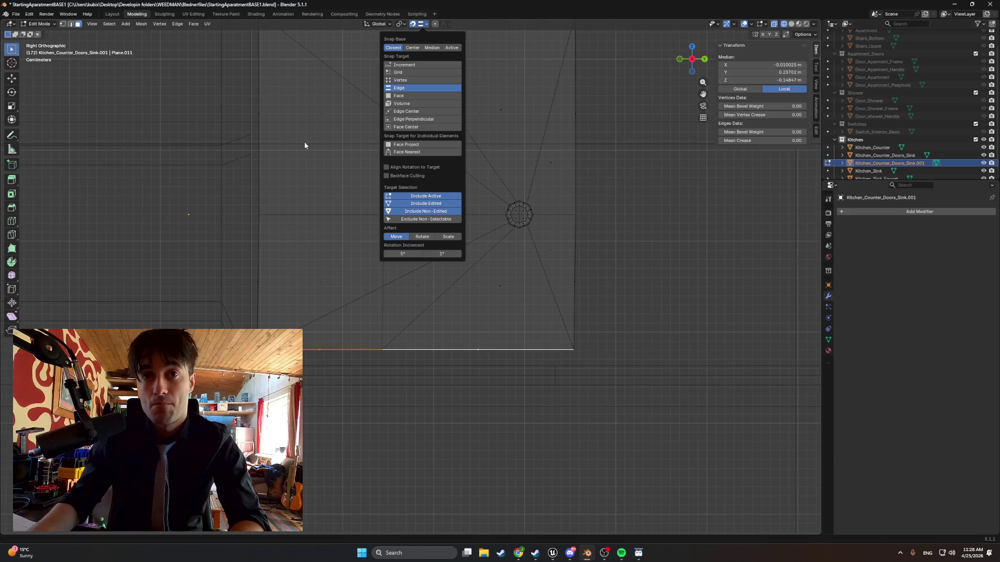
click(414, 27)
key(g)
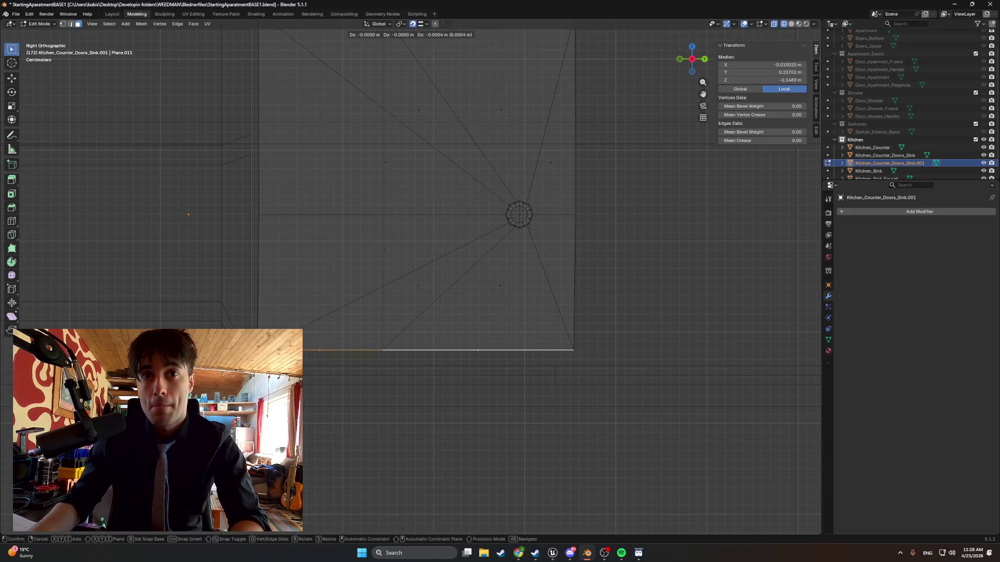
key(z)
click(313, 275)
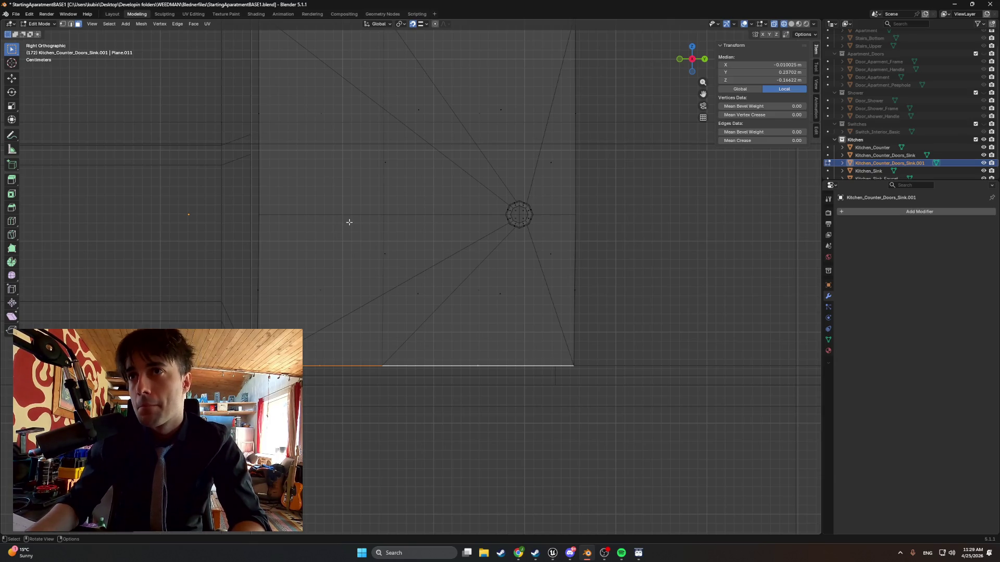
scroll(525, 263, up, 2)
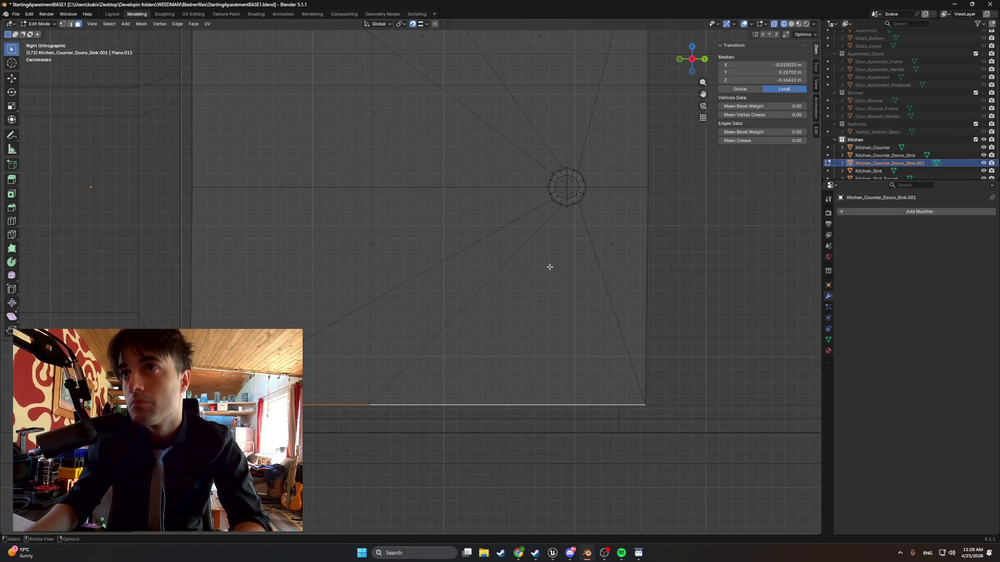
scroll(422, 224, down, 2)
shift+scroll(326, 152, up, 3)
Select the door's two adjacent top faces and frame the tall panel from the back.
mouse_move(326, 151)
middle_down()
mouse_move(326, 163)
mouse_move(325, 102)
middle_up()
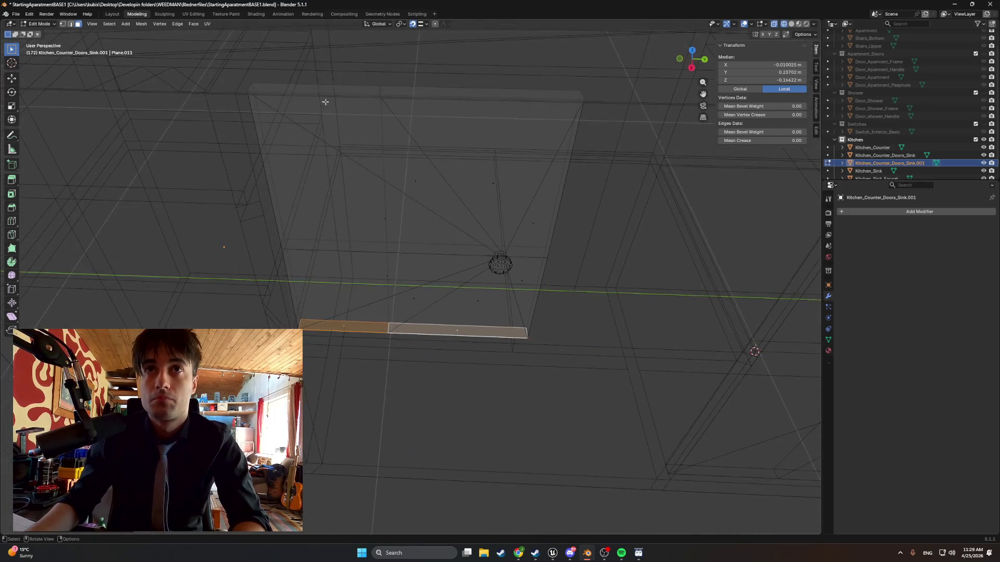
click(327, 89)
shift+click(478, 96)
alt+middle_drag(436, 161, 399, 139)
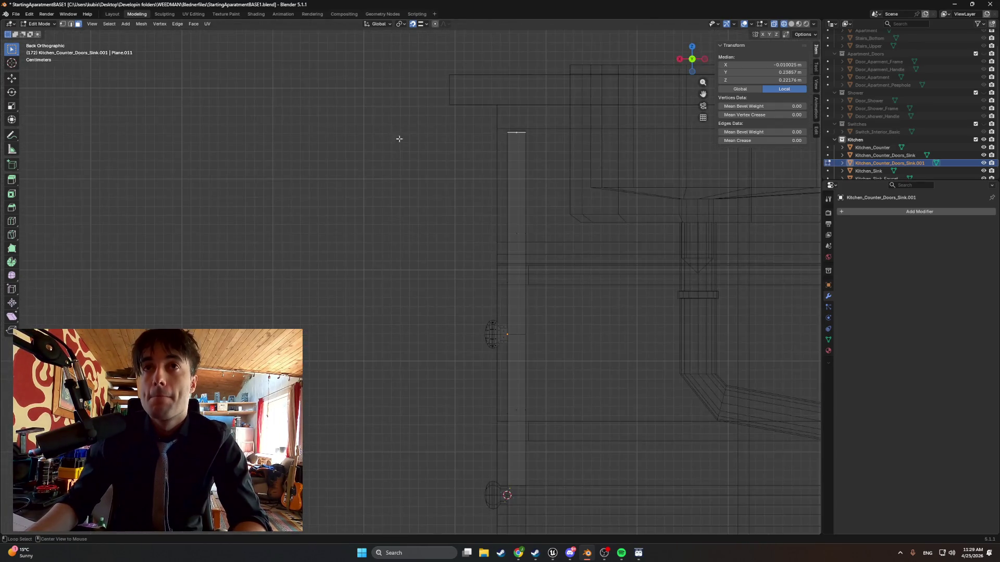
mouse_move(522, 130)
middle_down()
mouse_move(536, 130)
mouse_move(498, 152)
mouse_move(587, 177)
mouse_move(625, 174)
mouse_move(520, 174)
mouse_move(479, 186)
mouse_move(500, 149)
middle_up()
scroll(424, 228, up, 3)
shift+middle_drag(424, 227, 592, 225)
scroll(683, 188, up, 5)
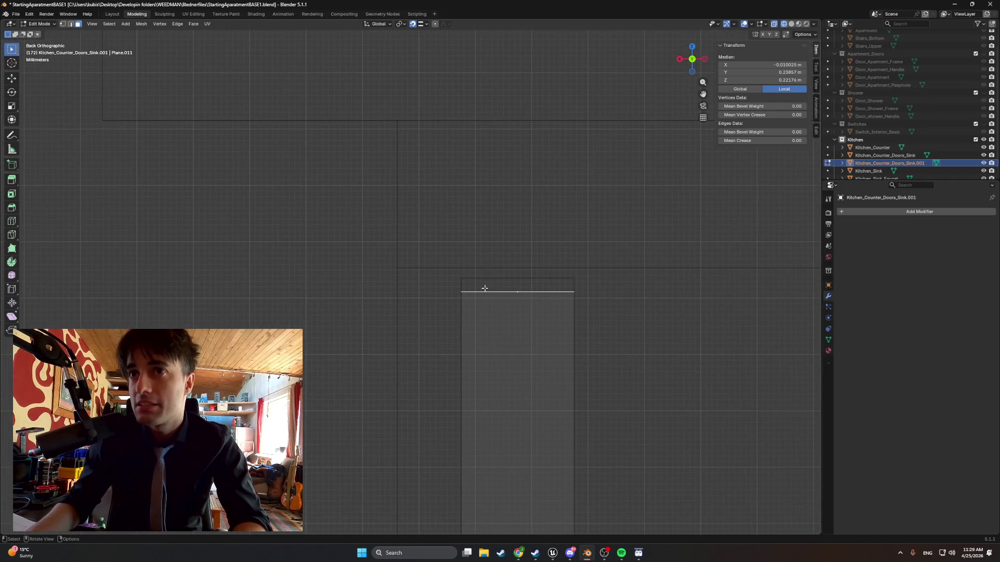
Move the top faces vertically so they sit flush with the counter frame.
key(g)
key(x)
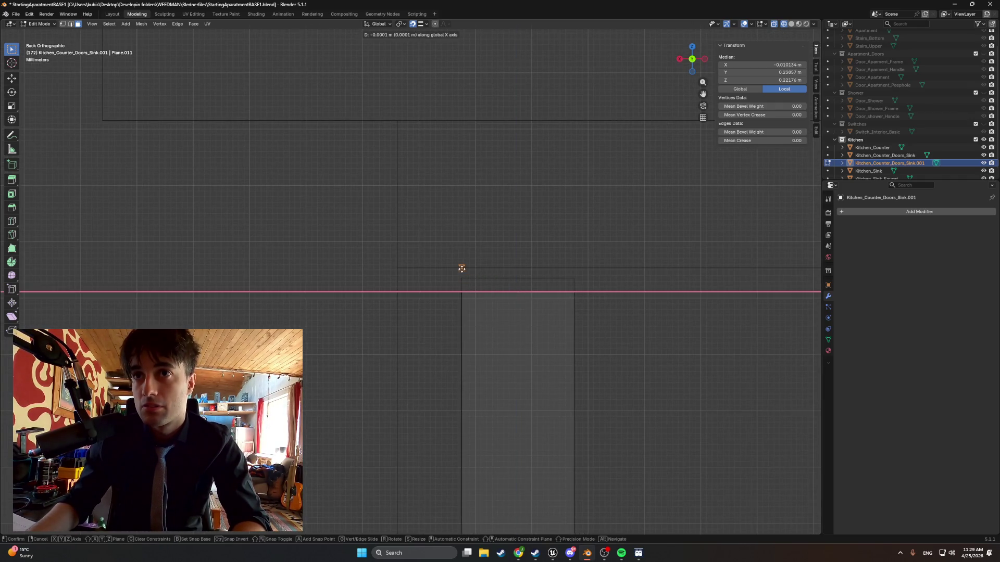
key(z)
click(470, 278)
mouse_move(470, 278)
middle_down()
mouse_move(443, 301)
mouse_move(547, 296)
mouse_move(521, 323)
mouse_move(520, 353)
mouse_move(391, 344)
mouse_move(330, 316)
mouse_move(447, 410)
mouse_move(362, 416)
middle_up()
scroll(368, 344, up, 4)
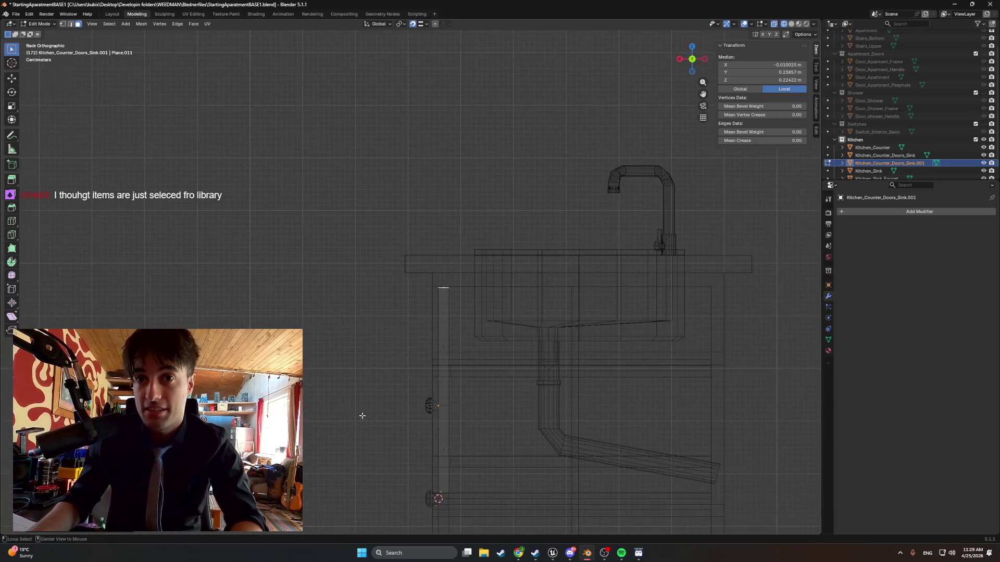
mouse_move(444, 471)
middle_down()
mouse_move(443, 344)
mouse_move(521, 313)
mouse_move(548, 287)
middle_up()
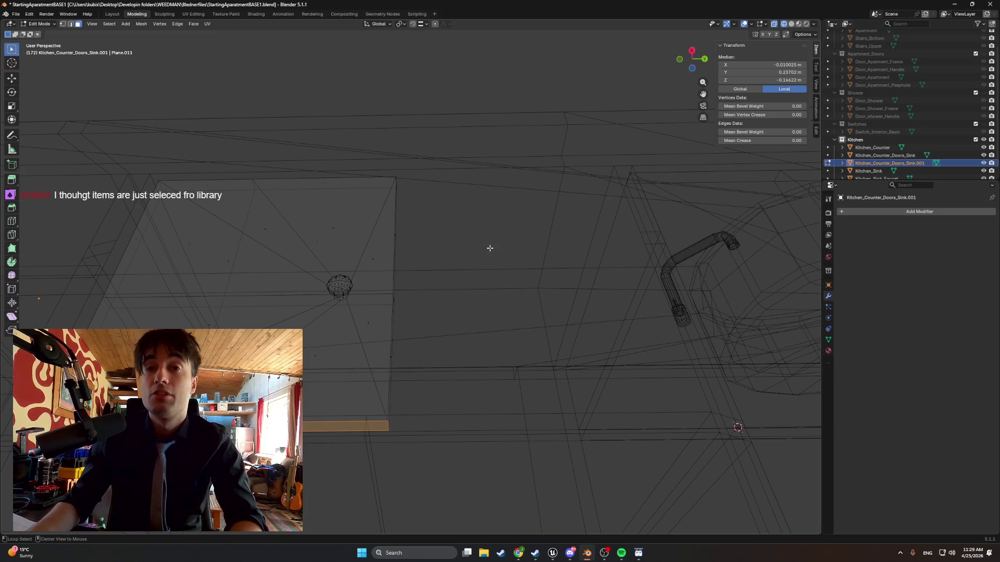
mouse_move(295, 323)
alt+middle_down()
mouse_move(373, 312)
mouse_move(339, 315)
alt+middle_up()
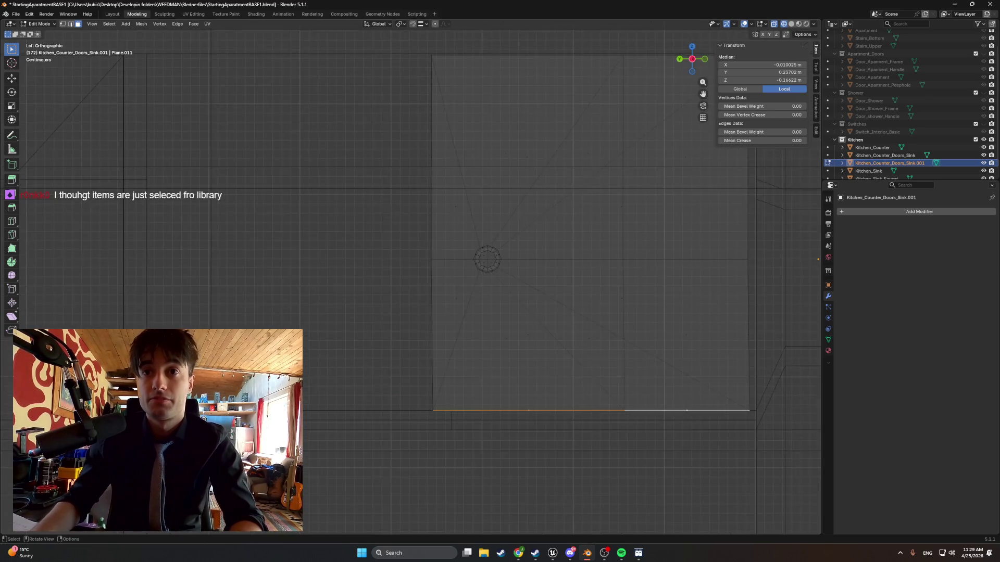
From the back, move the faces near the door handle vertically into place.
alt+middle_drag(382, 357, 634, 395)
scroll(525, 380, up, 4)
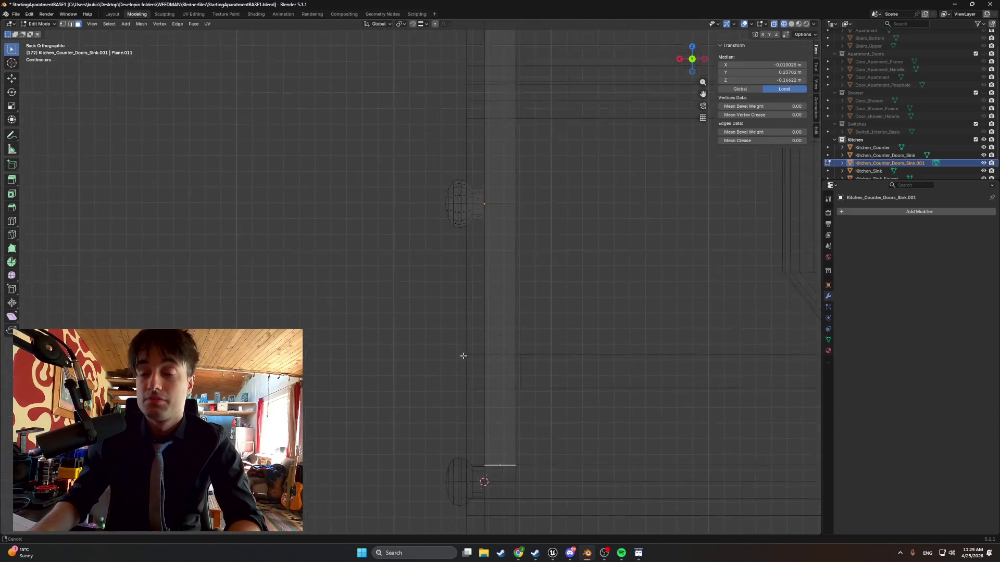
scroll(467, 336, up, 2)
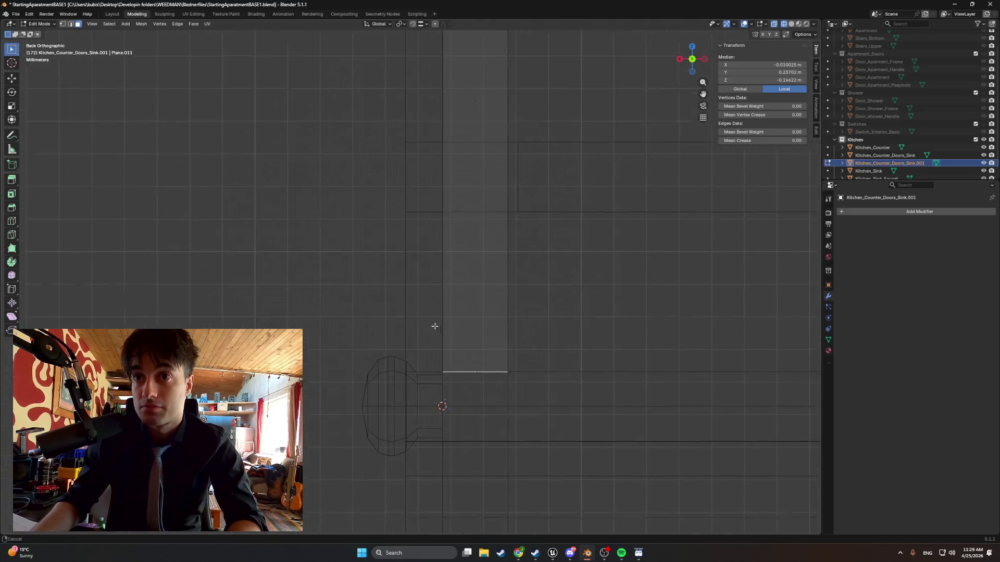
shift+middle_drag(433, 328, 386, 283)
key(g)
key(x)
key(z)
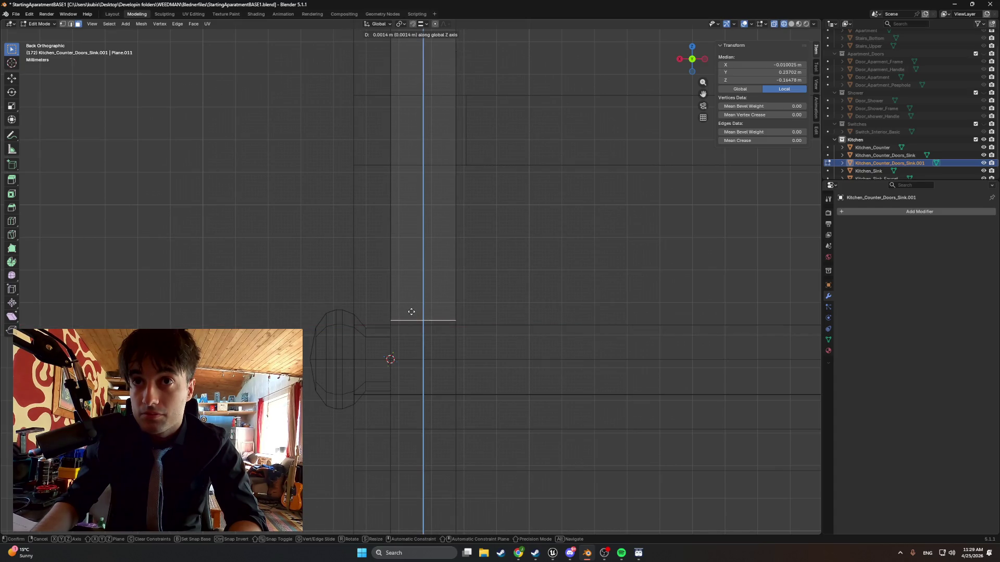
click(412, 311)
mouse_move(383, 268)
middle_down()
mouse_move(446, 275)
mouse_move(389, 205)
mouse_move(391, 213)
mouse_move(398, 172)
mouse_move(339, 174)
mouse_move(314, 199)
middle_up()
Select the door's lower vertical strip and view it beside the counter and sink.
click(245, 295)
alt+click(250, 168)
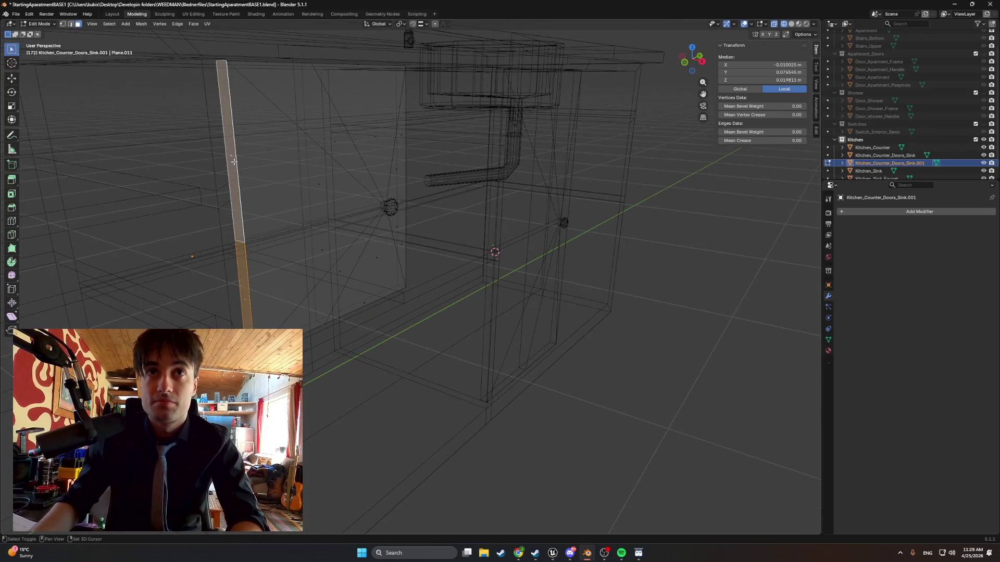
mouse_move(234, 162)
alt+middle_down()
mouse_move(273, 223)
mouse_move(288, 214)
mouse_move(290, 228)
mouse_move(471, 201)
alt+middle_up()
scroll(543, 143, up, 3)
shift+middle_drag(543, 142, 377, 307)
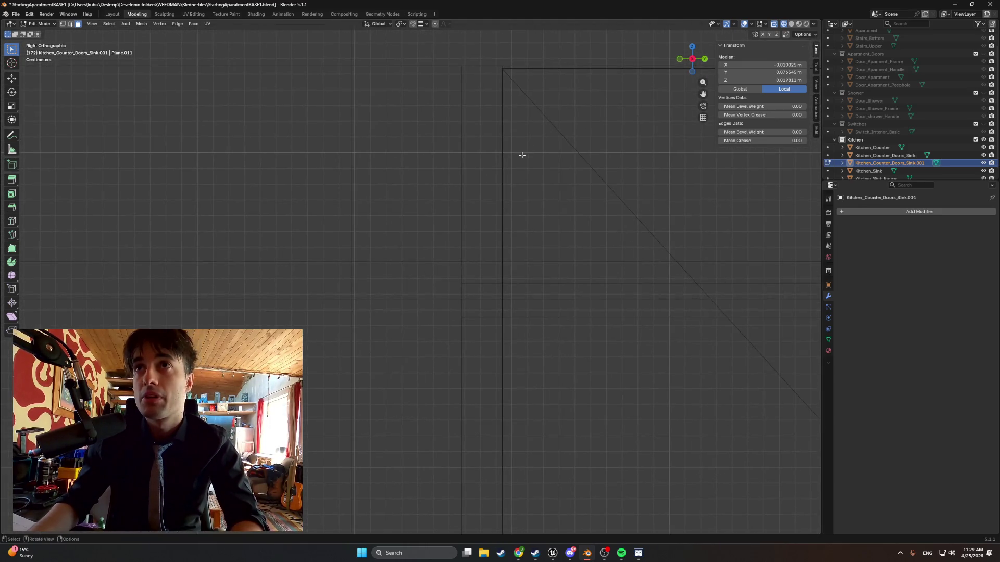
scroll(521, 155, up, 5)
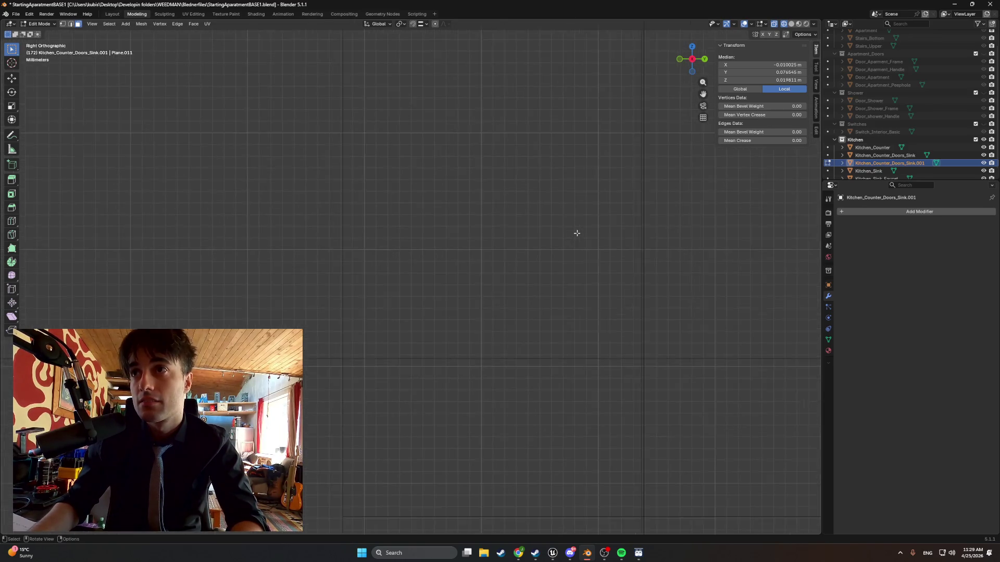
scroll(577, 233, down, 6)
shift+middle_drag(576, 240, 519, 192)
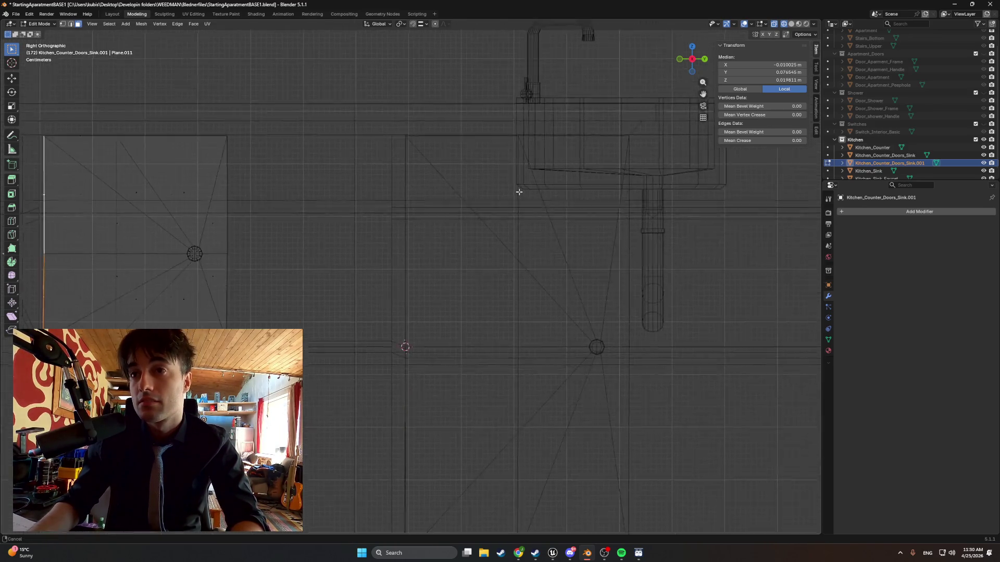
shift+scroll(482, 317, down, 5)
scroll(388, 210, up, 3)
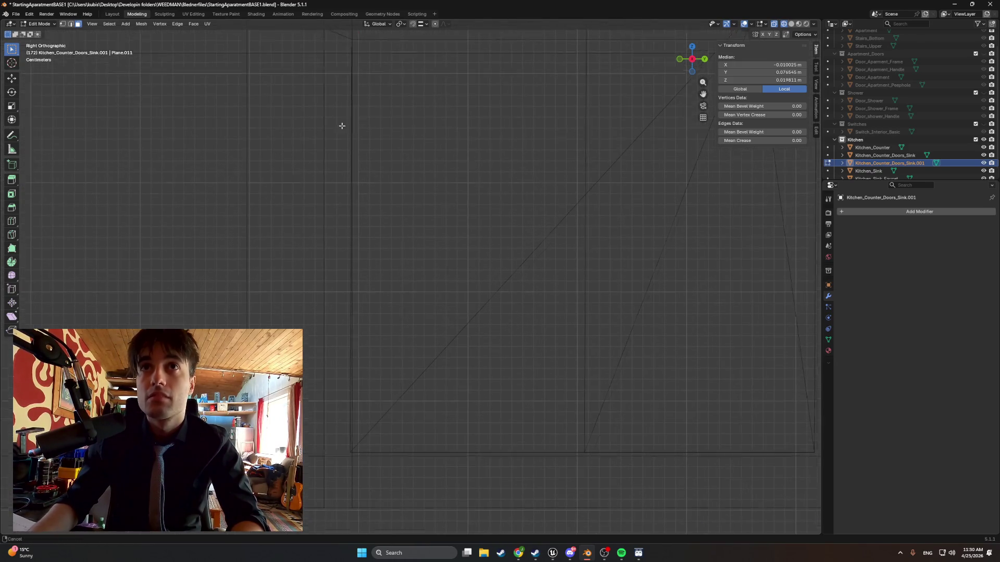
scroll(342, 126, up, 4)
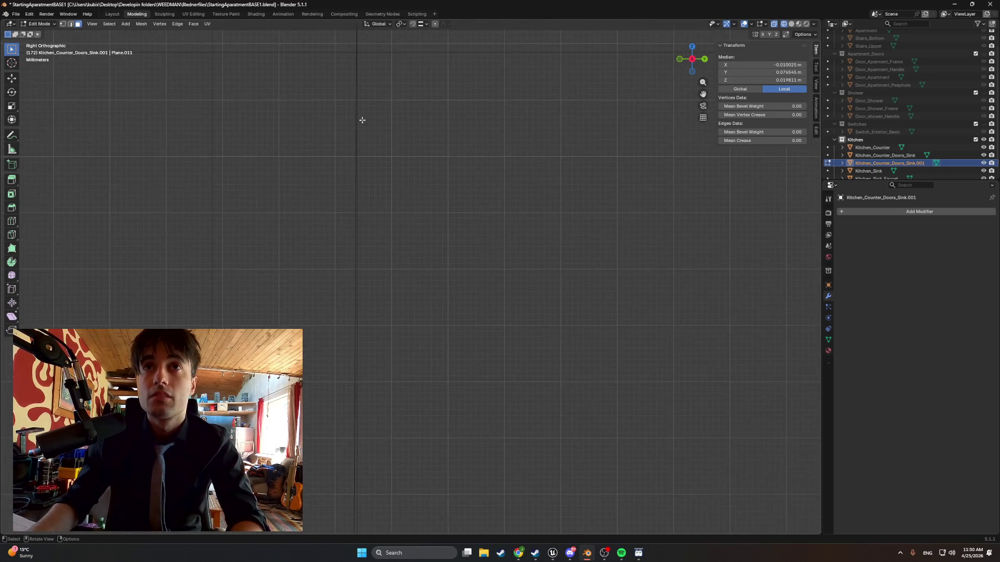
scroll(409, 215, down, 5)
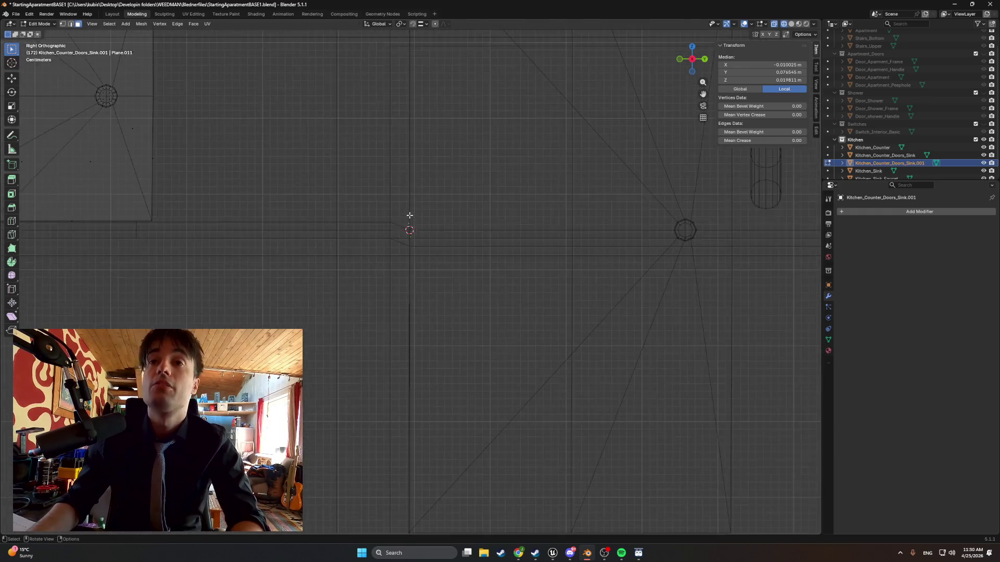
scroll(409, 215, down, 3)
mouse_move(409, 215)
middle_down()
mouse_move(385, 229)
mouse_move(417, 260)
mouse_move(385, 224)
mouse_move(366, 234)
mouse_move(375, 230)
mouse_move(368, 192)
mouse_move(306, 196)
mouse_move(373, 209)
middle_up()
scroll(412, 260, up, 8)
Nudge the door edge slightly along Y to line up with the cabinet opening.
key(g)
key(y)
click(358, 206)
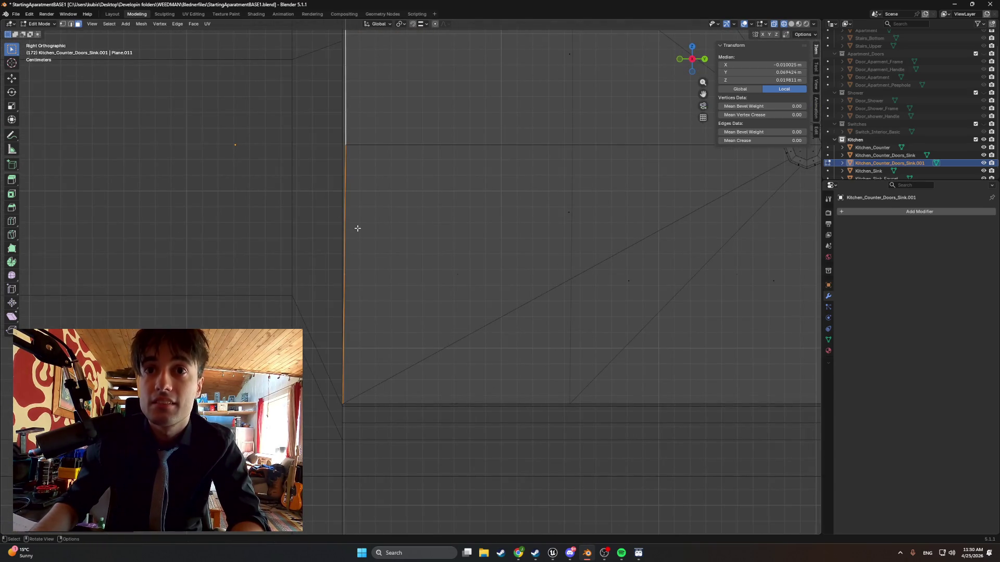
scroll(359, 216, down, 4)
scroll(370, 215, up, 7)
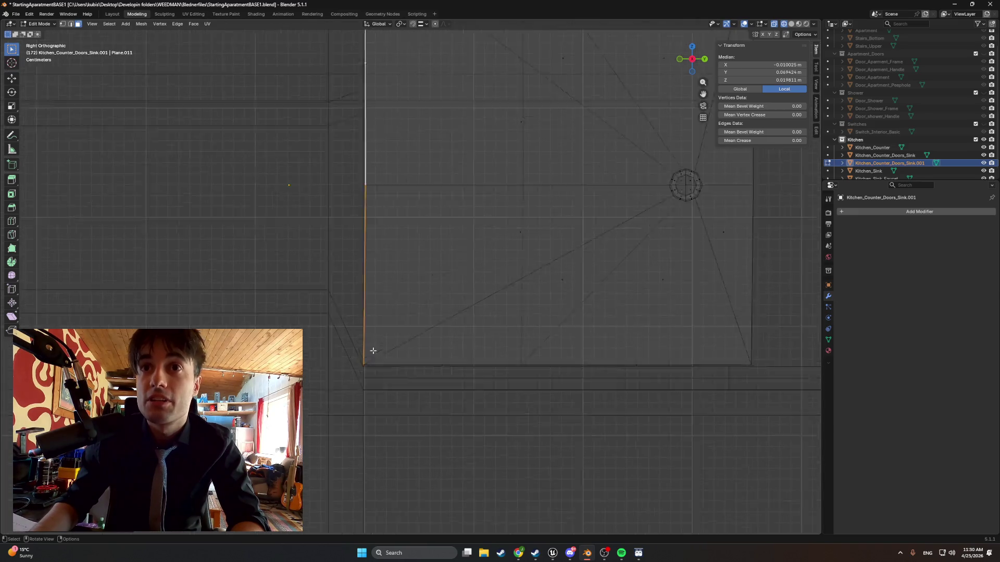
mouse_move(317, 408)
shift+middle_down()
mouse_move(375, 252)
mouse_move(328, 404)
mouse_move(457, 235)
shift+middle_up()
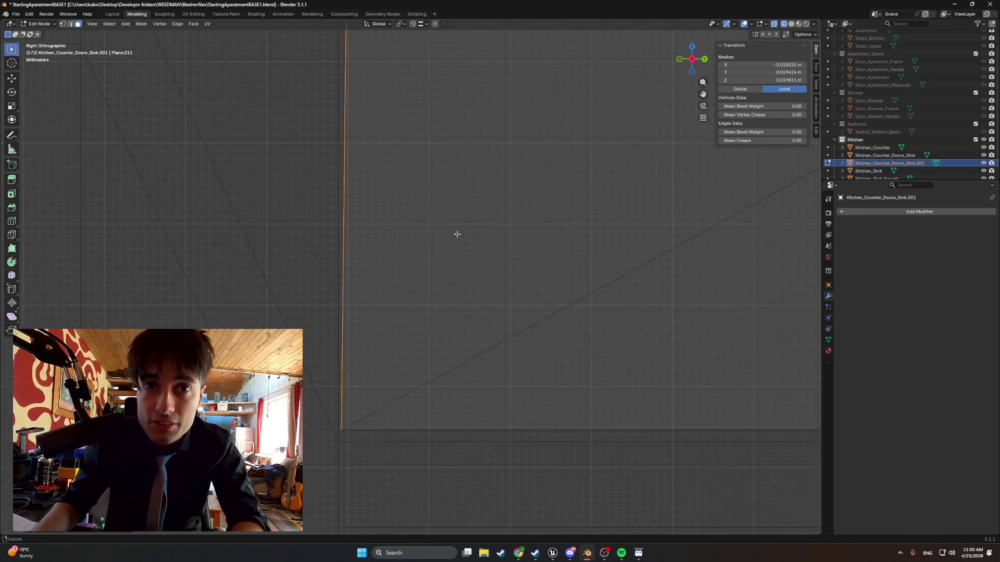
mouse_move(402, 299)
middle_down()
mouse_move(406, 139)
mouse_move(388, 227)
mouse_move(404, 304)
mouse_move(357, 227)
mouse_move(645, 156)
mouse_move(328, 274)
mouse_move(318, 265)
mouse_move(362, 247)
mouse_move(375, 281)
mouse_move(390, 274)
middle_up()
scroll(402, 244, down, 5)
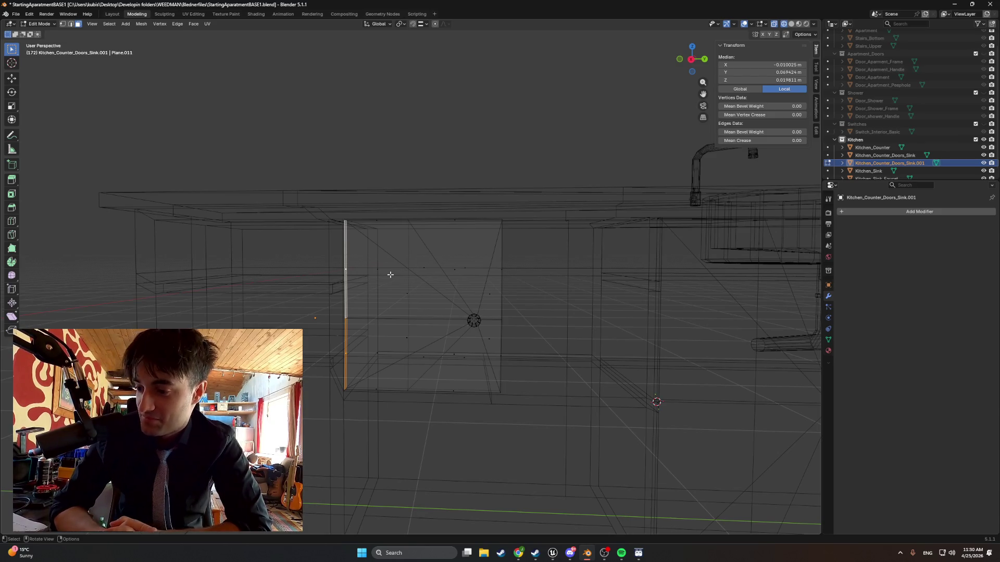
Select both parts of the thin side strip and shift it about -0.022 m along Y.
mouse_move(390, 274)
middle_down()
mouse_move(431, 290)
mouse_move(315, 281)
mouse_move(425, 311)
mouse_move(409, 273)
mouse_move(379, 277)
mouse_move(586, 337)
mouse_move(556, 335)
middle_up()
scroll(416, 292, down, 8)
scroll(404, 291, up, 10)
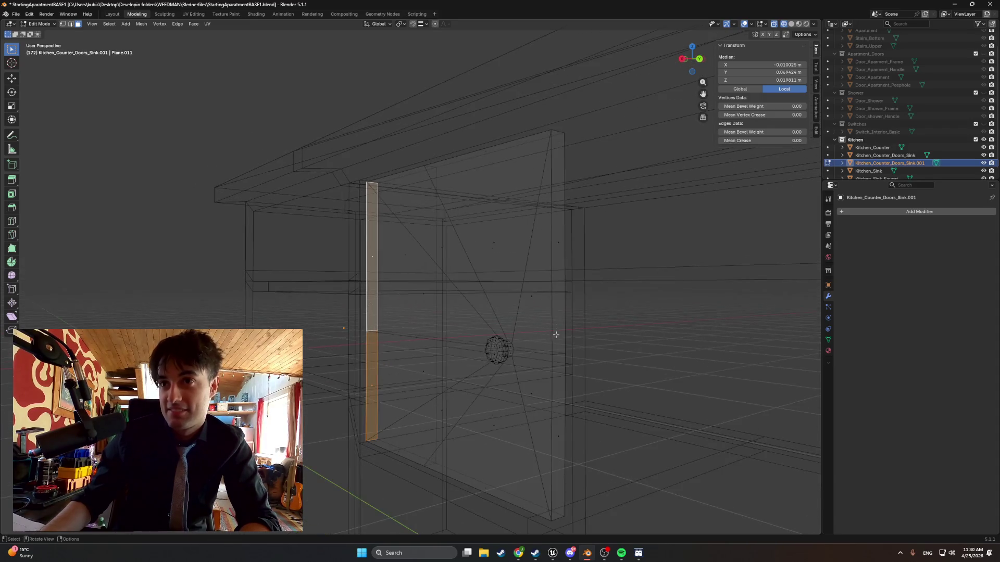
click(556, 434)
shift+click(561, 246)
middle_drag(560, 245, 631, 292)
mouse_move(638, 403)
middle_down()
mouse_move(568, 310)
mouse_move(509, 330)
mouse_move(554, 342)
mouse_move(580, 317)
mouse_move(573, 203)
mouse_move(528, 329)
middle_up()
key(g)
key(y)
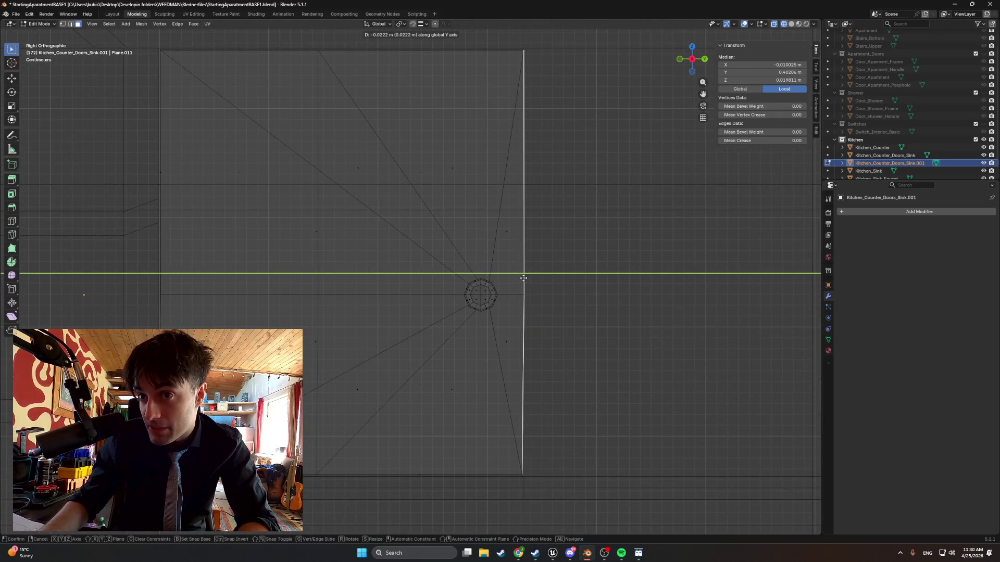
click(522, 280)
Check the shifted strip from the door's corner and from the top view.
scroll(520, 285, down, 3)
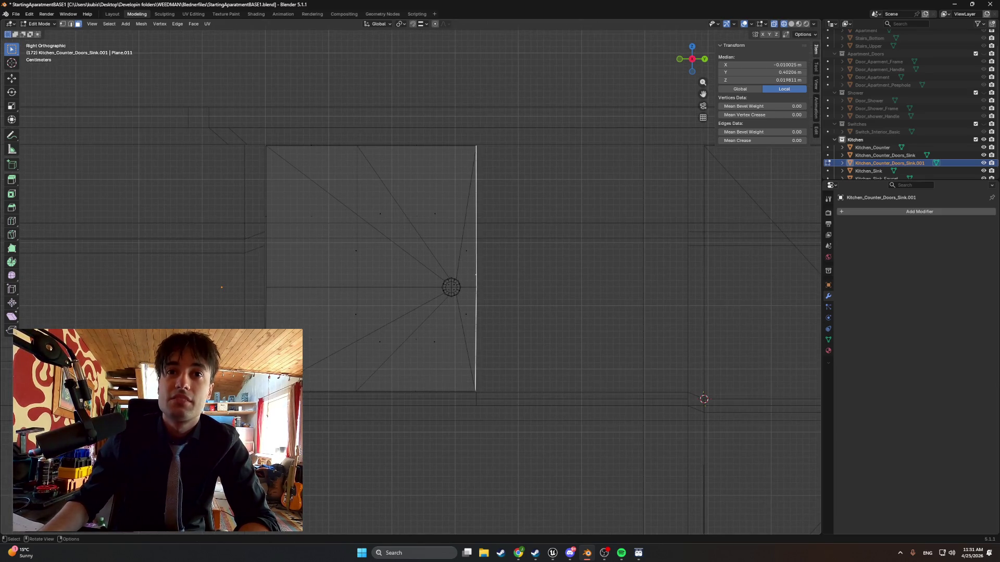
mouse_move(279, 341)
shift+middle_down()
mouse_move(412, 311)
mouse_move(446, 282)
shift+middle_up()
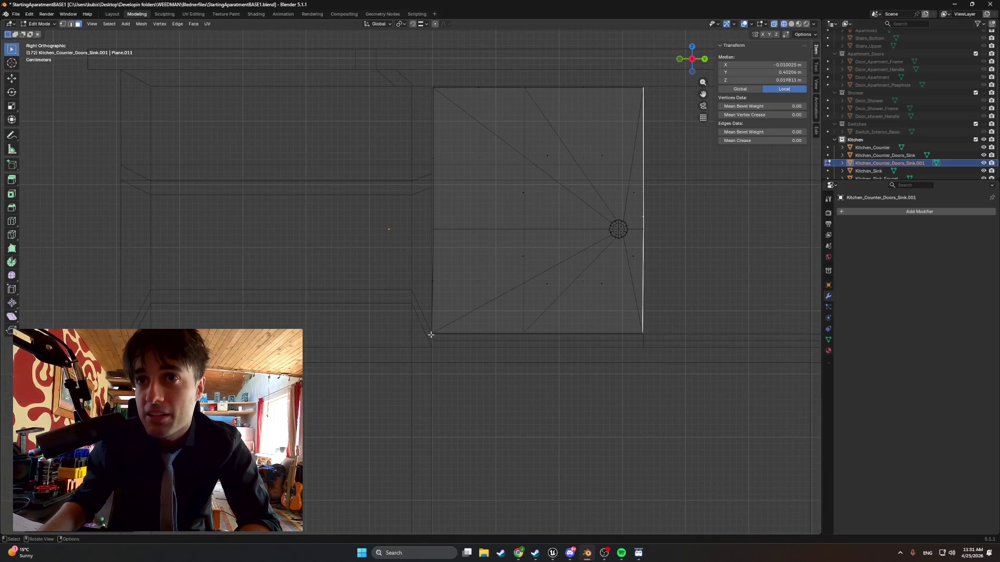
scroll(431, 335, up, 6)
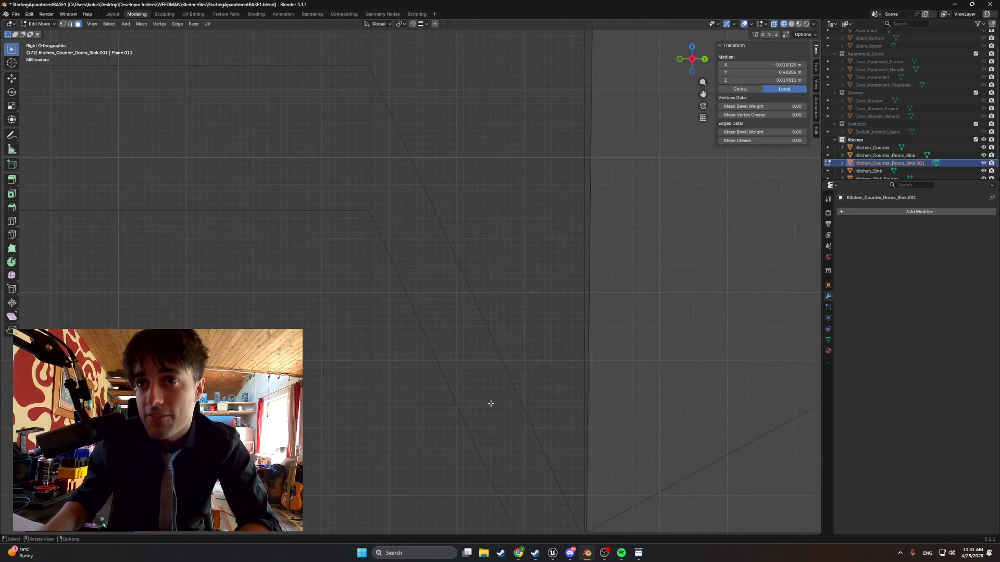
shift+middle_drag(491, 404, 405, 98)
scroll(496, 228, up, 5)
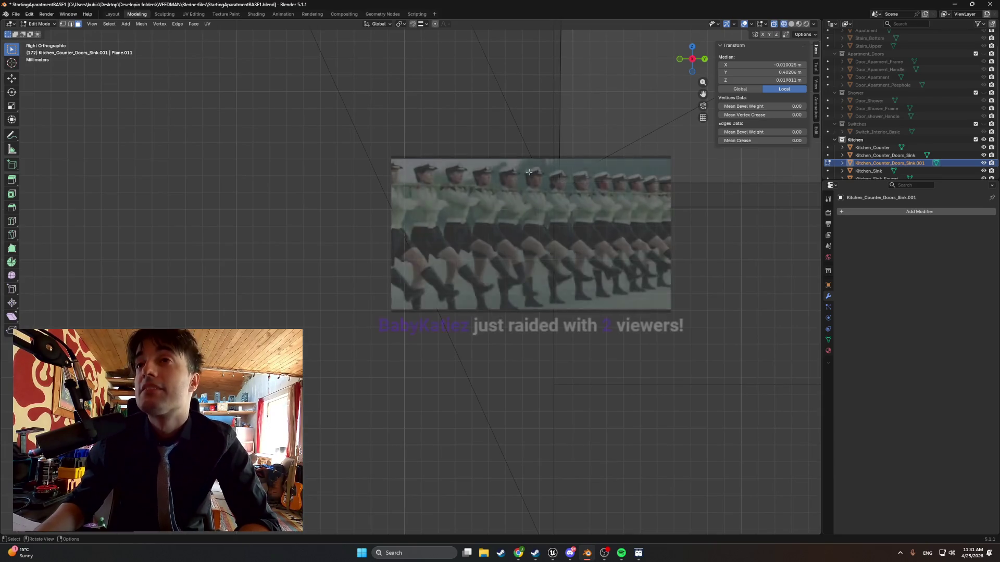
mouse_move(529, 172)
shift+middle_down()
mouse_move(509, 350)
mouse_move(469, 363)
mouse_move(472, 373)
mouse_move(456, 364)
shift+middle_up()
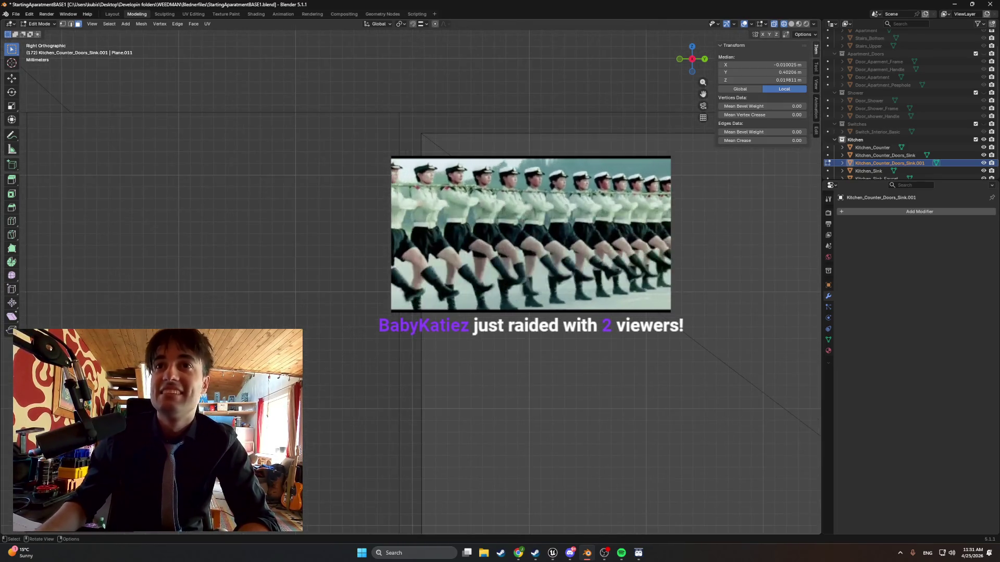
scroll(430, 326, down, 5)
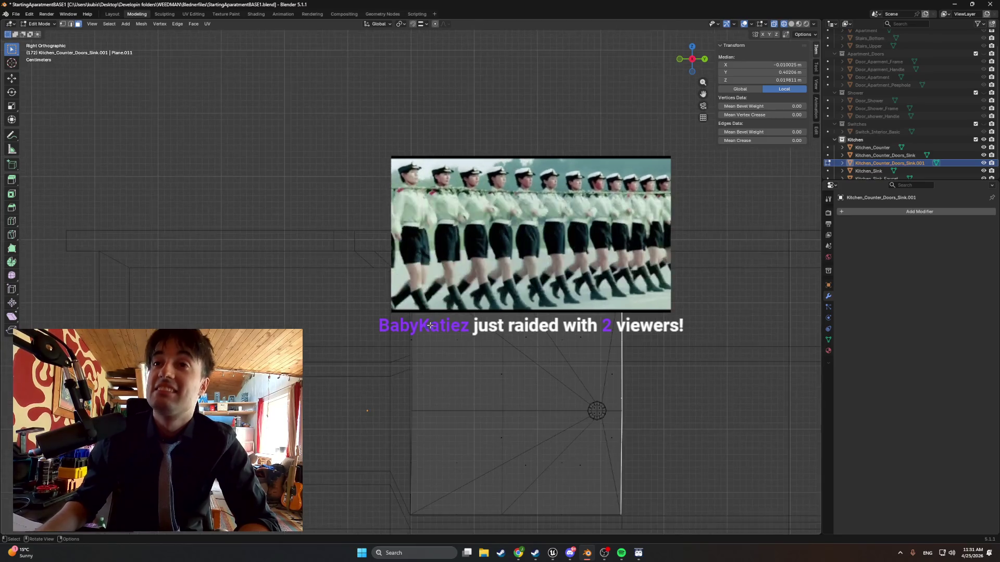
shift+middle_drag(430, 326, 424, 202)
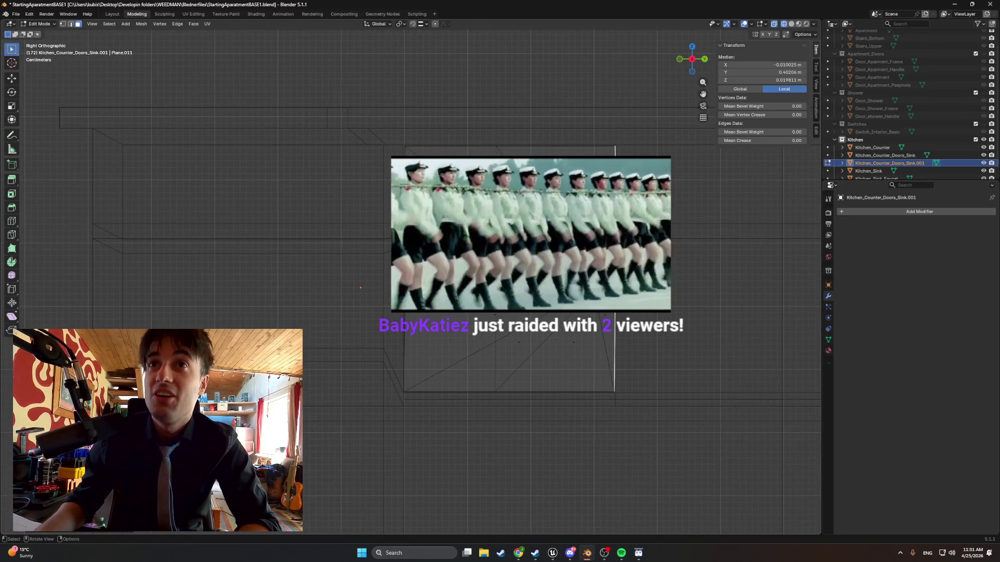
scroll(424, 201, up, 2)
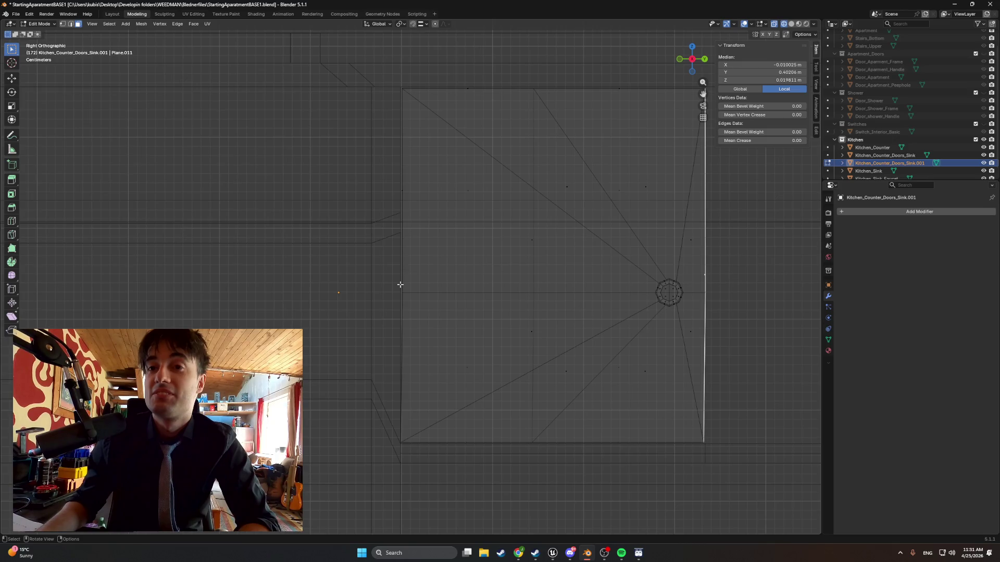
mouse_move(438, 217)
alt+middle_down()
mouse_move(417, 297)
mouse_move(390, 330)
mouse_move(511, 124)
mouse_move(371, 329)
alt+middle_up()
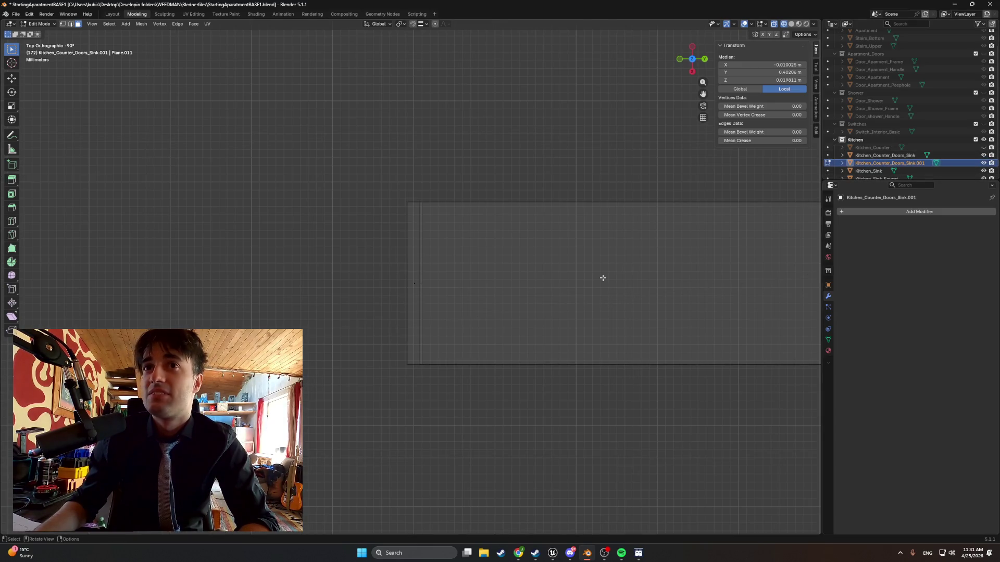
mouse_move(437, 282)
middle_down()
mouse_move(448, 142)
mouse_move(420, 308)
mouse_move(482, 245)
mouse_move(454, 279)
middle_up()
In edge mode, select the door's short edge and shift it slightly along Y.
key(2)
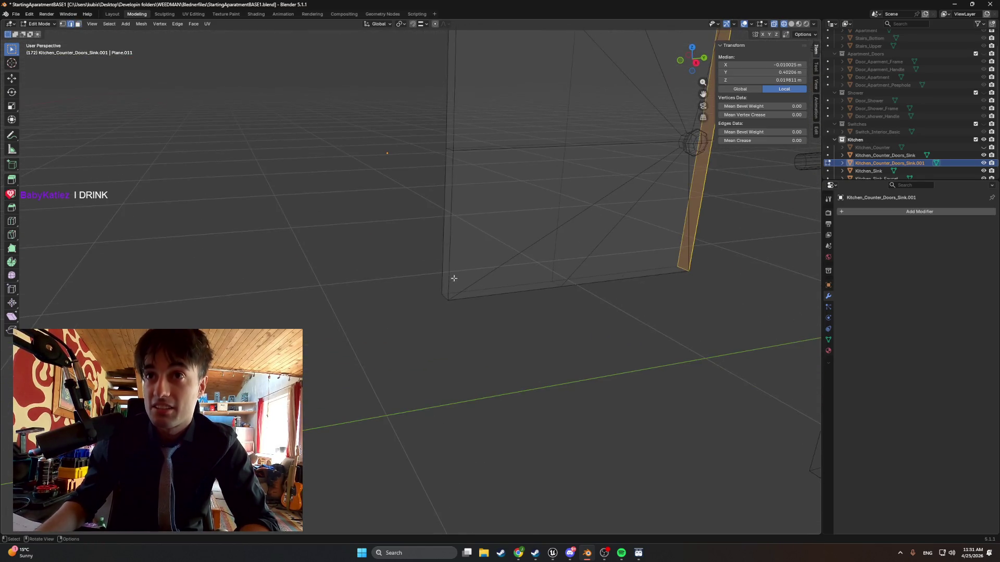
click(445, 297)
mouse_move(471, 225)
alt+middle_down()
mouse_move(431, 337)
mouse_move(502, 167)
mouse_move(384, 375)
mouse_move(483, 241)
mouse_move(428, 285)
alt+middle_up()
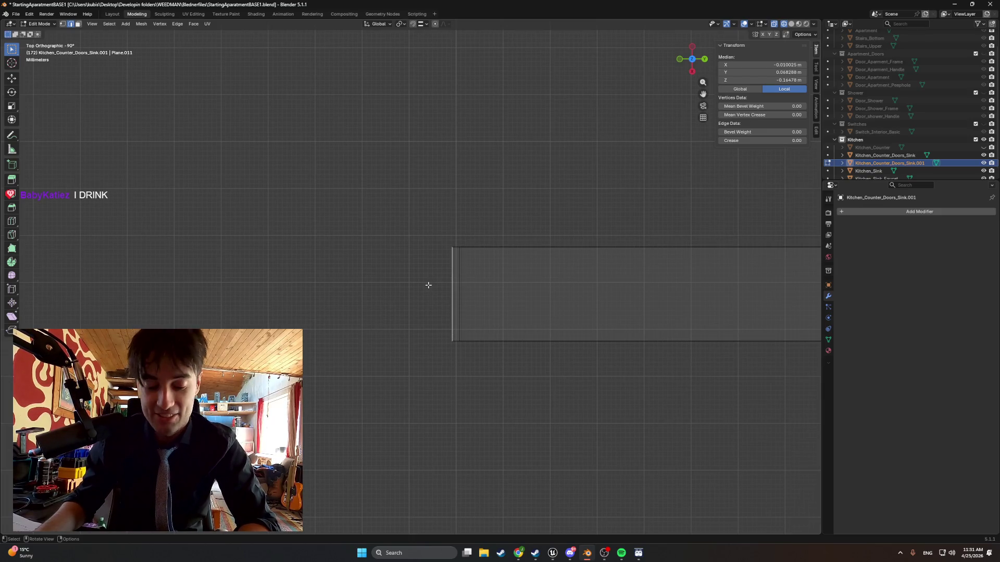
key(g)
key(y)
click(431, 187)
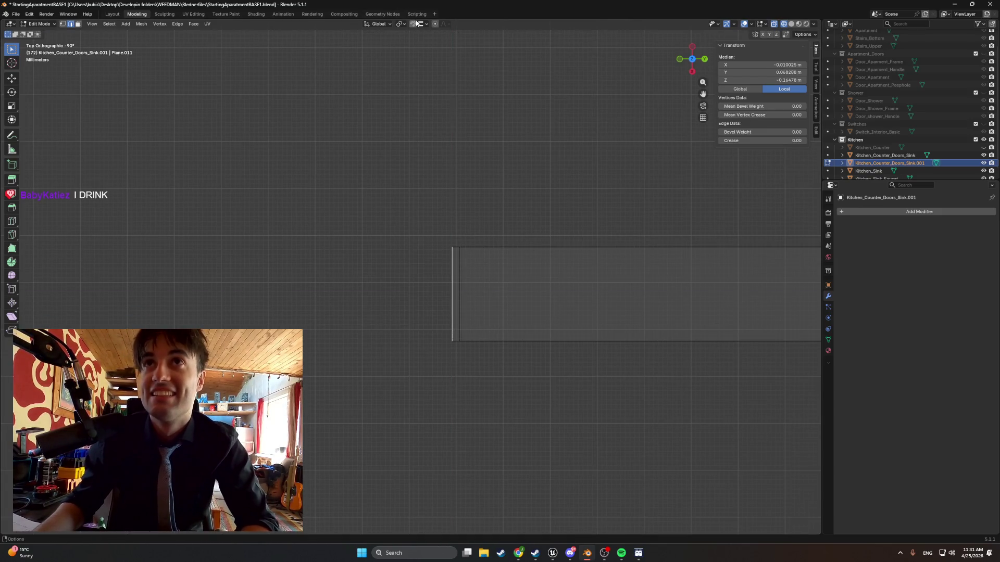
key(g)
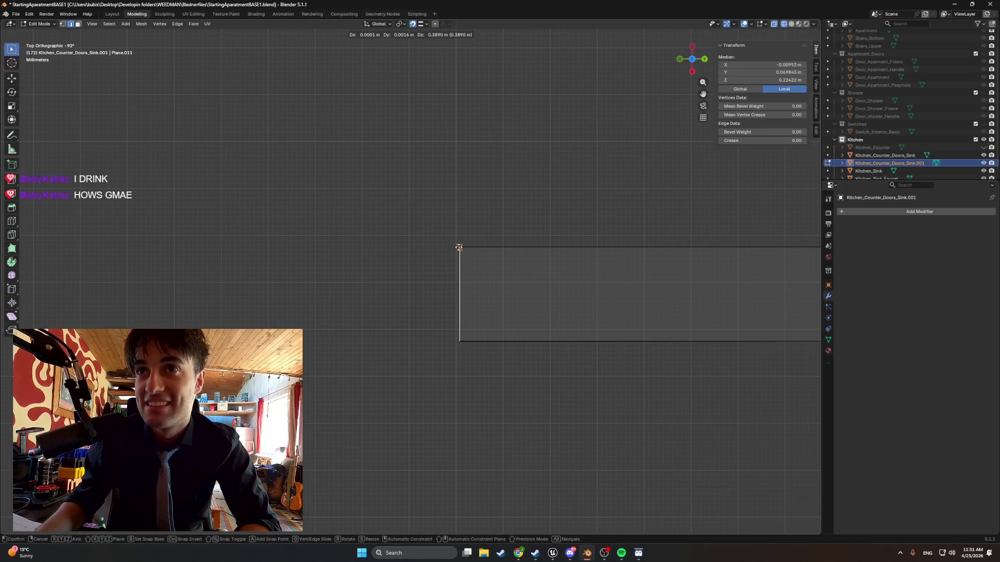
right_click(459, 242)
Set the snap target to Vertex and make a snapped move of the edge.
click(426, 24)
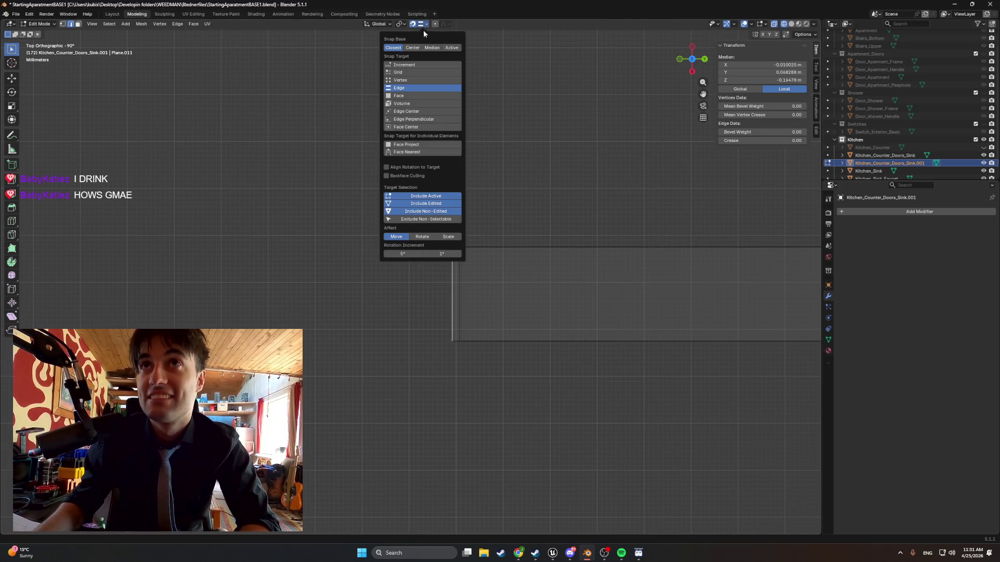
click(405, 81)
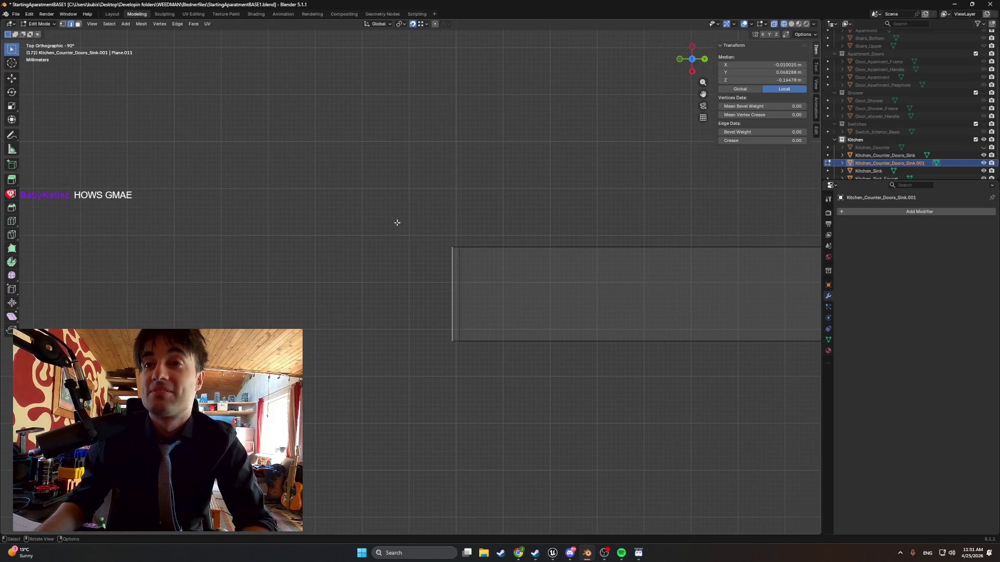
key(g)
click(459, 248)
mouse_move(459, 247)
middle_down()
mouse_move(448, 192)
mouse_move(492, 316)
mouse_move(467, 263)
mouse_move(444, 262)
middle_up()
Zoom in on the door edge from the top and fine-tune it along Y.
mouse_move(348, 432)
middle_down()
mouse_move(401, 349)
mouse_move(426, 358)
mouse_move(431, 386)
middle_up()
scroll(438, 324, up, 3)
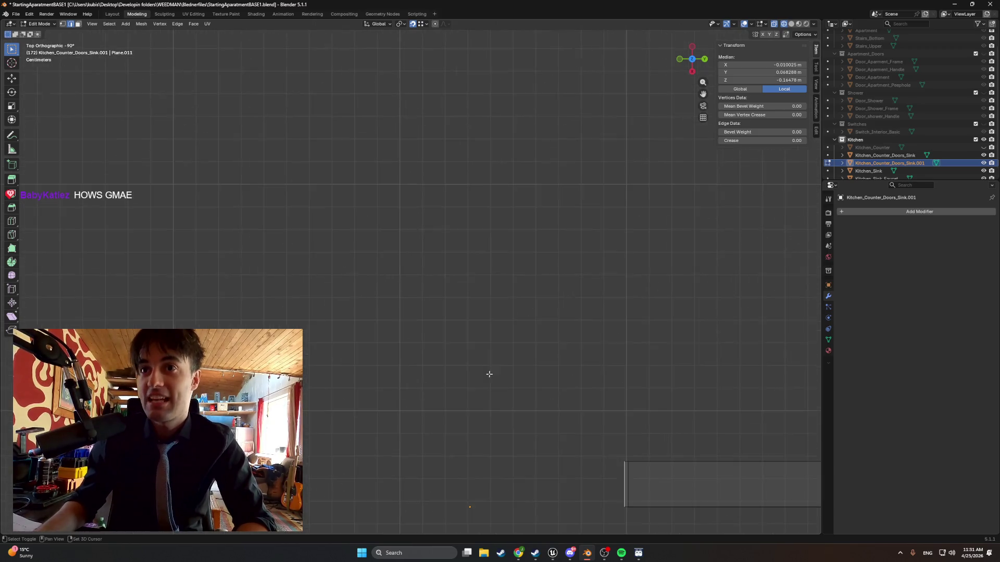
shift+middle_drag(490, 373, 429, 221)
scroll(428, 221, up, 3)
shift+middle_drag(553, 290, 399, 239)
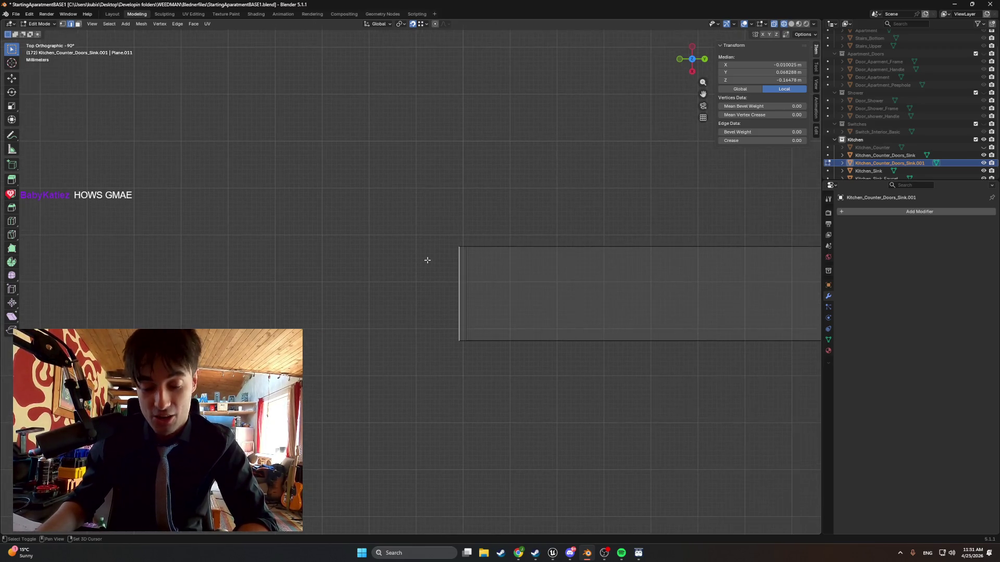
scroll(427, 260, up, 2)
key(g)
key(y)
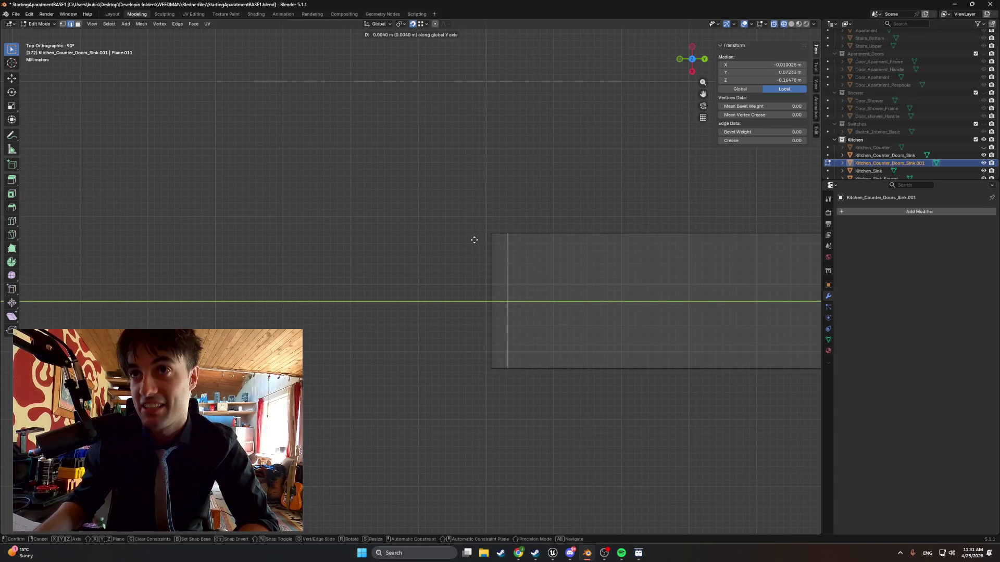
click(488, 241)
mouse_move(487, 241)
middle_down()
mouse_move(472, 272)
mouse_move(463, 213)
mouse_move(457, 368)
mouse_move(423, 306)
mouse_move(433, 289)
middle_up()
scroll(463, 212, down, 3)
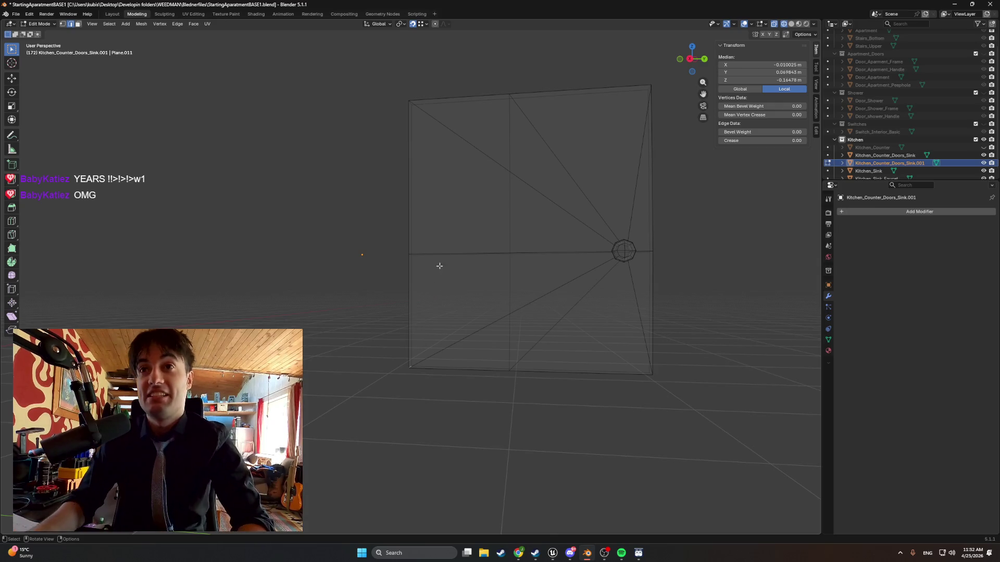
Unhide Kitchen_Counter, restore solid shading, and return to Unreal Engine.
scroll(439, 267, down, 5)
click(984, 147)
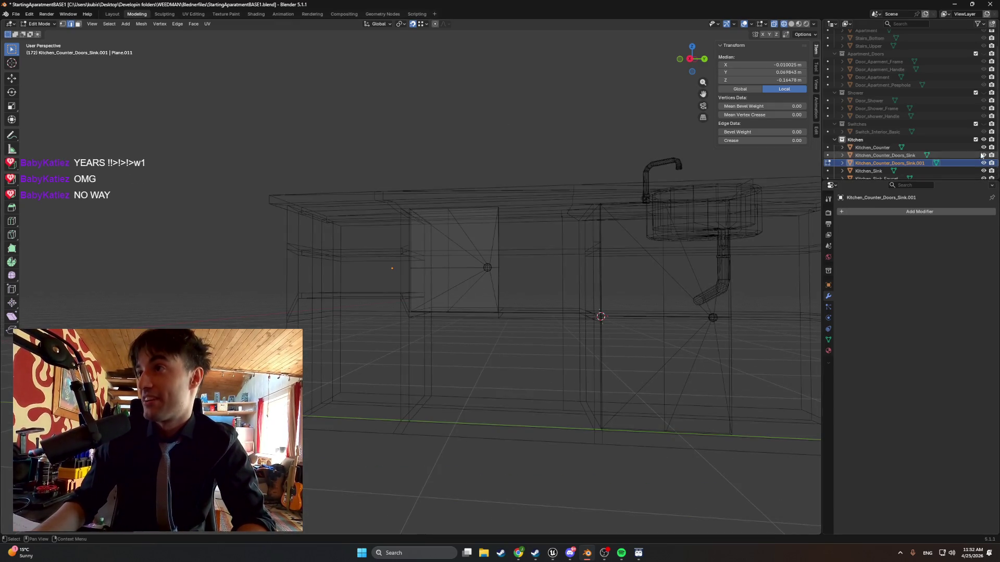
key(z)
click(682, 262)
mouse_move(682, 263)
middle_down()
mouse_move(540, 272)
mouse_move(539, 332)
middle_up()
click(553, 553)
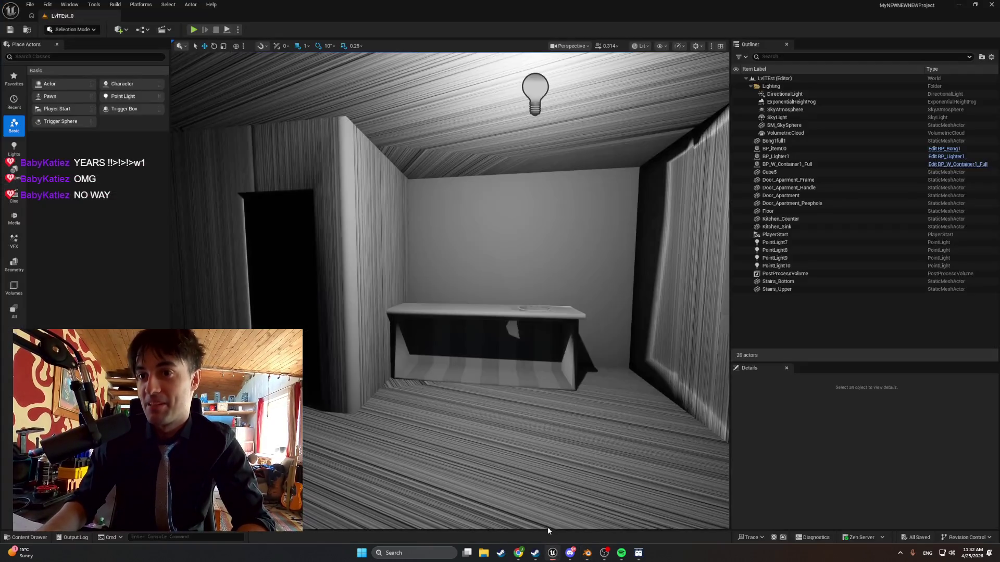
Start a Play-In-Editor test of the kitchen level with Alt+P.
key(alt+p)
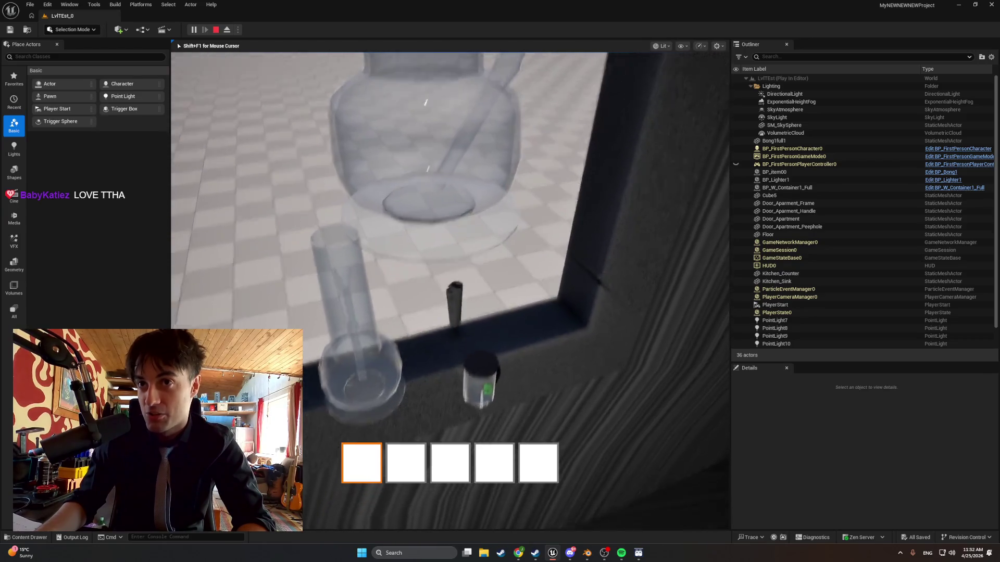
Pick up and set down the bong, take the lighter into inventory, then end the play session.
key(XF86AudioRaiseVolume)
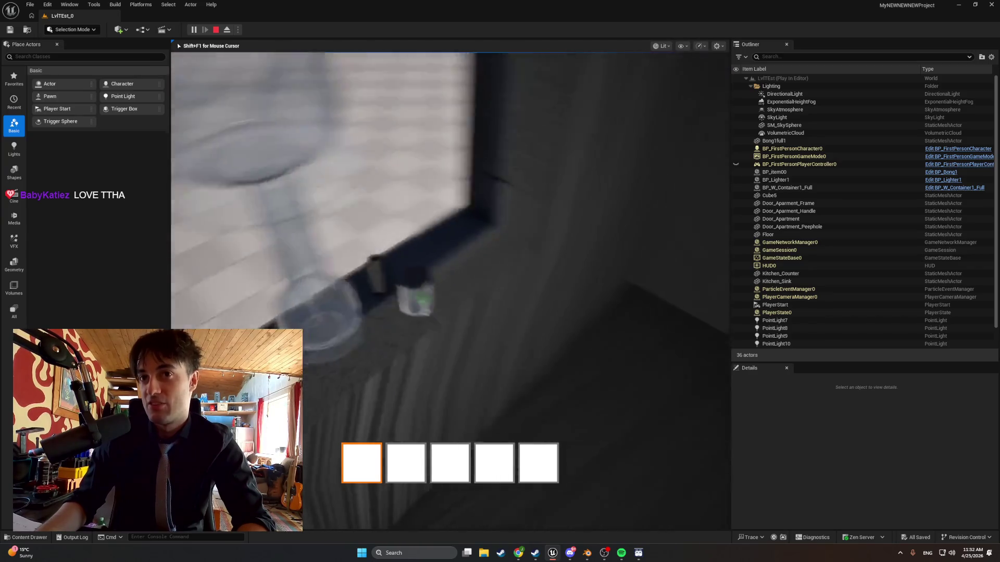
key(e)
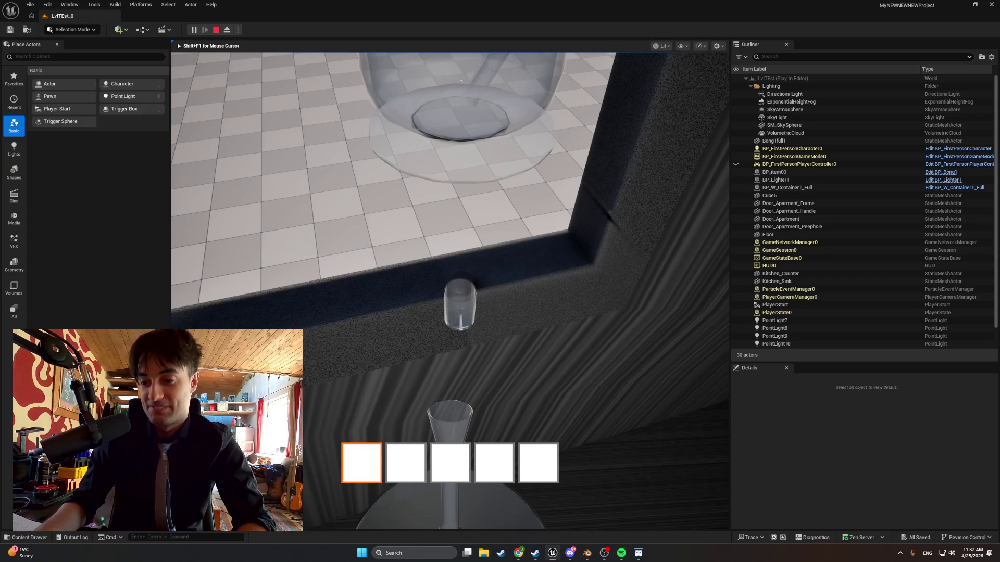
key(e)
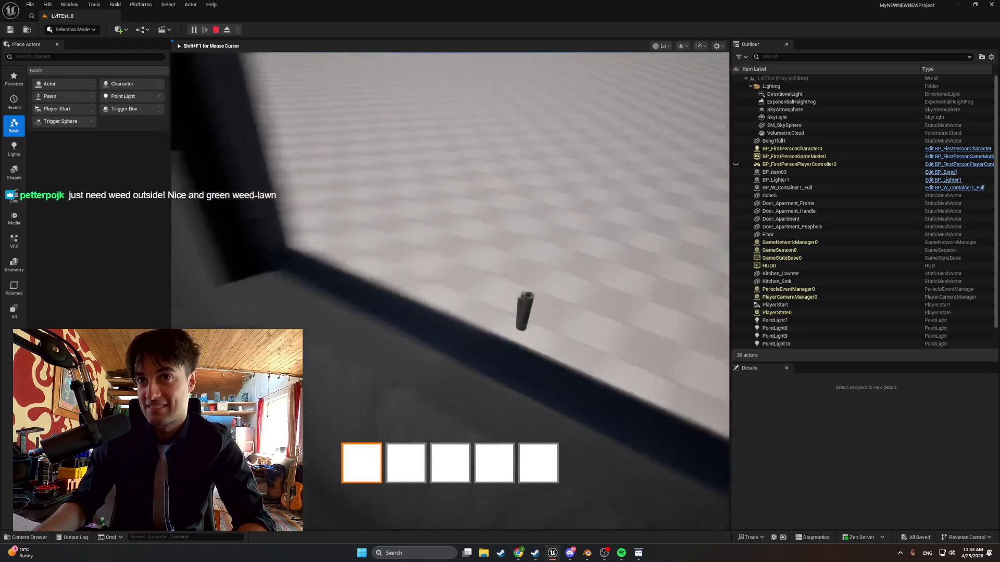
key(e)
key(e)
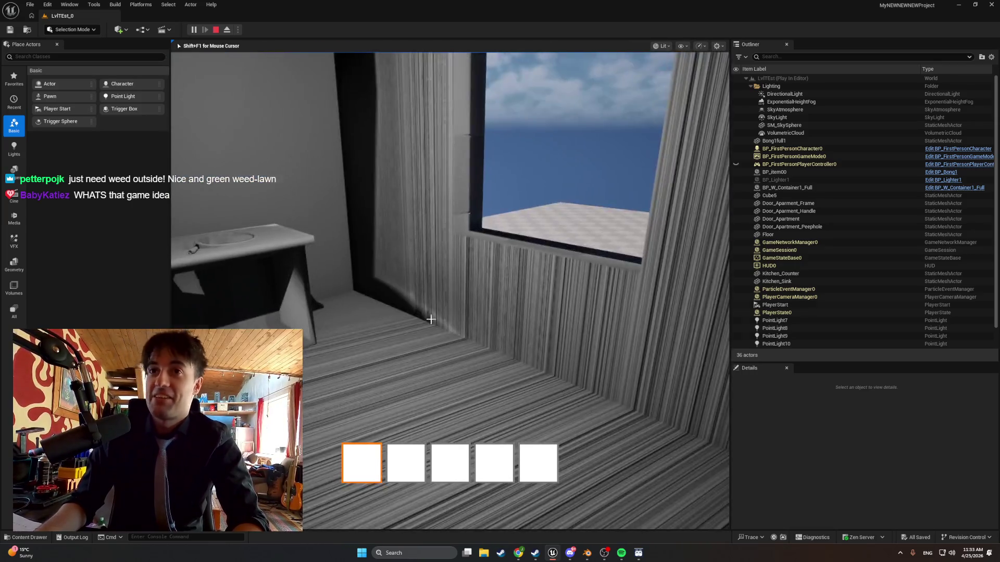
key(Escape)
right_drag(433, 293, 424, 224)
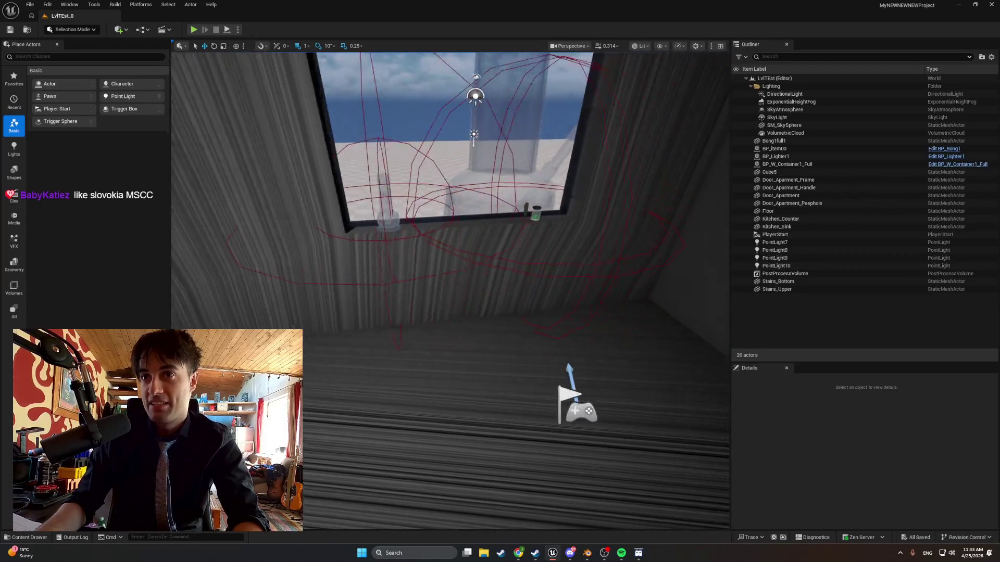
right_drag(425, 224, 424, 223)
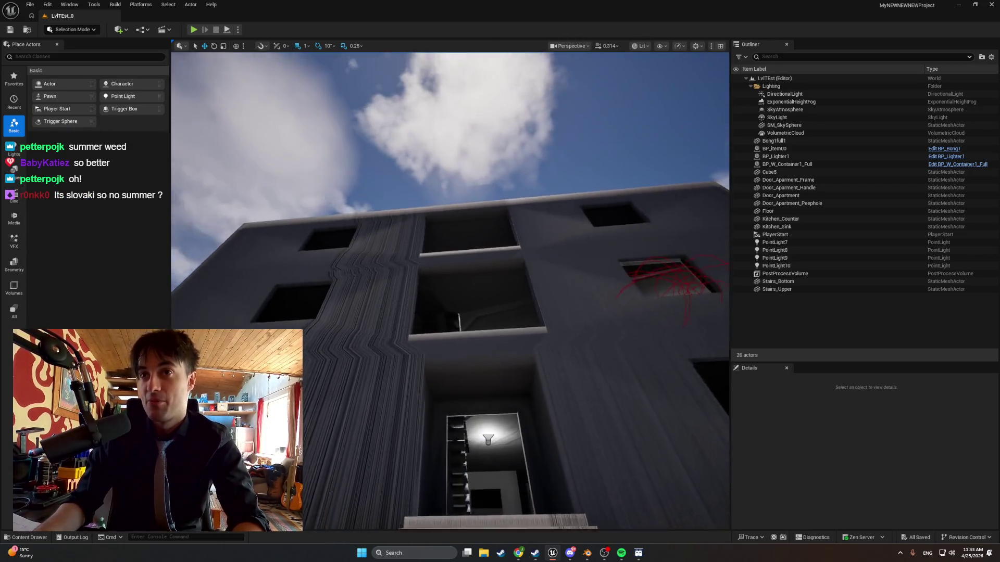
right_drag(423, 223, 424, 223)
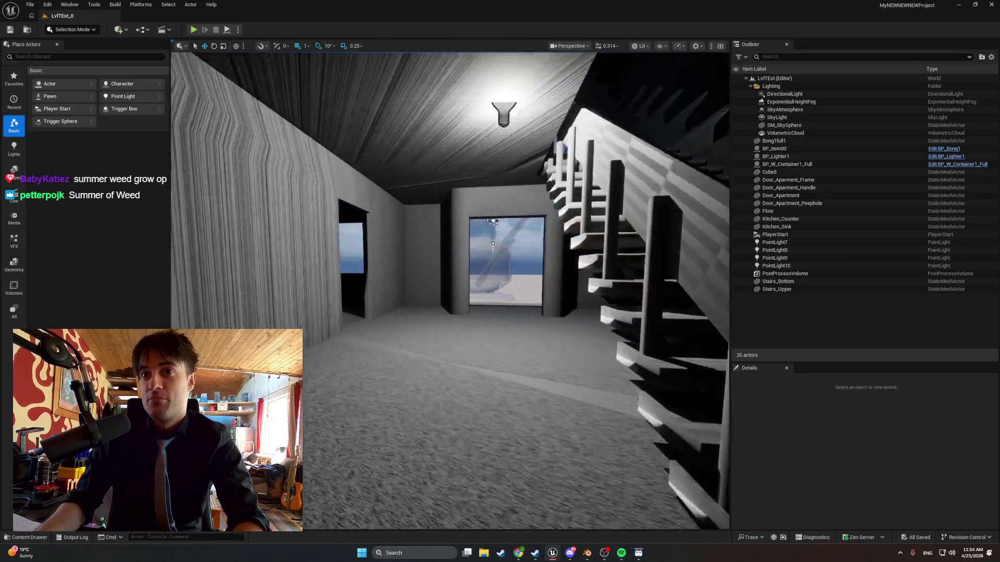
right_drag(424, 223, 423, 222)
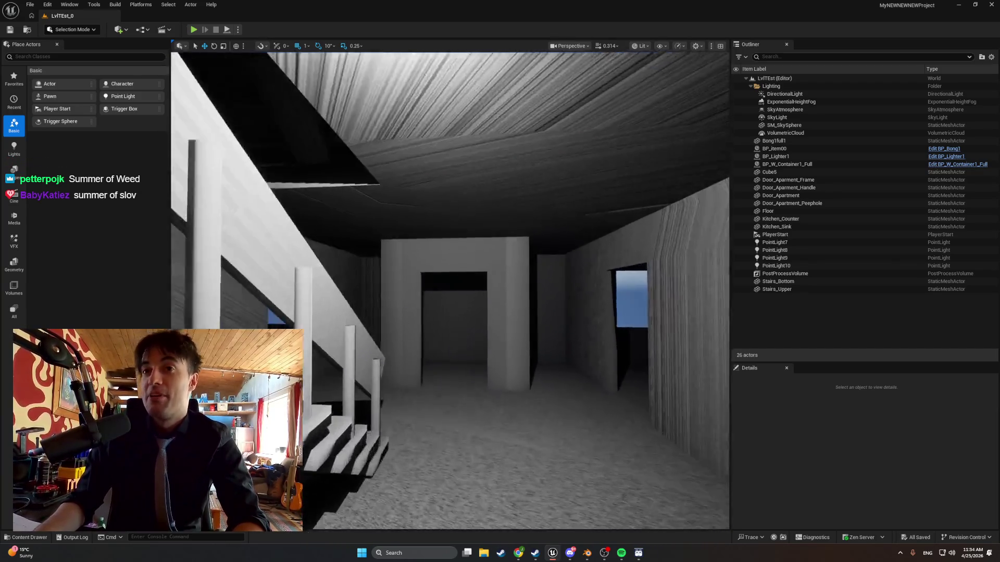
right_drag(423, 223, 424, 223)
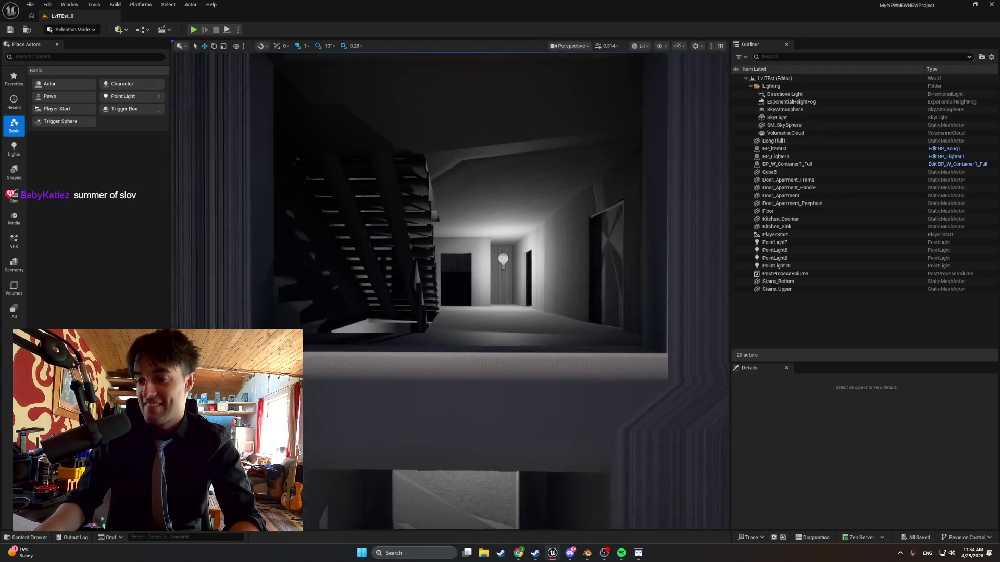
right_drag(423, 223, 423, 223)
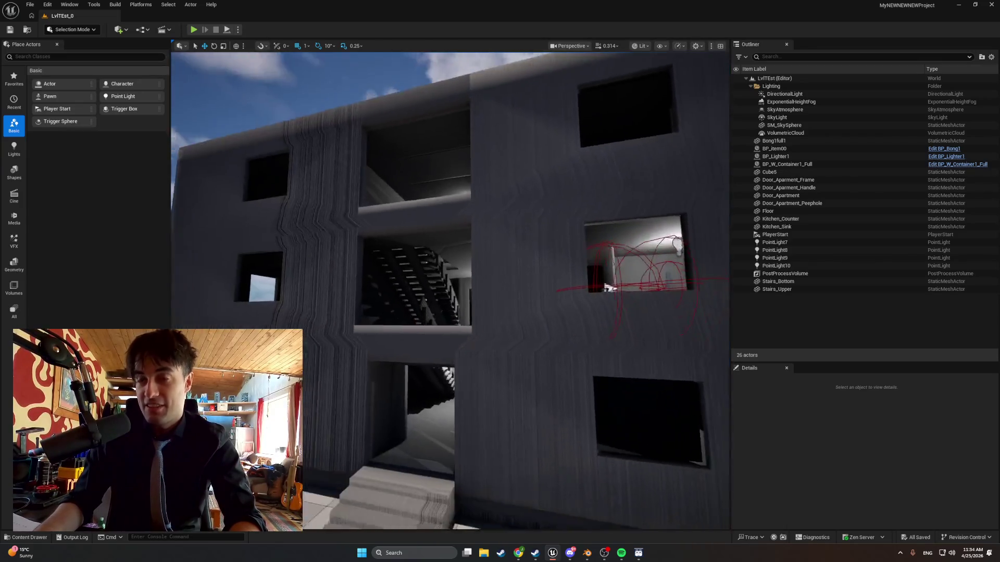
right_drag(450, 290, 469, 290)
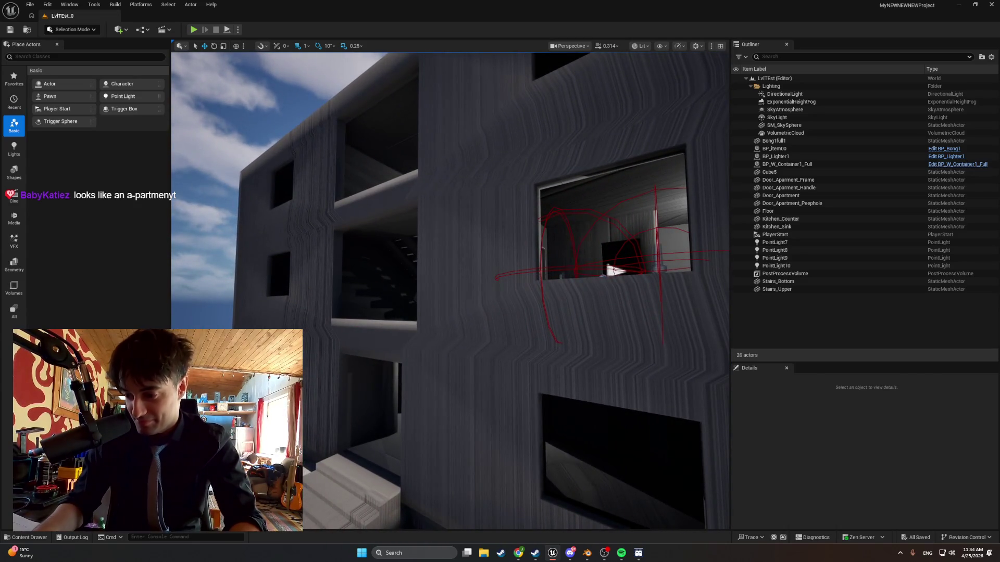
mouse_move(450, 291)
right_down()
mouse_move(458, 297)
mouse_move(433, 289)
right_up()
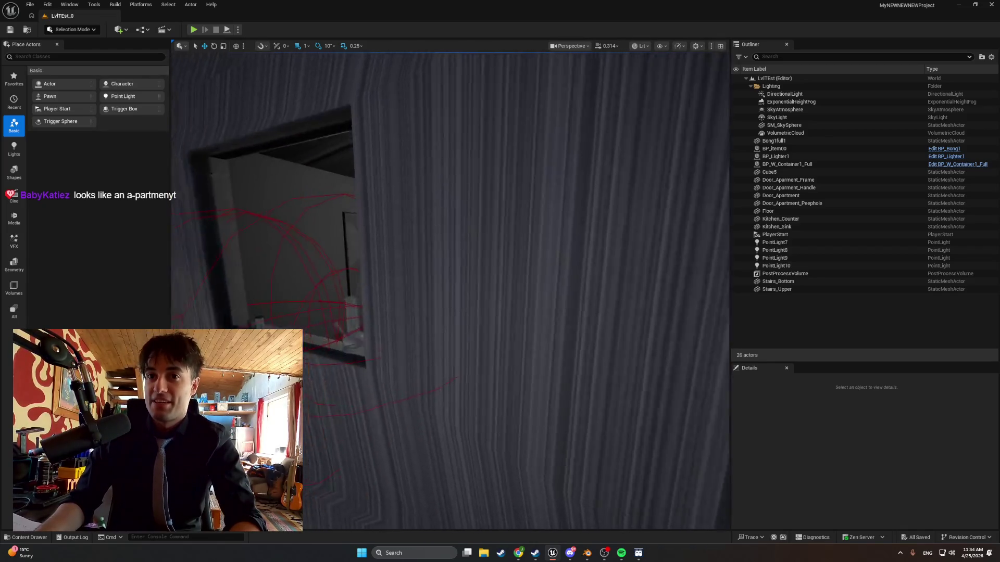
right_drag(450, 291, 472, 310)
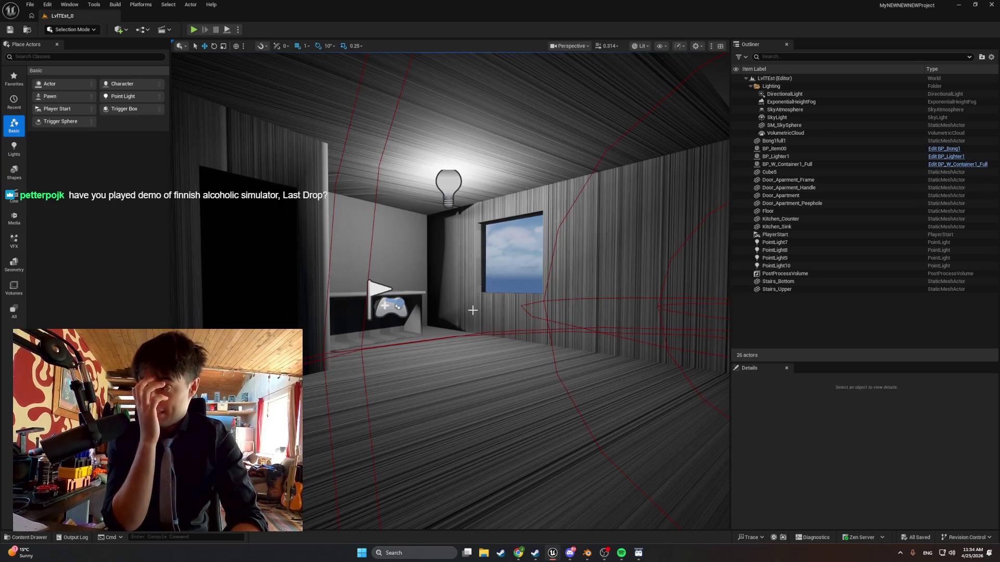
right_drag(409, 282, 633, 446)
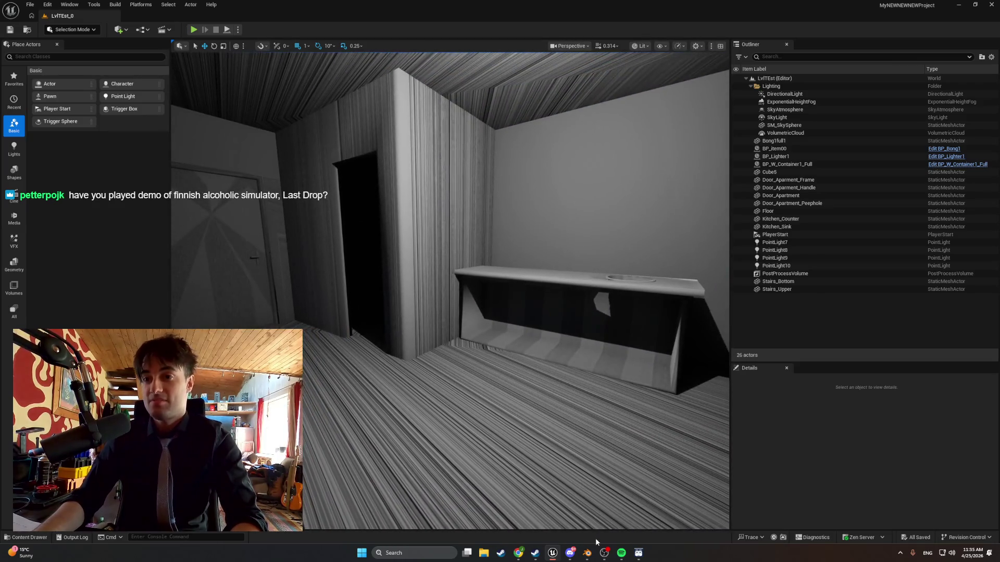
click(587, 553)
Orbit to an angled view of the counter doors and switch to wireframe shading.
middle_drag(500, 312, 500, 307)
scroll(468, 308, up, 6)
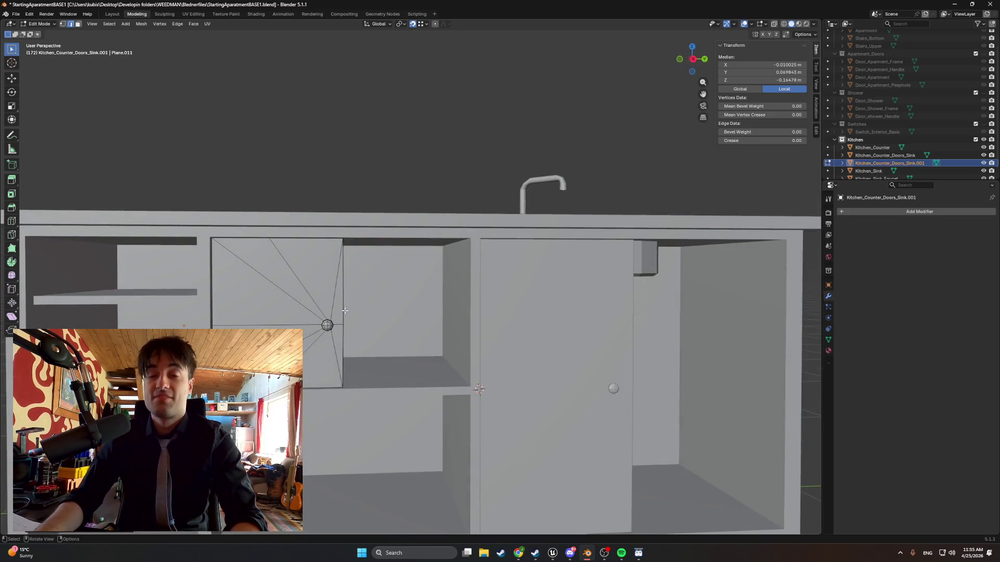
middle_drag(344, 311, 400, 287)
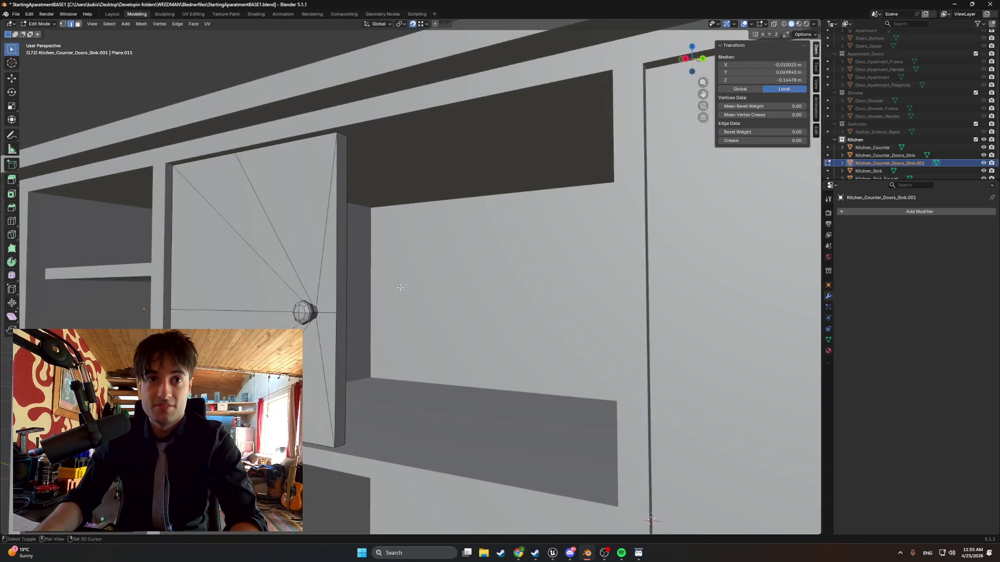
scroll(400, 288, up, 3)
key(z)
click(308, 324)
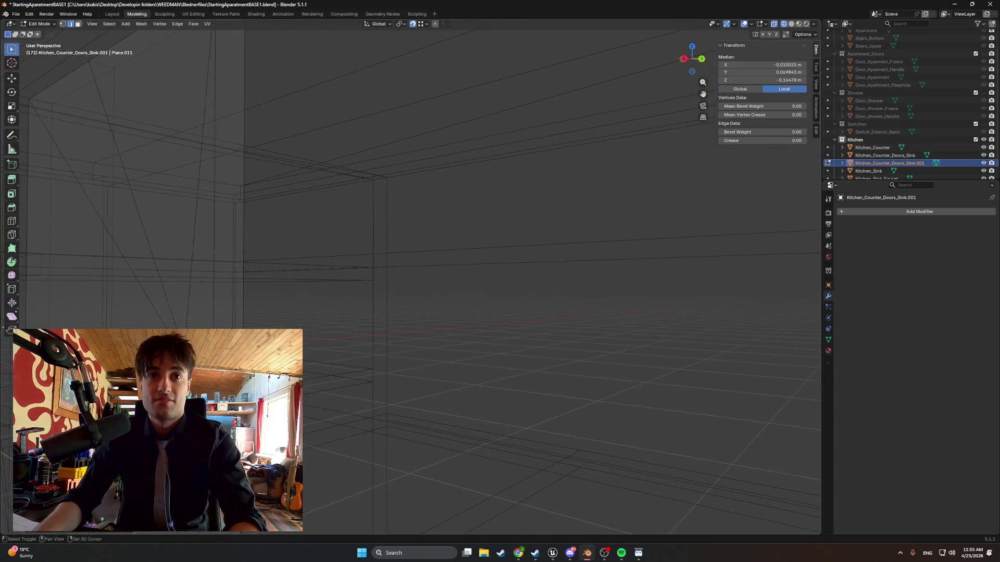
Select the upper door knob's vertices with L and a box selection.
scroll(323, 286, down, 3)
key(l)
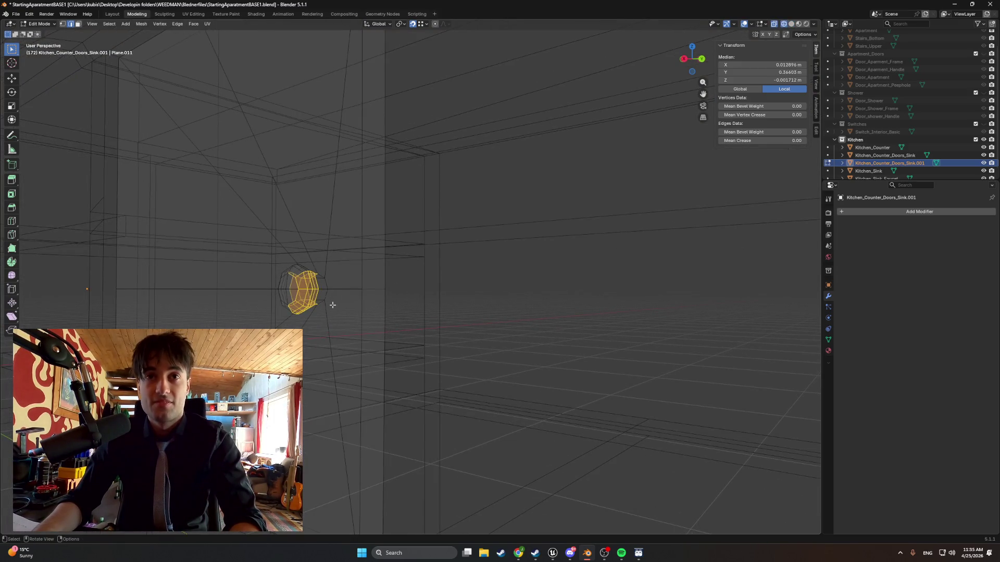
key(l)
drag(346, 318, 261, 252)
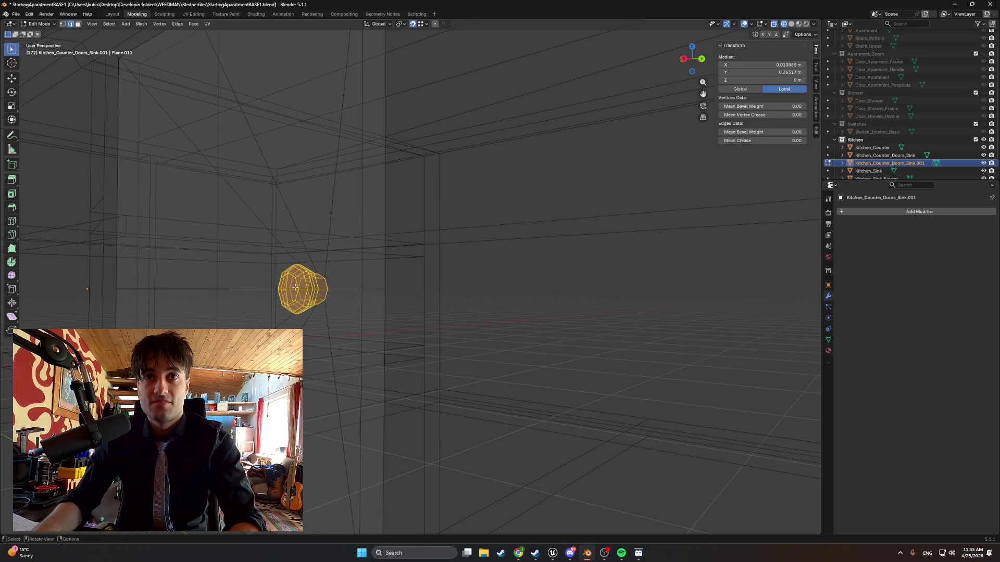
middle_drag(295, 288, 330, 290)
Raise the knob along the Z axis by about 2 cm.
key(g)
key(z)
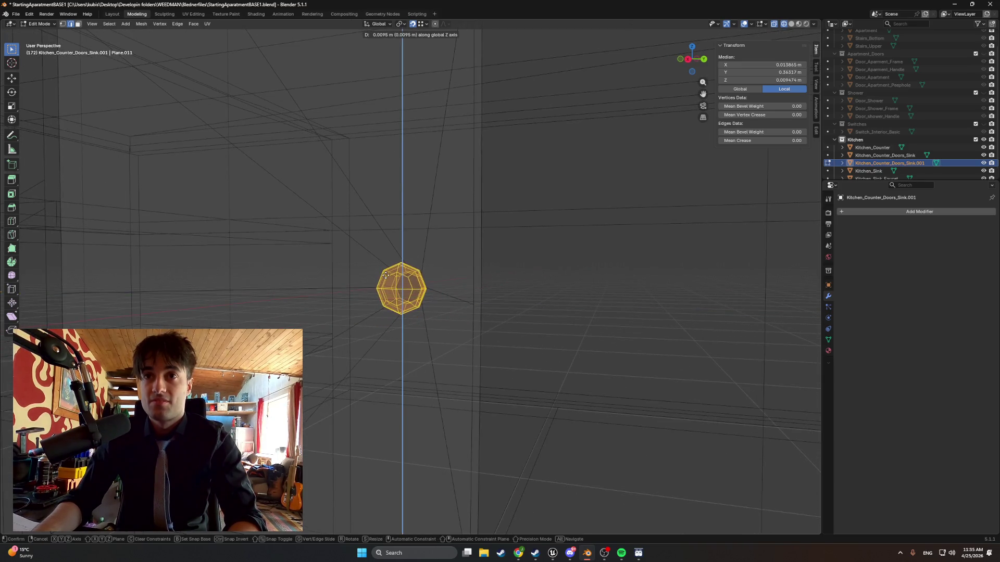
key(Escape)
mouse_move(378, 284)
middle_down()
mouse_move(386, 295)
mouse_move(400, 292)
middle_up()
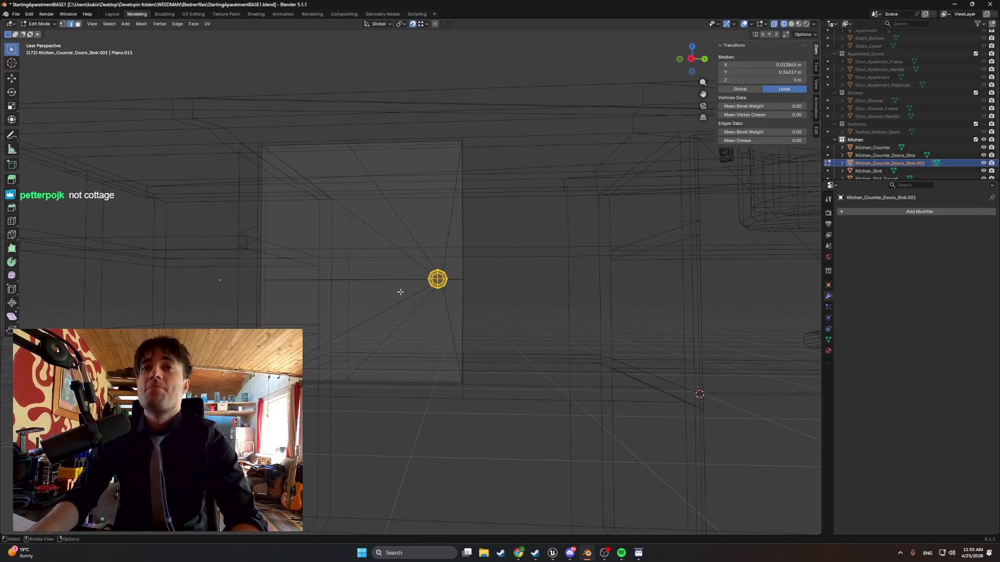
mouse_move(403, 277)
middle_down()
mouse_move(384, 294)
mouse_move(449, 287)
mouse_move(406, 290)
mouse_move(430, 261)
mouse_move(406, 258)
mouse_move(451, 262)
mouse_move(373, 270)
middle_up()
key(g)
key(z)
click(424, 274)
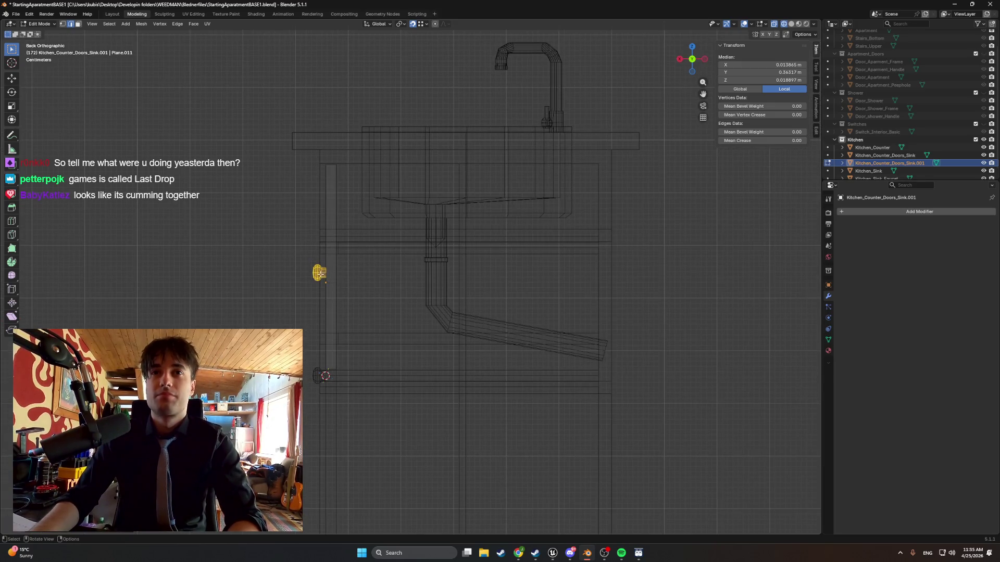
key(g)
key(z)
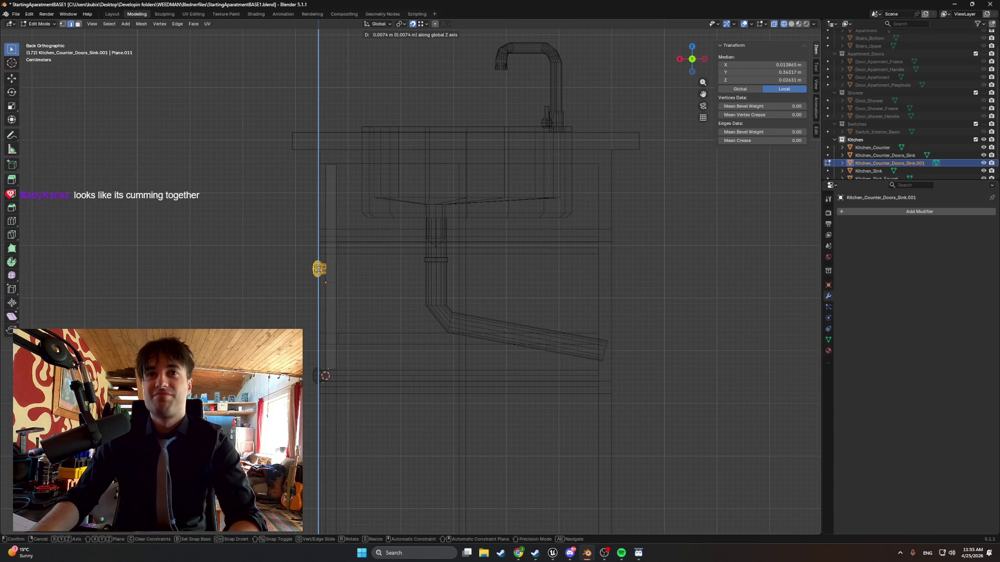
click(319, 268)
Switch back to solid shading, check the knob, and clear the vertex selection.
middle_drag(319, 269, 370, 290)
scroll(375, 293, down, 4)
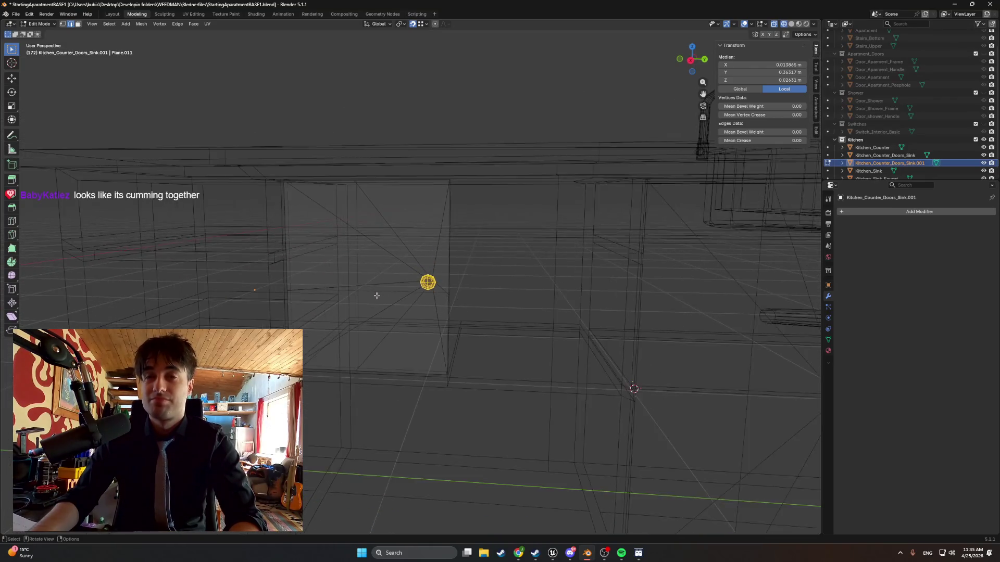
click(471, 299)
mouse_move(471, 298)
middle_down()
mouse_move(448, 308)
mouse_move(468, 318)
middle_up()
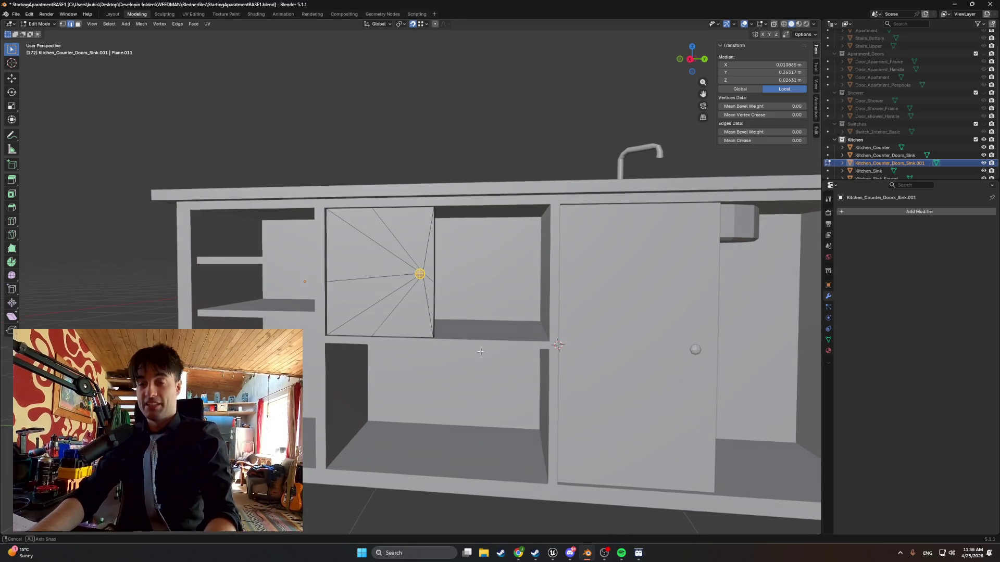
middle_drag(444, 435, 677, 396)
click(679, 391)
Return to Object Mode and frame the view on the large right cabinet door.
key(Tab)
click(713, 402)
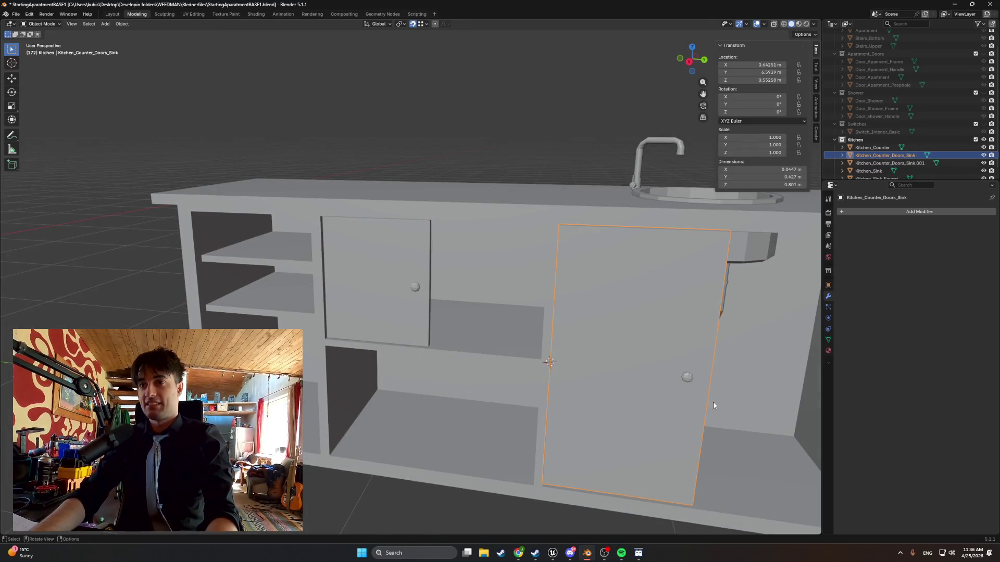
key(KP_Decimal)
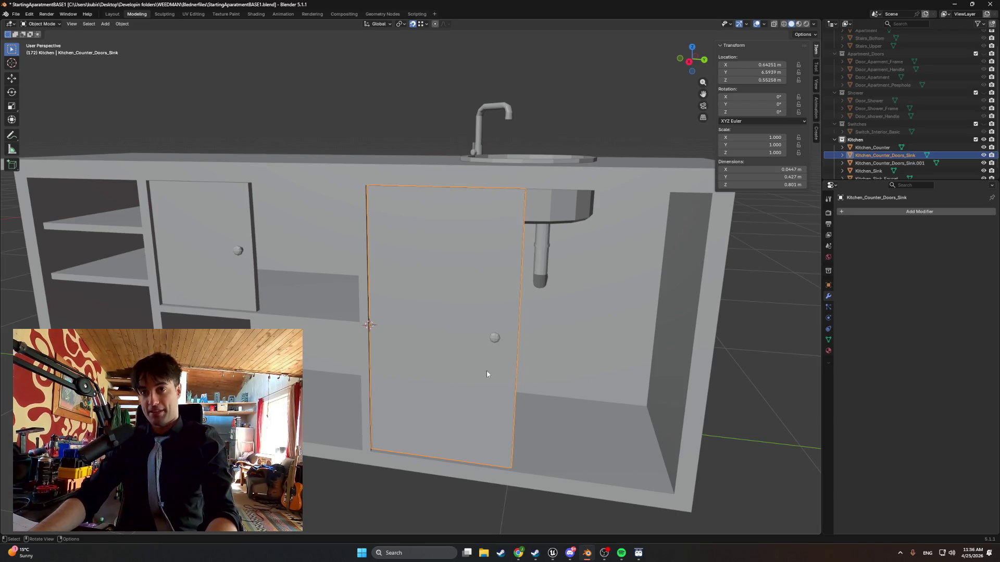
scroll(527, 366, down, 3)
middle_drag(527, 366, 504, 370)
Test-rotate the door around Z, cancel it, and orbit to a frontal counter view.
key(r)
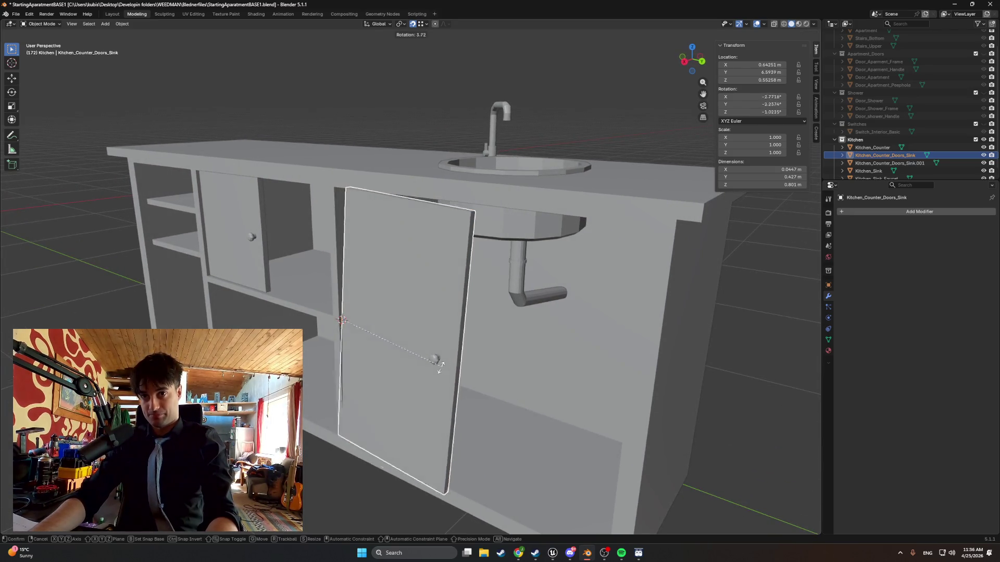
key(z)
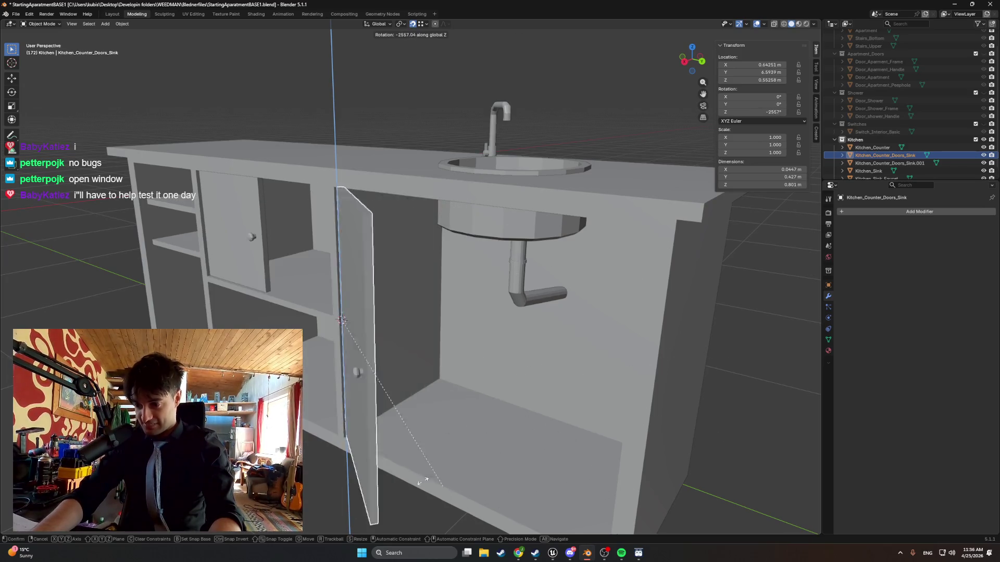
key(Escape)
mouse_move(467, 413)
middle_down()
mouse_move(450, 383)
mouse_move(505, 384)
mouse_move(373, 373)
mouse_move(481, 398)
middle_up()
scroll(449, 380, down, 5)
scroll(506, 384, up, 5)
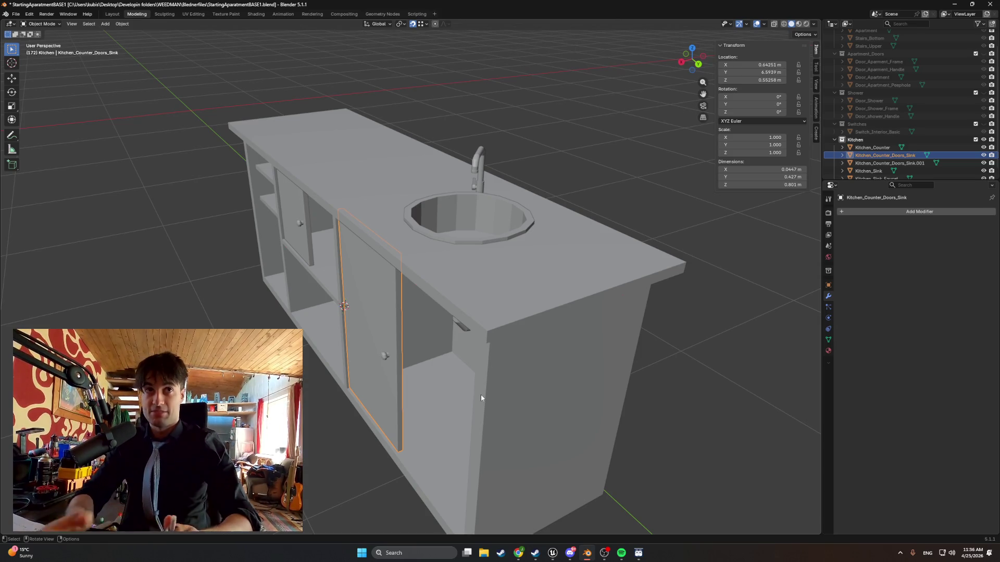
mouse_move(303, 254)
middle_down()
mouse_move(336, 270)
mouse_move(351, 220)
mouse_move(420, 225)
middle_up()
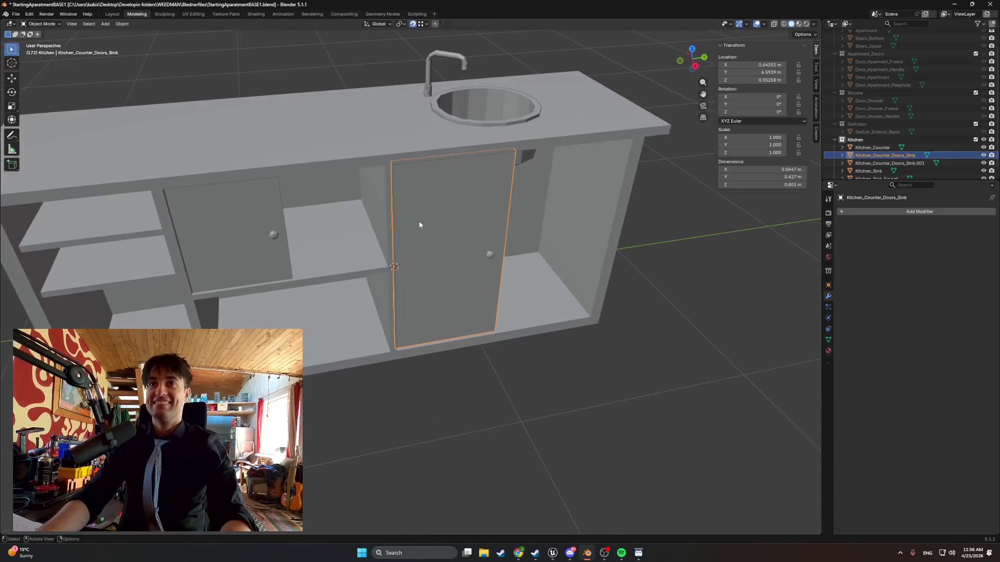
Rename Kitchen_Counter_Doors_Sink.001 to Kitchen_Counter_Doors_Middle_Upper in the Outliner.
mouse_move(323, 228)
shift+middle_down()
mouse_move(448, 190)
mouse_move(406, 167)
shift+middle_up()
click(406, 166)
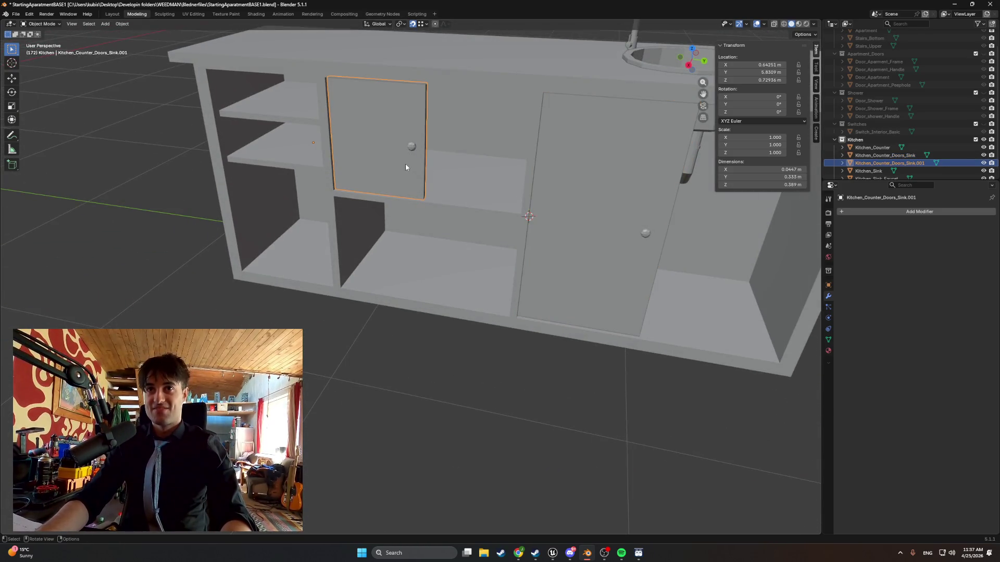
double_click(905, 163)
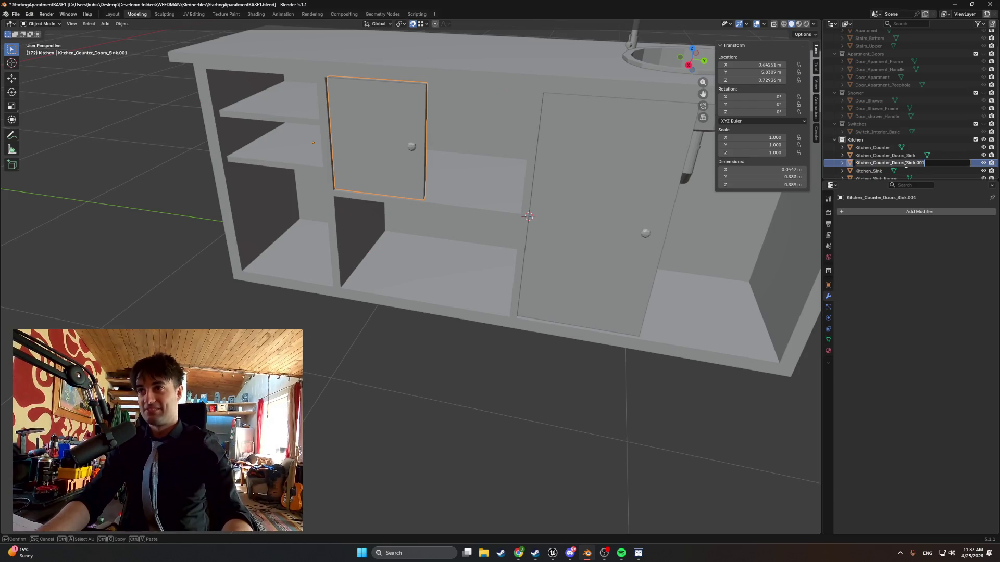
key(End)
key(BackSpace)
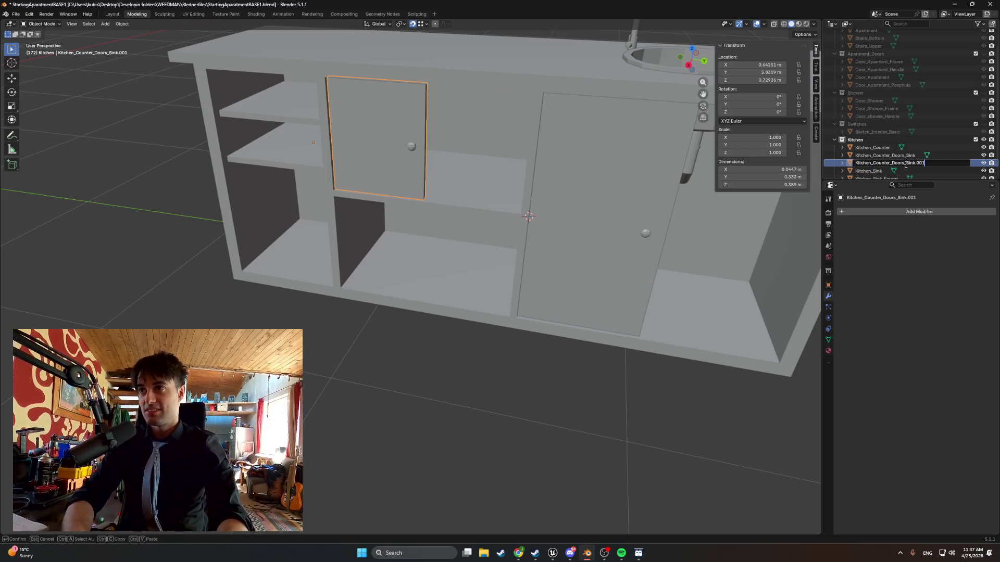
key(BackSpace)
key(BackSpace)
key(BackSpace)
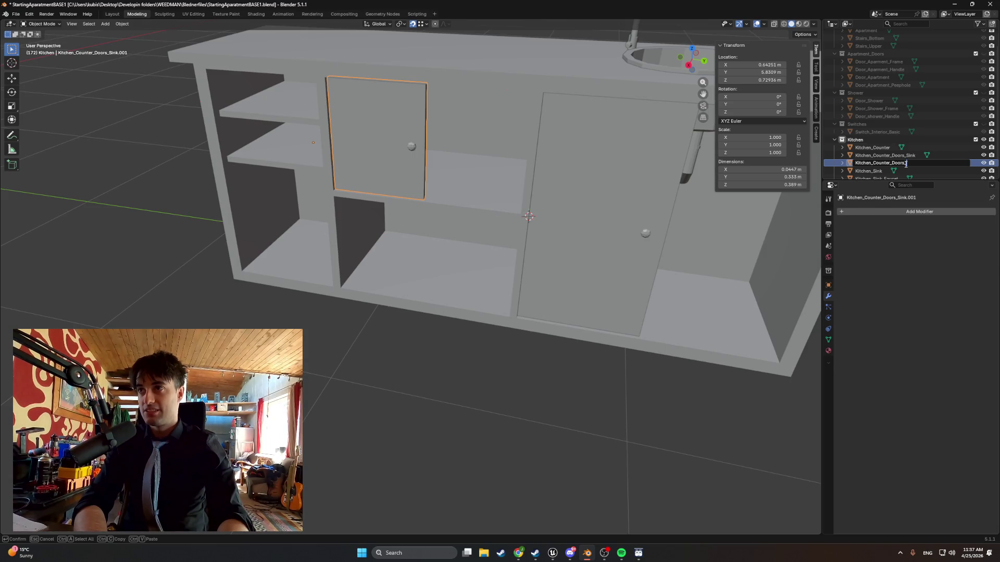
text(Middle)
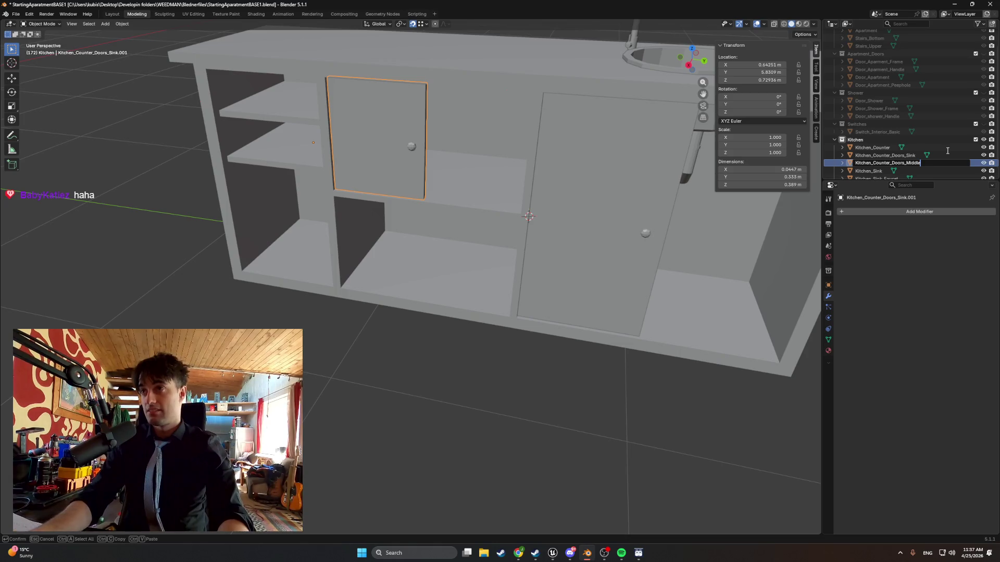
text(_)
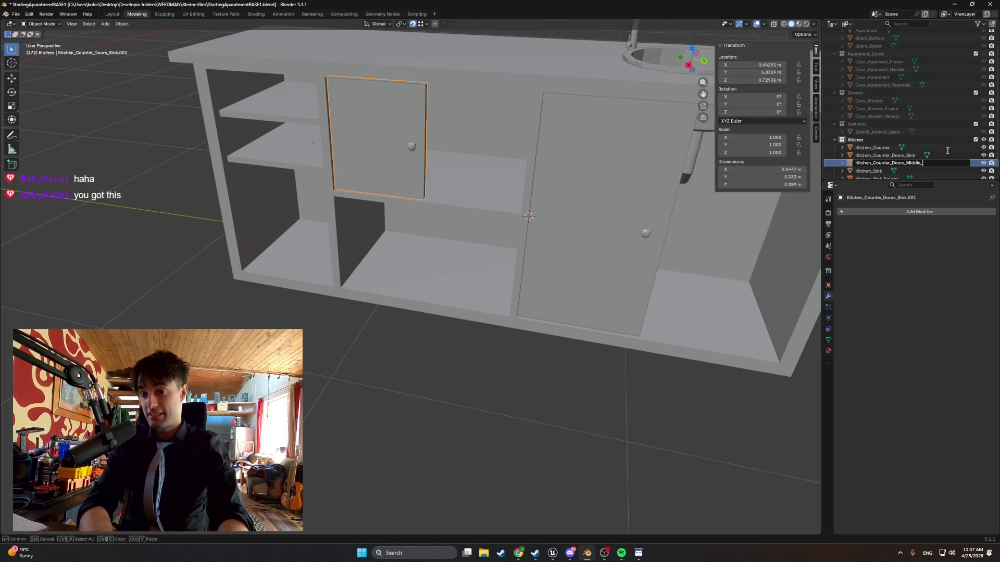
text(Upper)
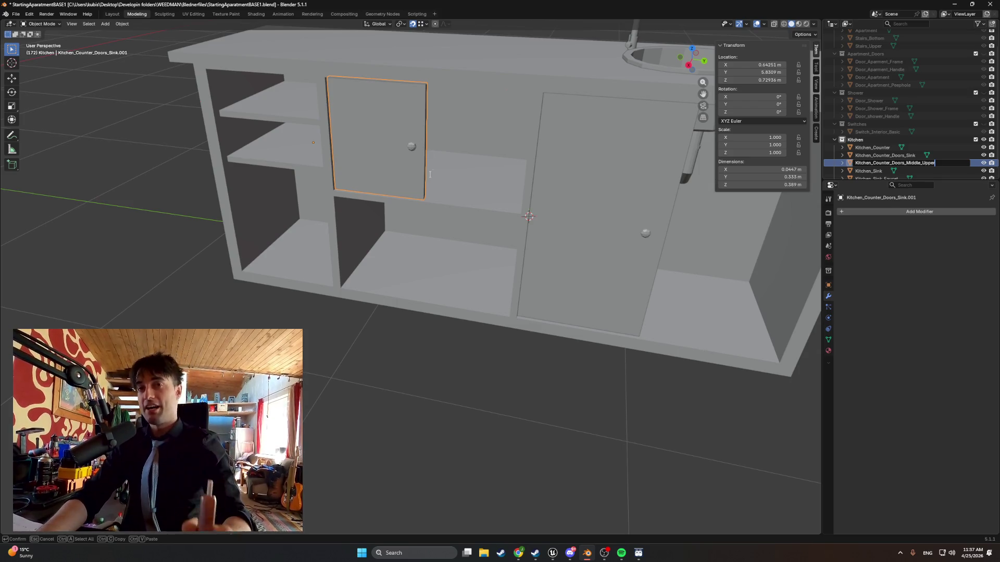
key(Return)
Enter Edit Mode on the upper door and hide Kitchen_Counter from view.
middle_drag(436, 170, 417, 168)
key(Tab)
scroll(420, 148, up, 5)
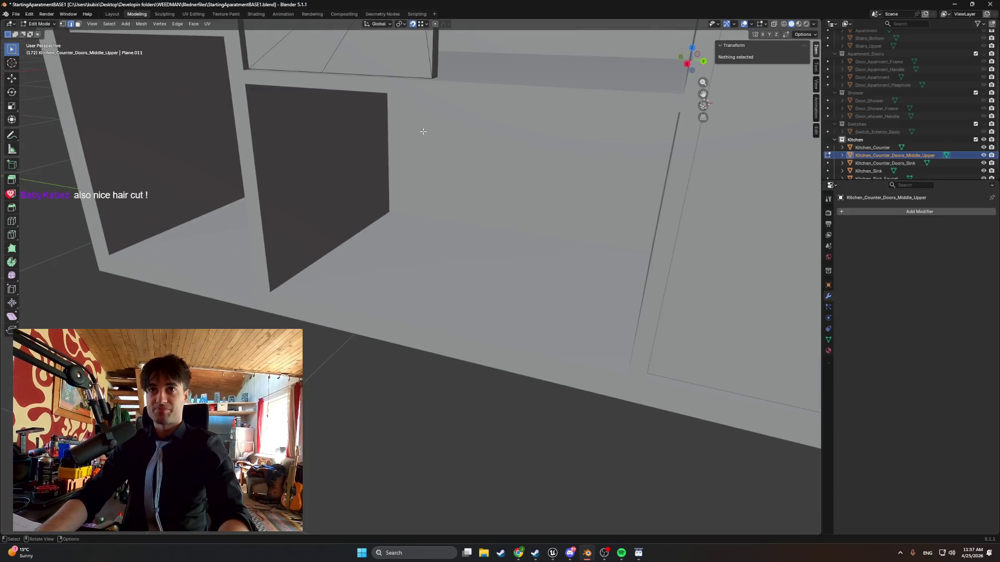
scroll(424, 131, down, 5)
middle_drag(424, 131, 363, 240)
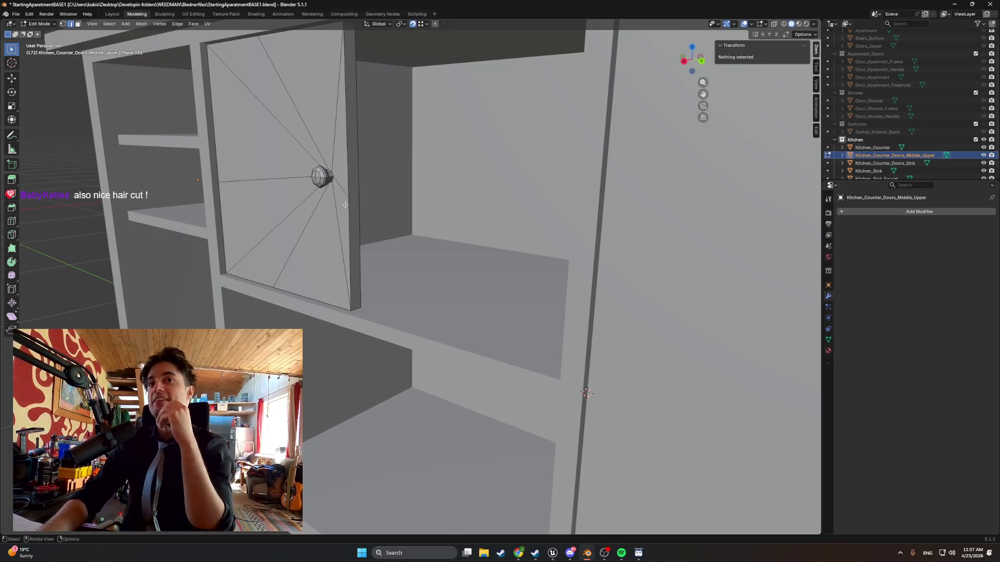
mouse_move(345, 205)
middle_down()
mouse_move(392, 222)
mouse_move(375, 233)
mouse_move(358, 220)
mouse_move(388, 227)
middle_up()
scroll(375, 233, down, 3)
scroll(388, 227, up, 3)
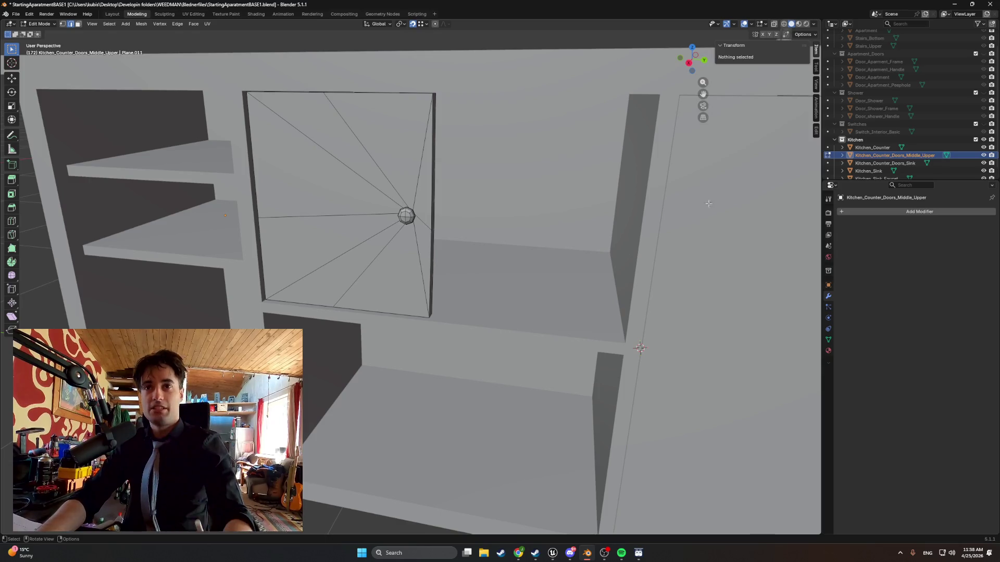
click(983, 148)
Move a vertex on the door's left edge along Z to height 0 m.
scroll(265, 198, up, 2)
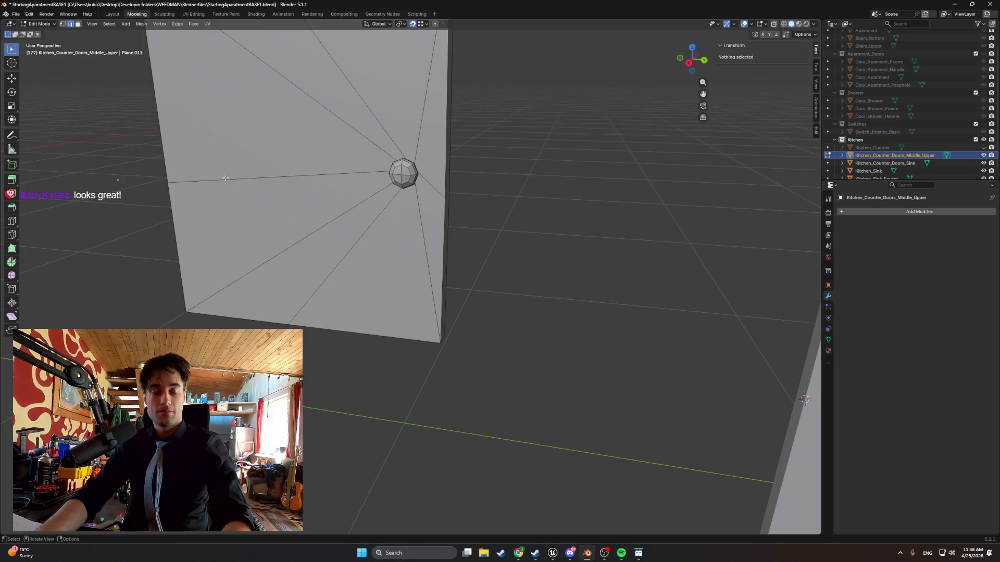
shift+middle_drag(225, 178, 301, 281)
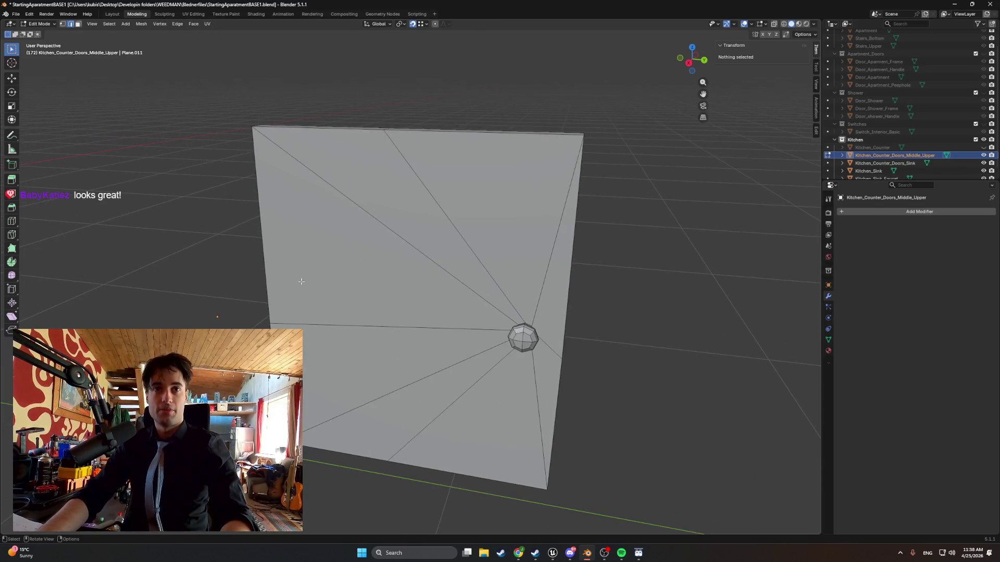
click(277, 325)
middle_drag(279, 326, 288, 253)
key(g)
key(z)
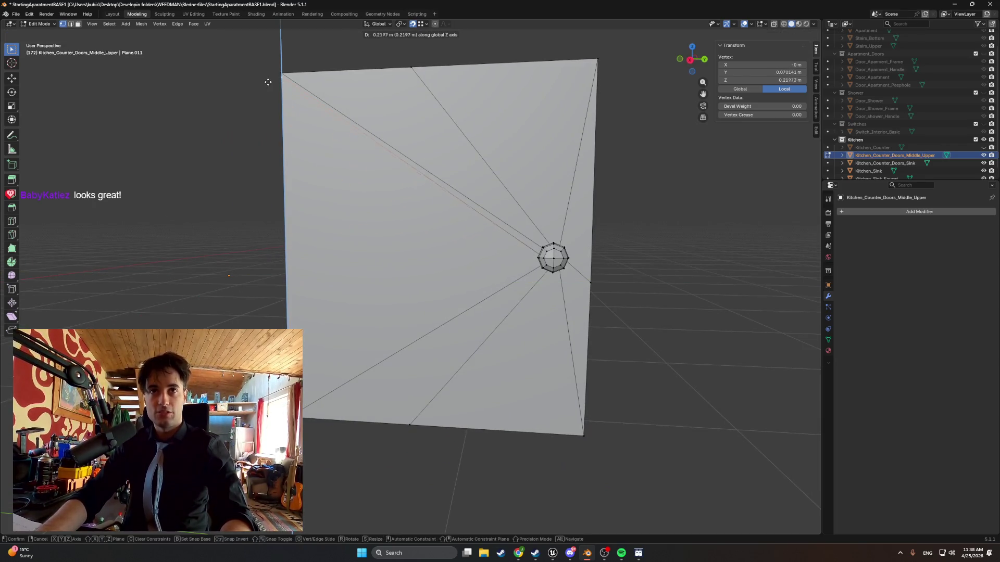
click(310, 268)
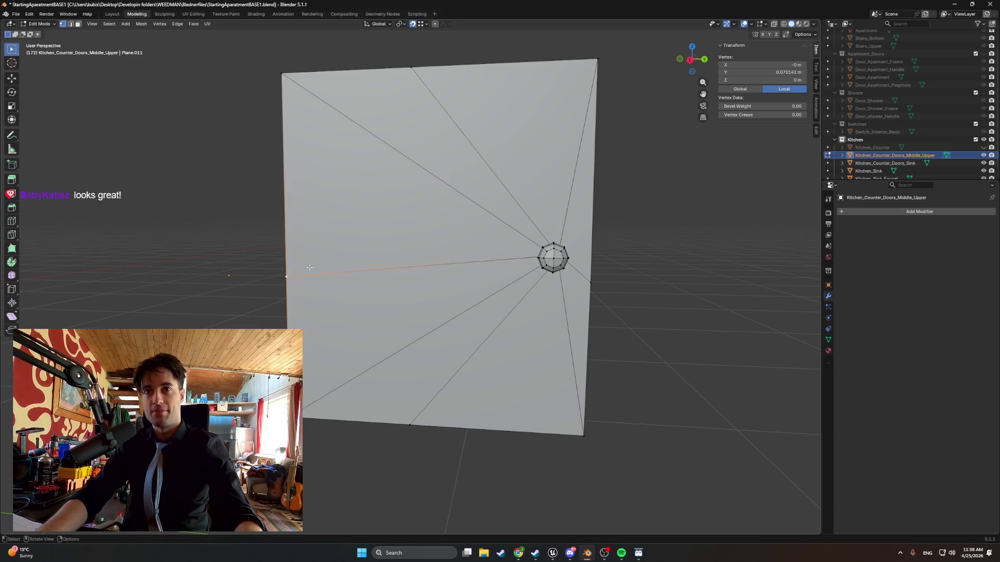
Cancel an attempted loop cut and return to Object Mode.
key(ctrl+r)
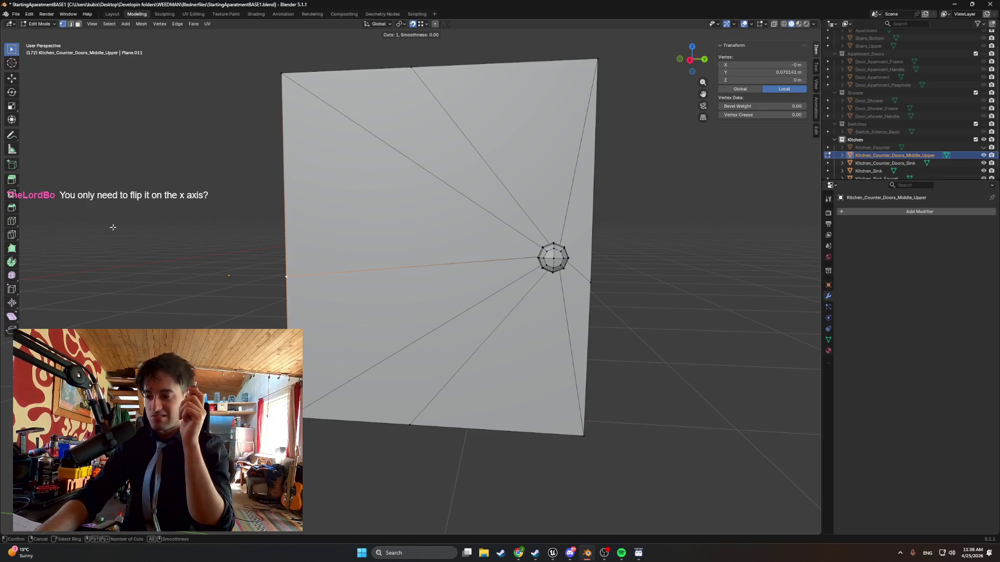
key(Escape)
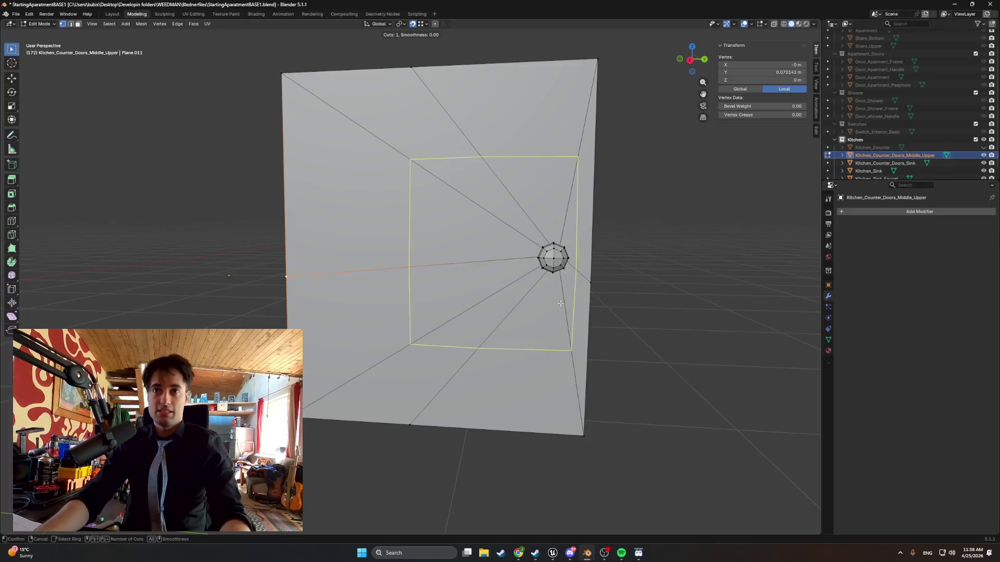
scroll(548, 293, down, 5)
scroll(548, 292, up, 1)
key(Tab)
key(x)
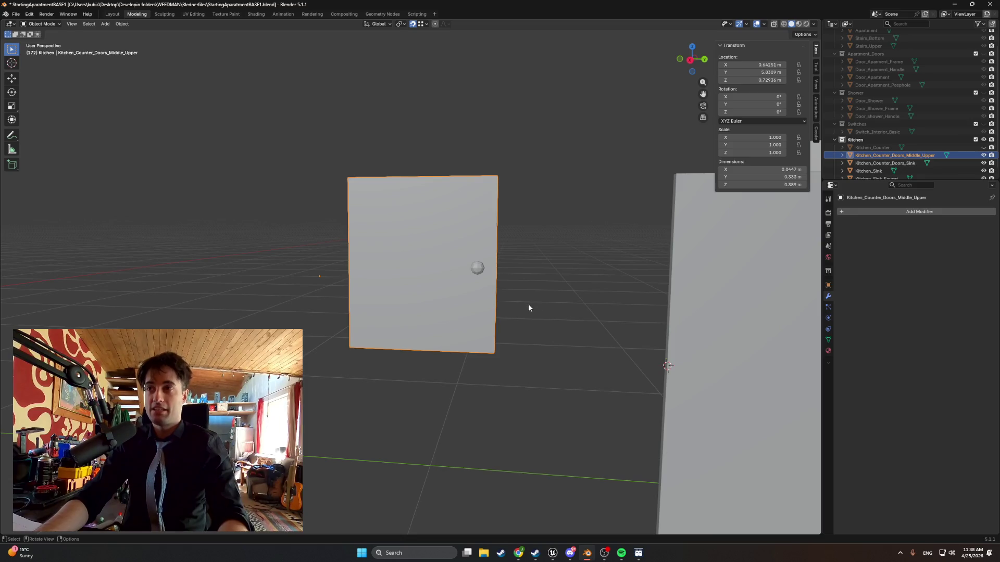
key(r)
key(x)
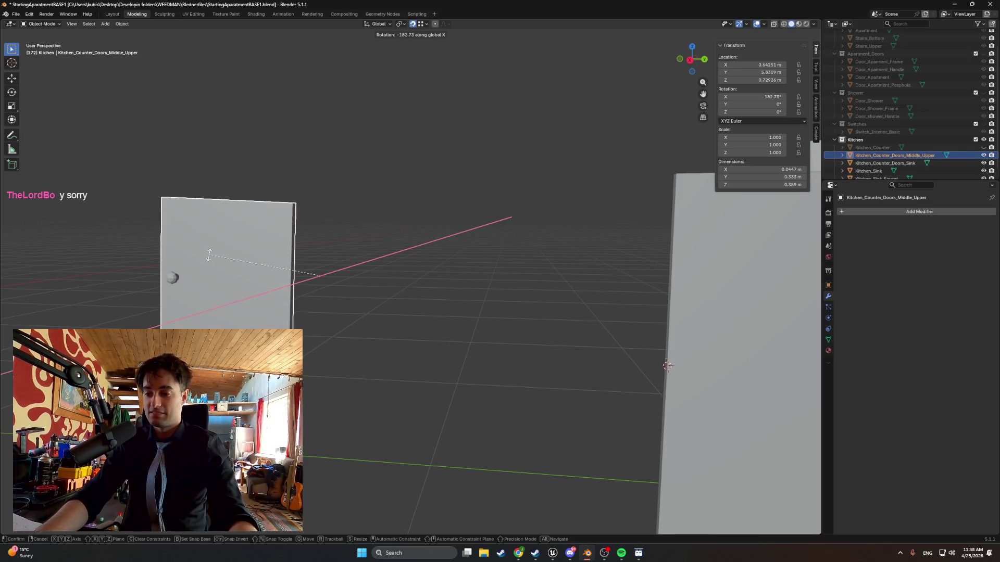
key(y)
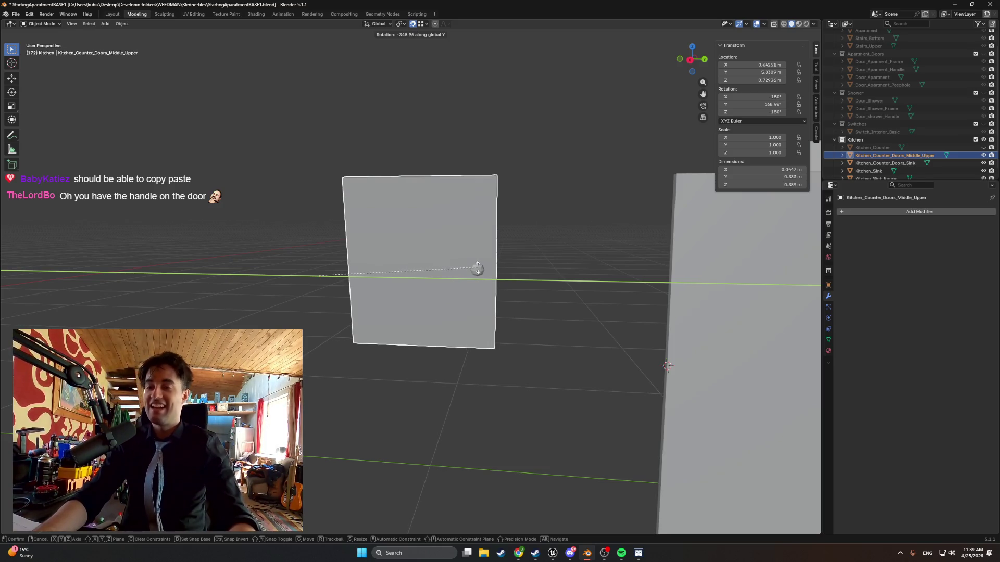
key(Escape)
scroll(525, 297, up, 1)
scroll(525, 297, down, 1)
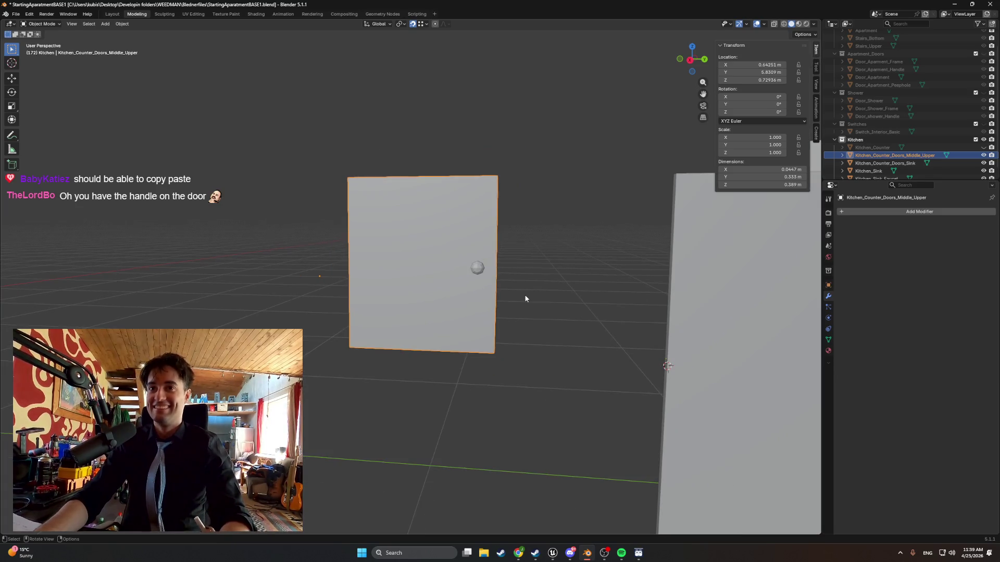
shift+middle_drag(524, 297, 408, 294)
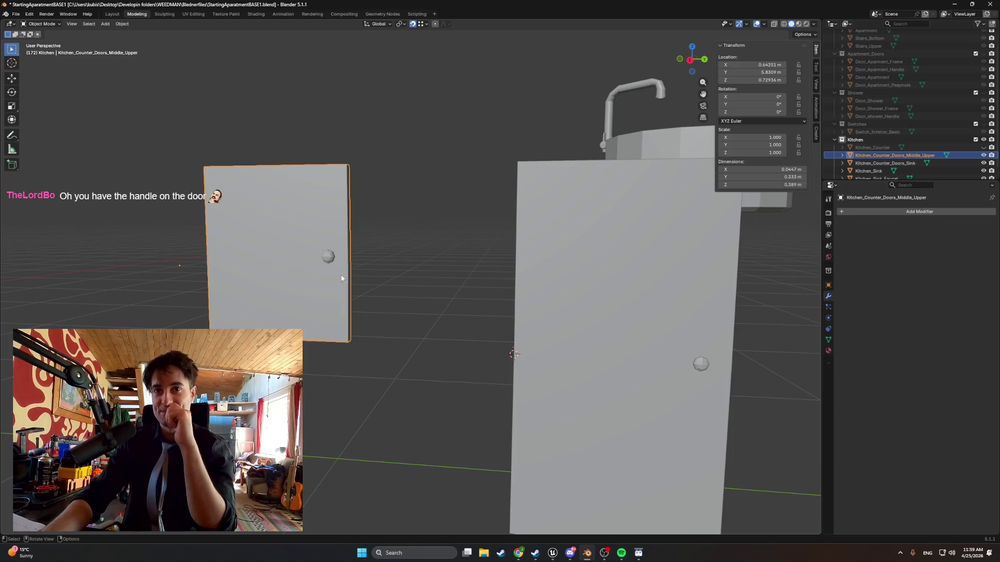
mouse_move(370, 280)
middle_down()
mouse_move(352, 283)
mouse_move(401, 283)
middle_up()
key(z)
click(323, 290)
scroll(384, 233, up, 3)
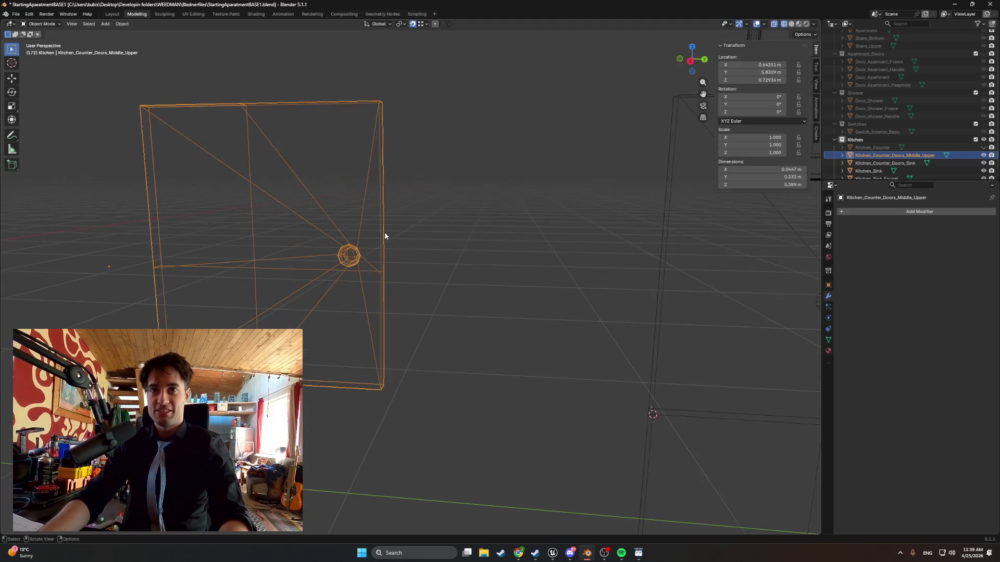
shift+middle_drag(384, 236, 436, 267)
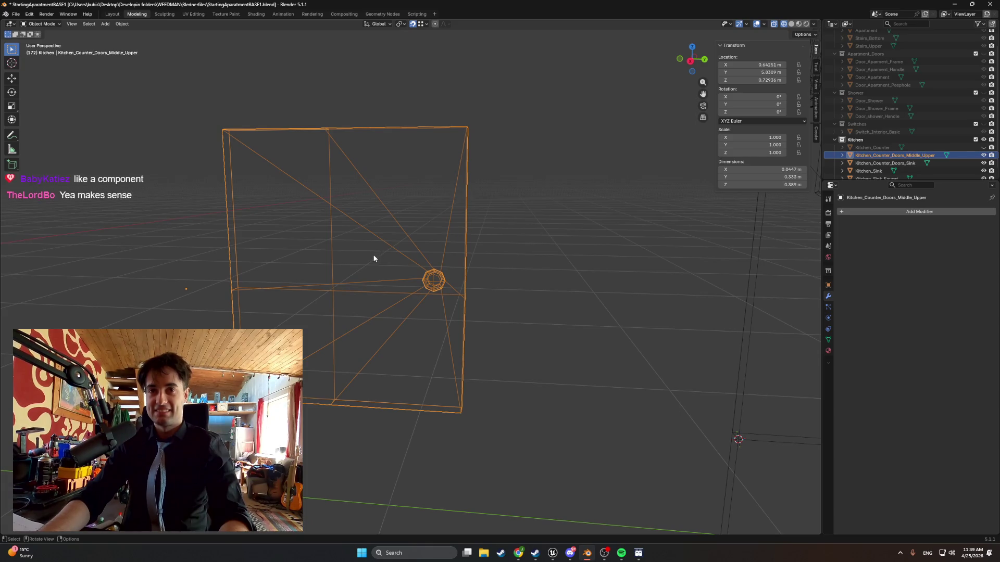
middle_drag(374, 255, 370, 253)
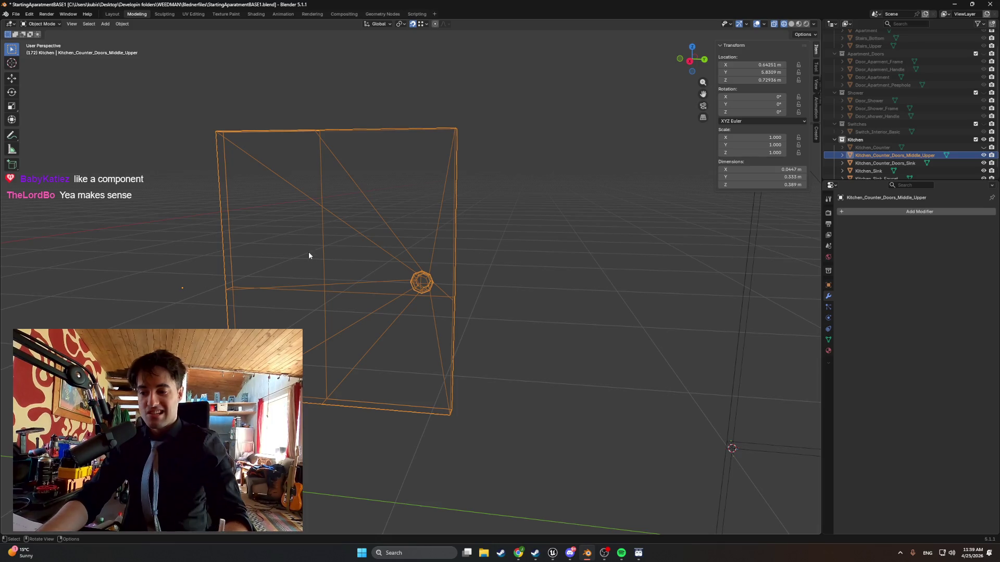
key(z)
click(360, 253)
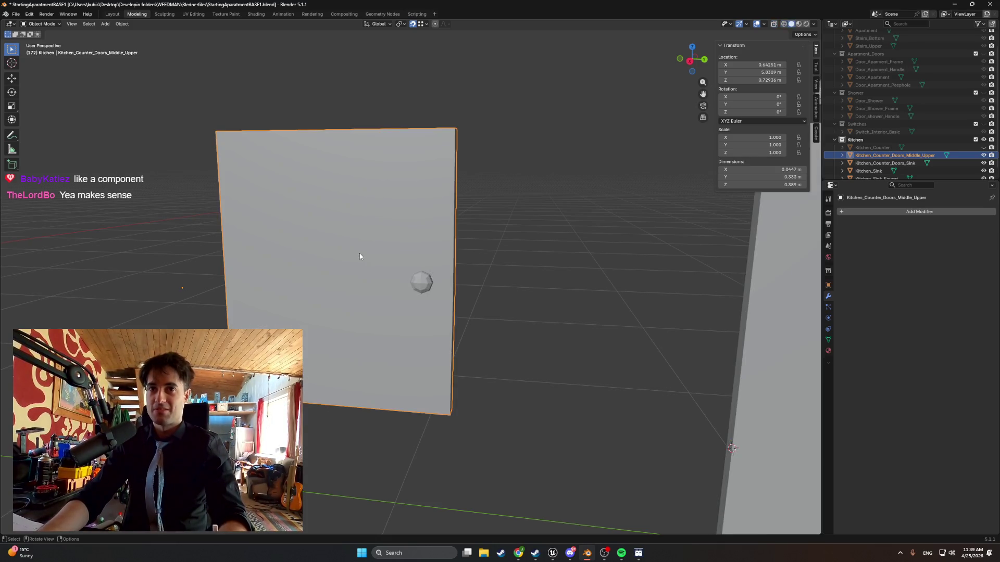
shift+middle_drag(359, 253, 444, 324)
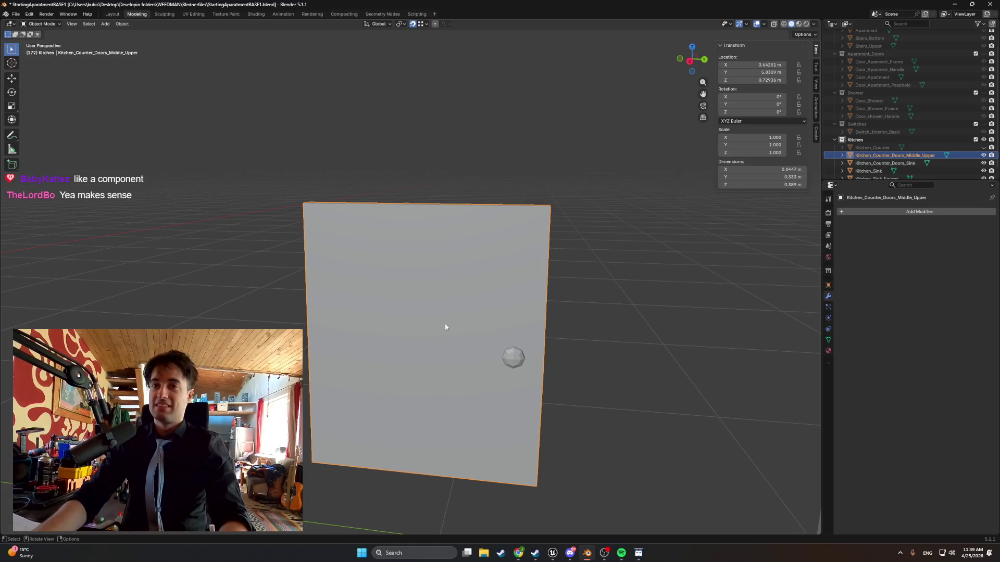
key(Tab)
Shift the door's top-left and bottom-left corner vertices along the Y axis.
shift+middle_drag(445, 327, 399, 277)
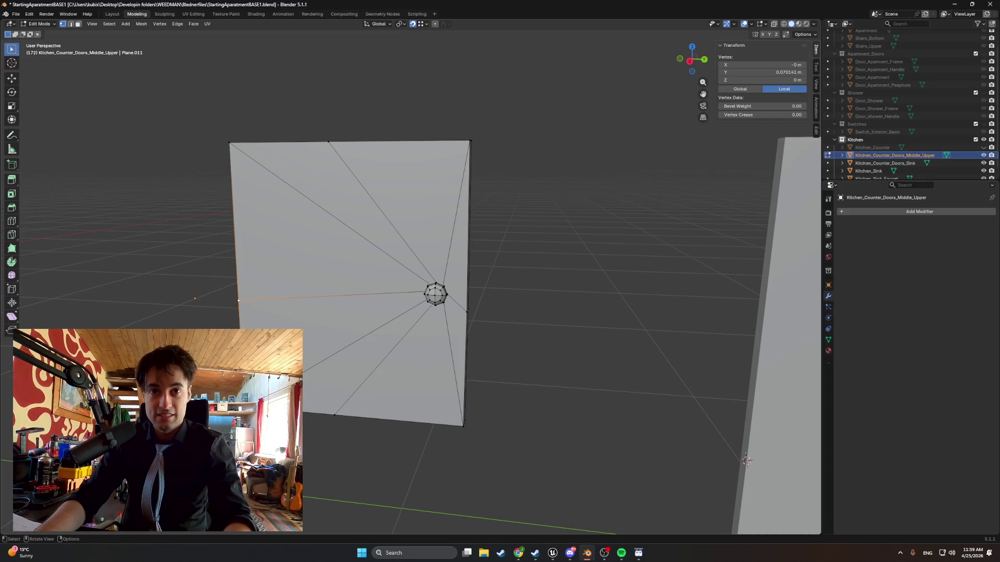
click(245, 408)
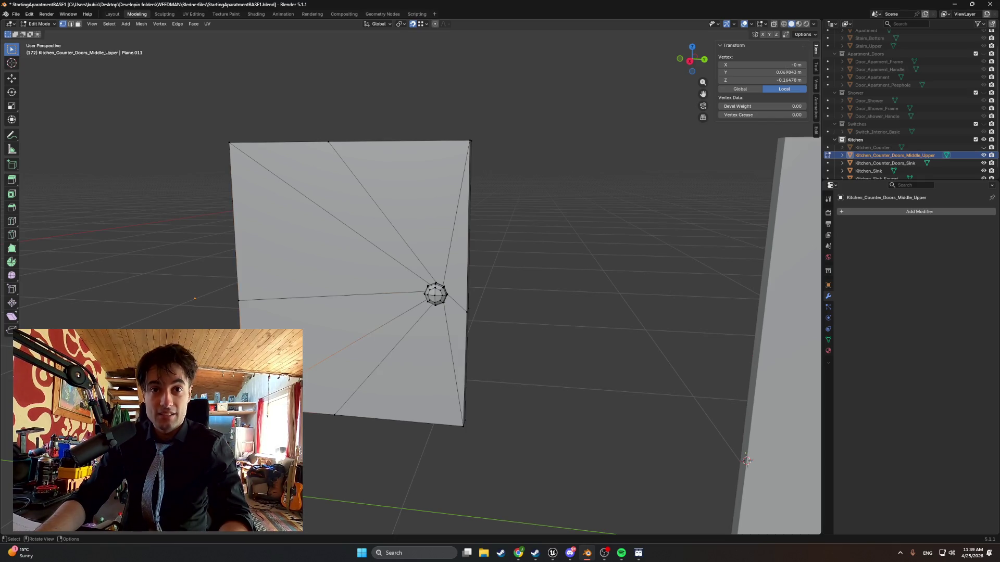
shift+click(229, 143)
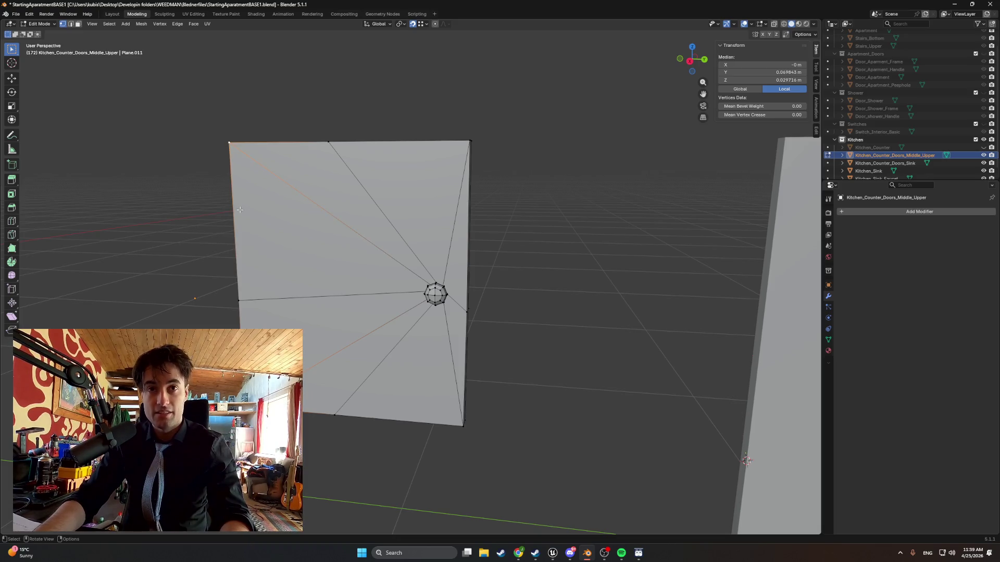
key(g)
key(y)
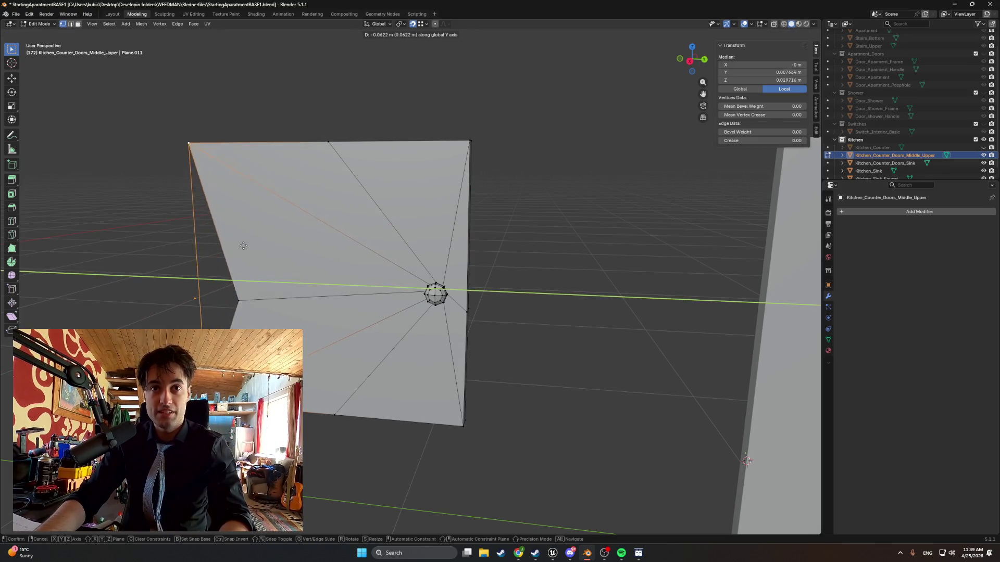
click(233, 250)
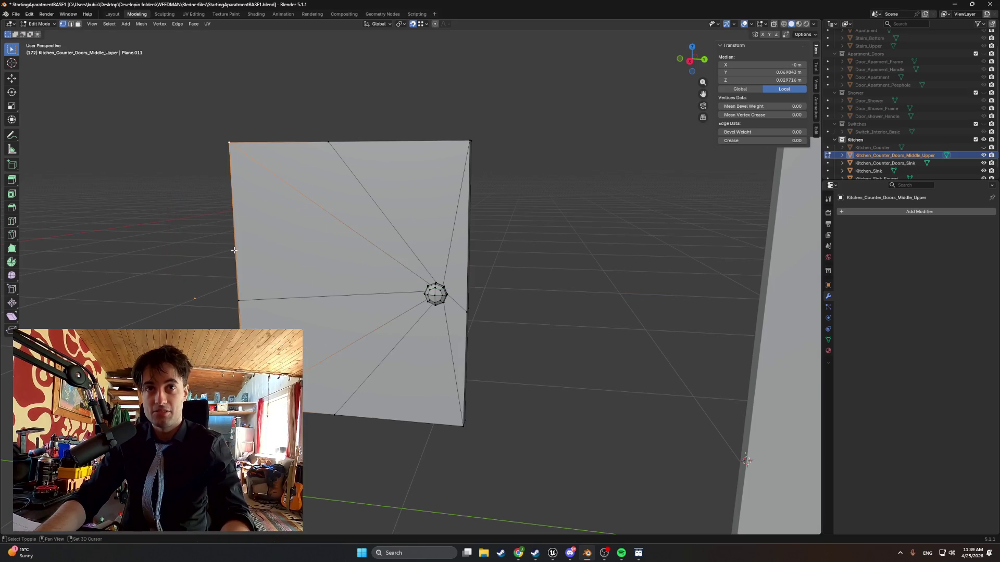
click(234, 250)
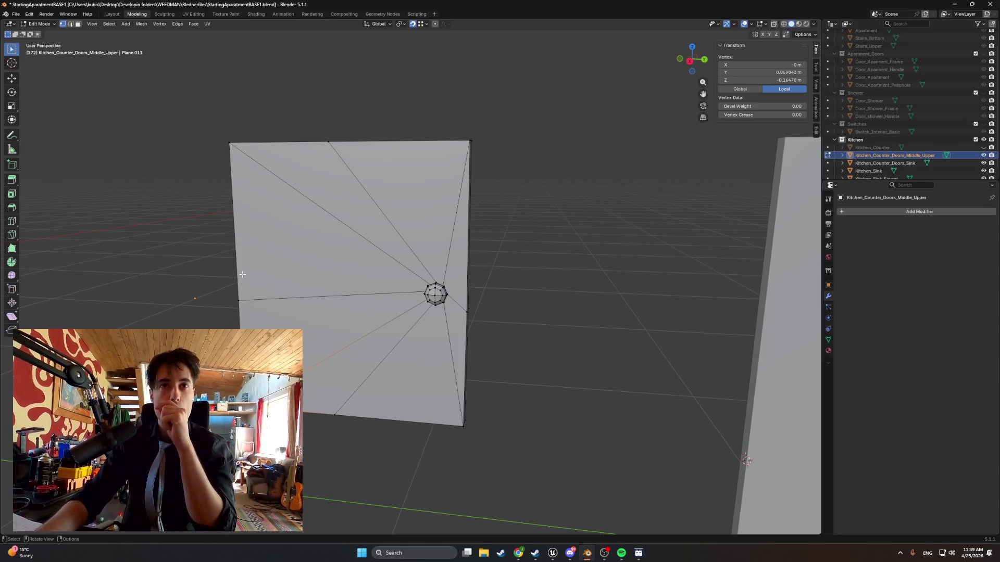
key(alt+a)
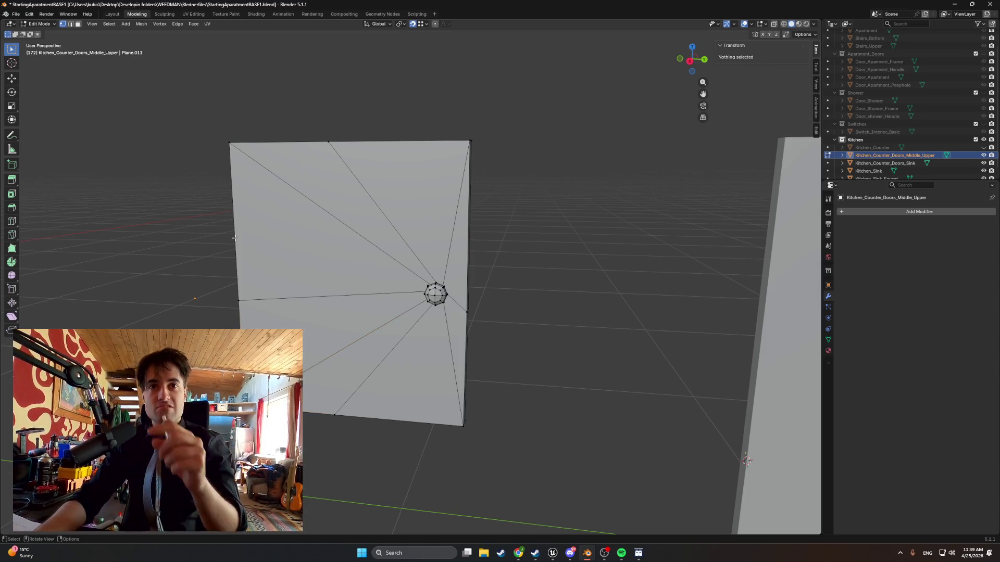
Raise the mid-left vertex along Z to about 0.0568 m, then deselect all.
key(2)
click(237, 243)
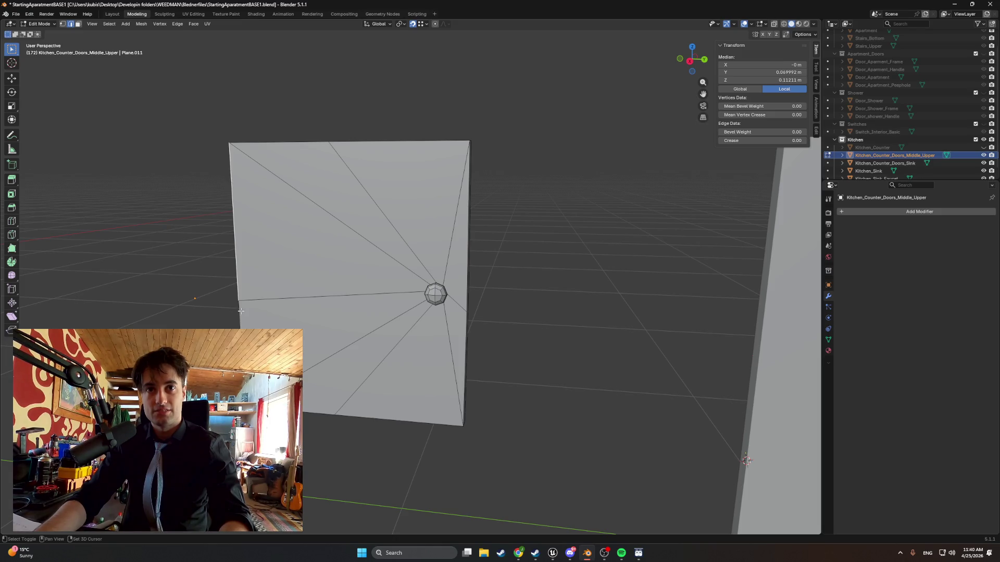
shift+click(241, 311)
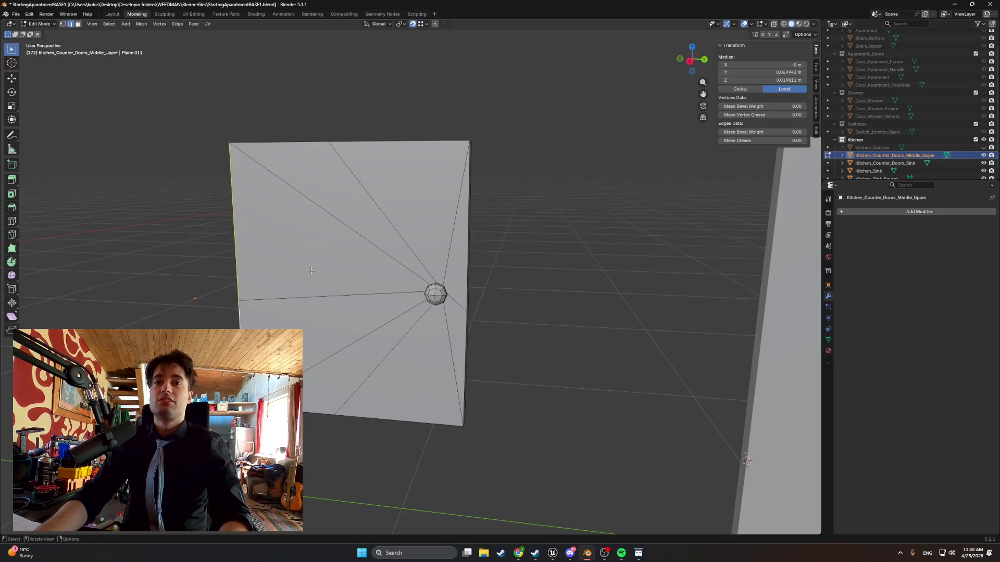
shift+middle_drag(311, 270, 367, 270)
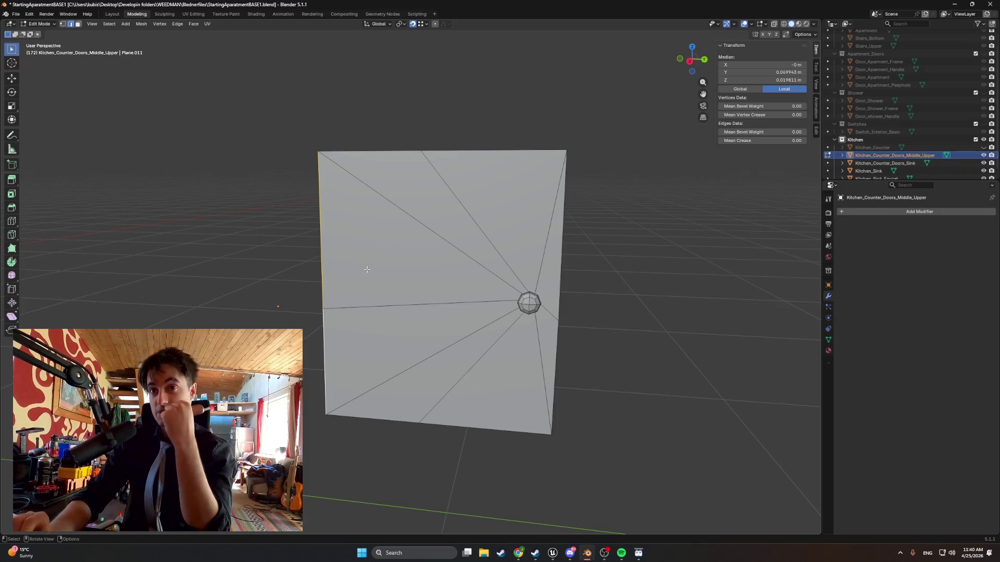
key(1)
click(324, 307)
key(g)
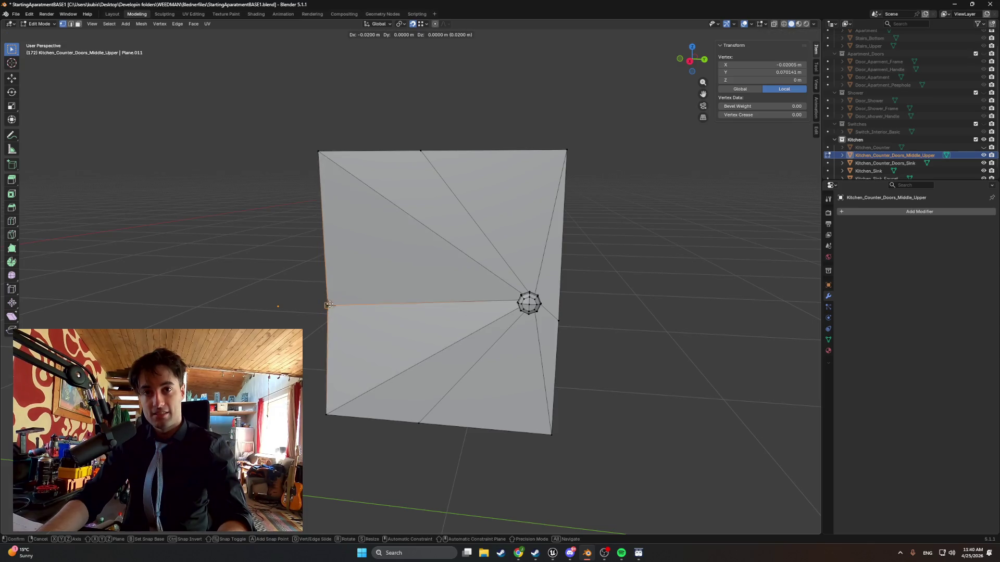
key(z)
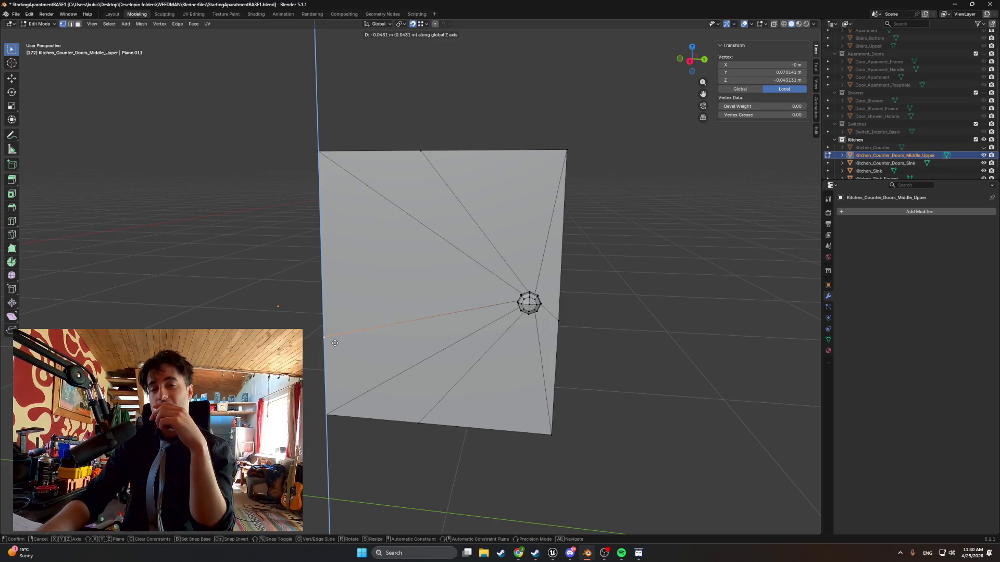
click(323, 283)
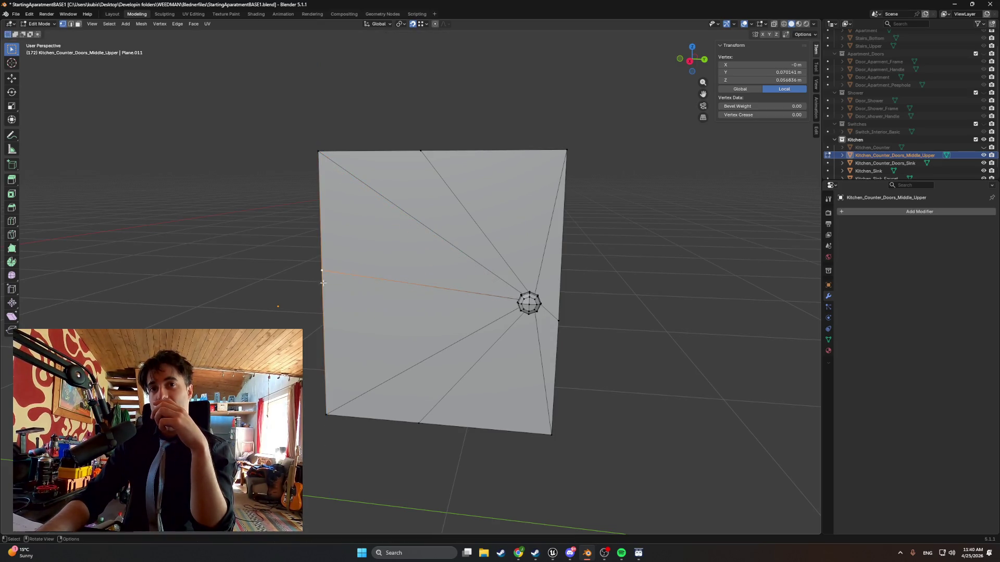
key(alt+a)
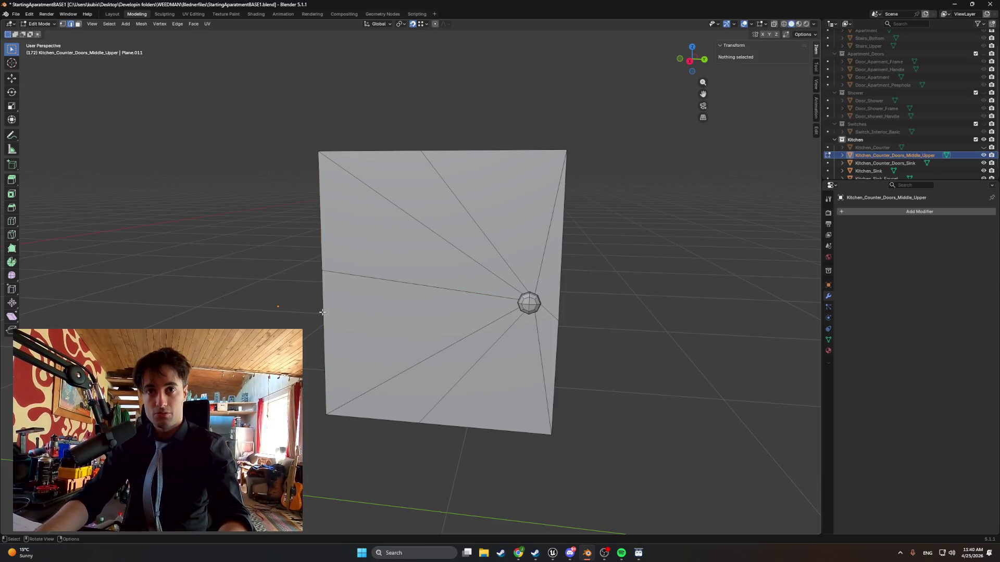
Orbit and zoom until the door plane faces the view squarely.
scroll(322, 312, up, 3)
click(267, 322)
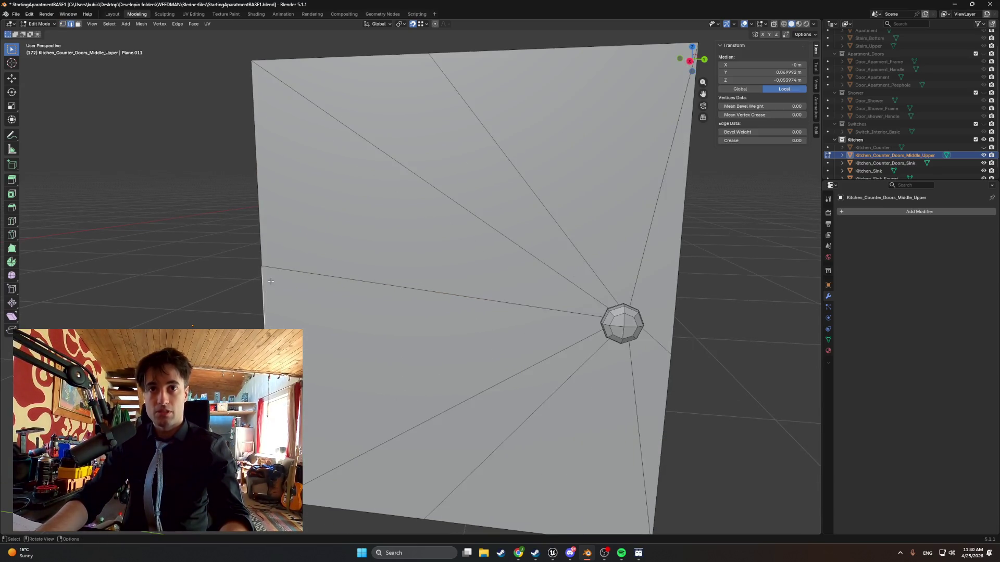
scroll(312, 229, up, 5)
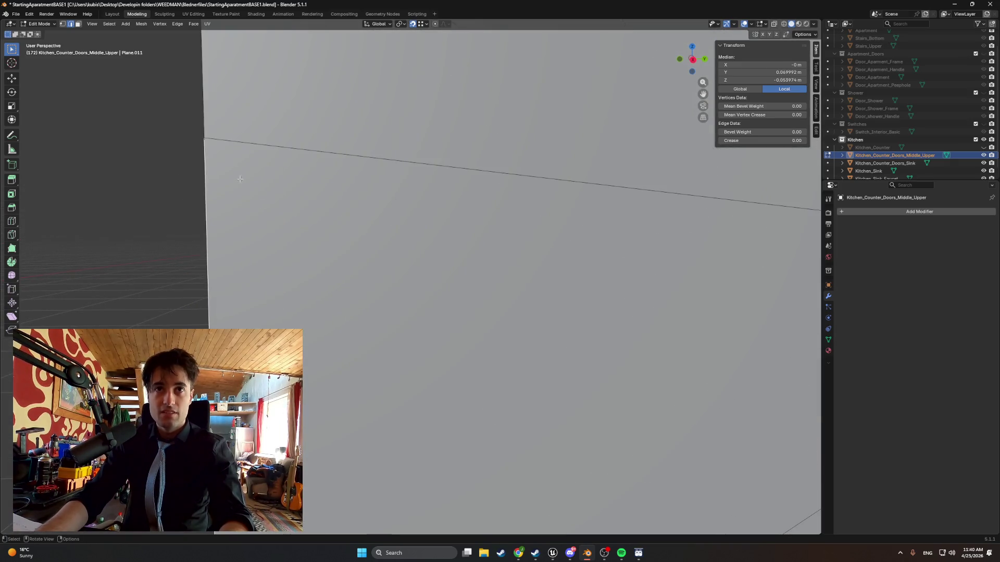
middle_drag(240, 179, 254, 178)
middle_drag(482, 241, 503, 250)
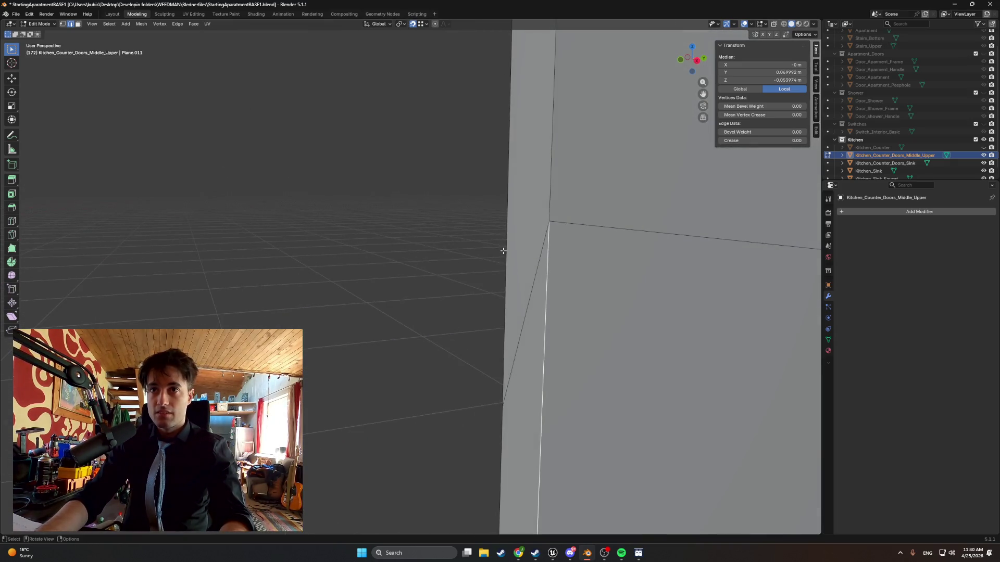
scroll(503, 251, down, 5)
key(z)
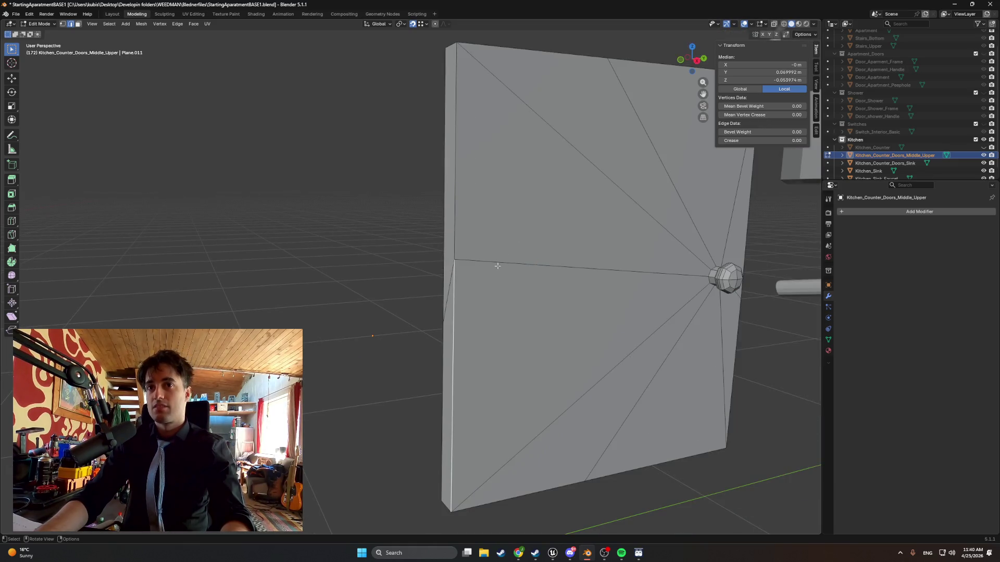
key(1)
click(496, 267)
mouse_move(495, 268)
middle_down()
mouse_move(484, 267)
mouse_move(516, 261)
mouse_move(536, 275)
middle_up()
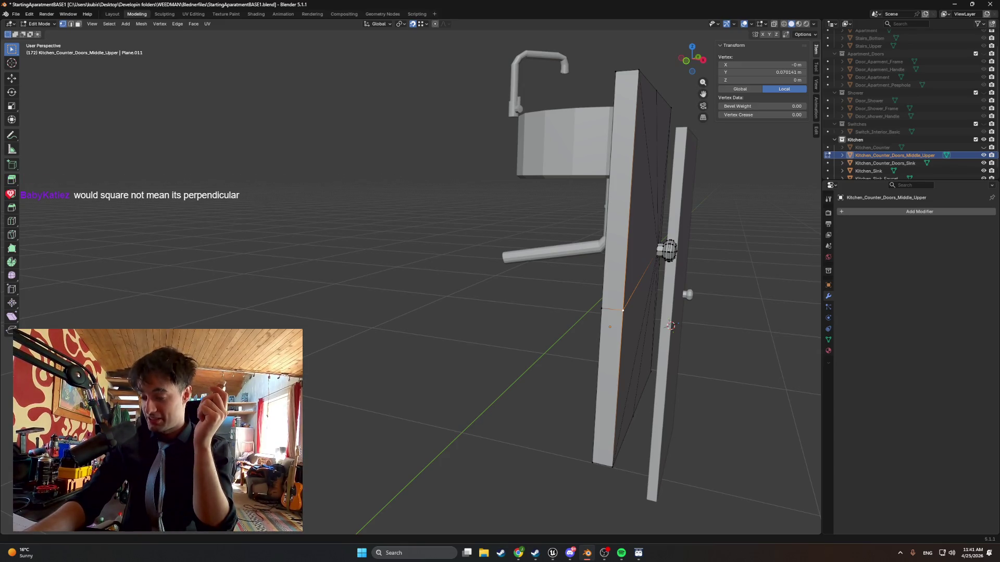
middle_drag(573, 364, 624, 377)
scroll(624, 376, up, 5)
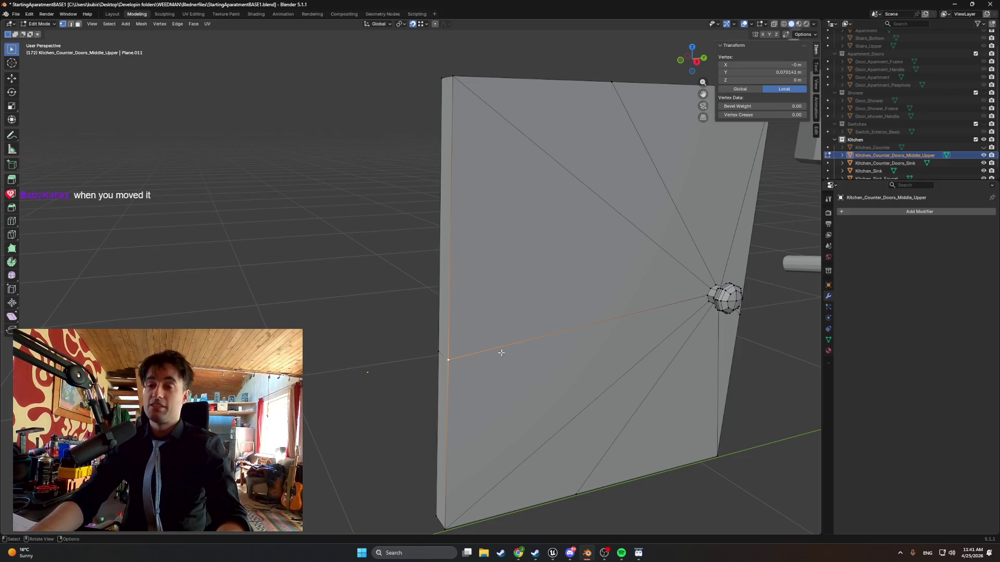
mouse_move(500, 351)
middle_down()
mouse_move(433, 309)
mouse_move(423, 260)
middle_up()
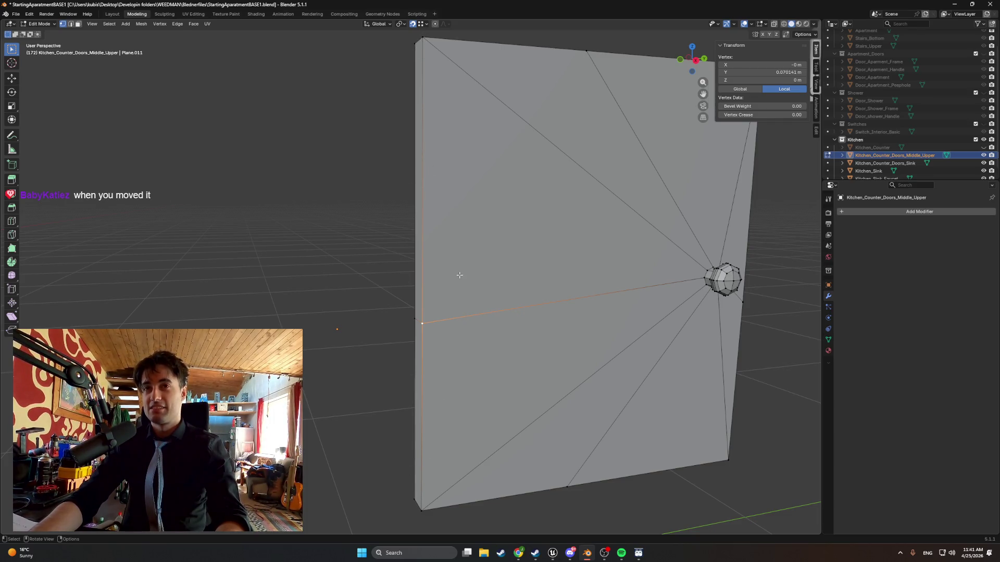
Select the door's upper and lower left edges and shift them along Y.
click(422, 39)
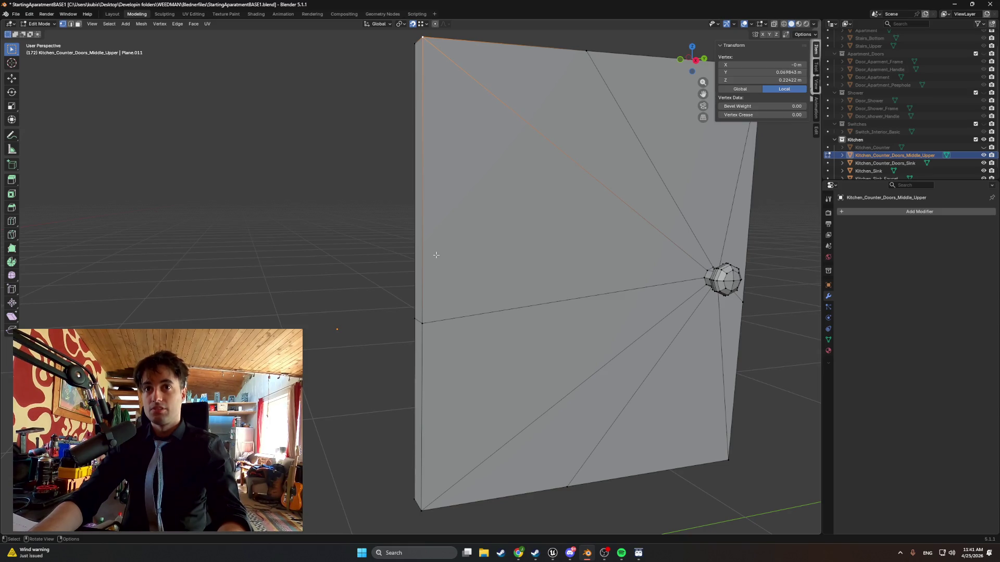
key(2)
click(423, 237)
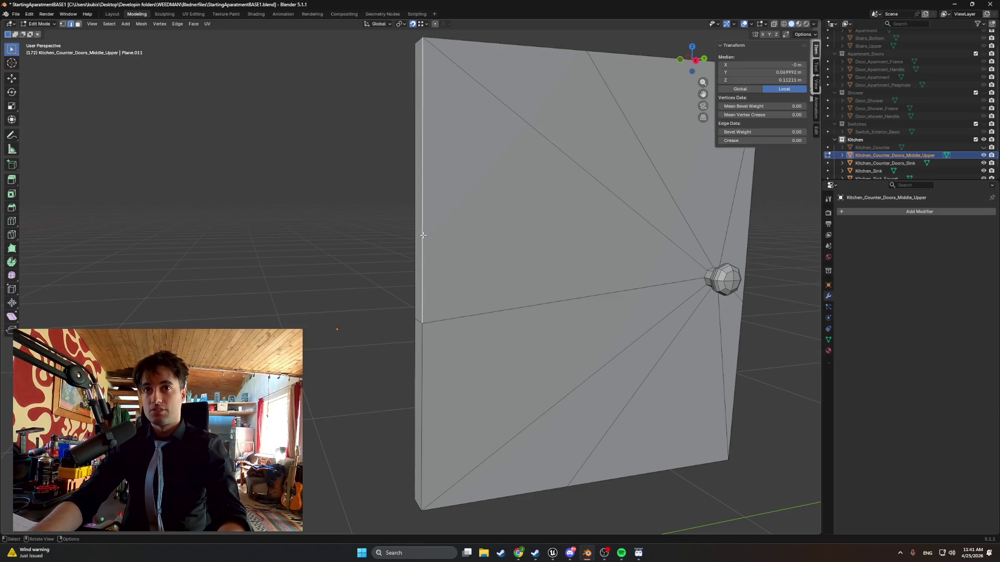
shift+click(423, 375)
middle_drag(421, 369, 424, 355)
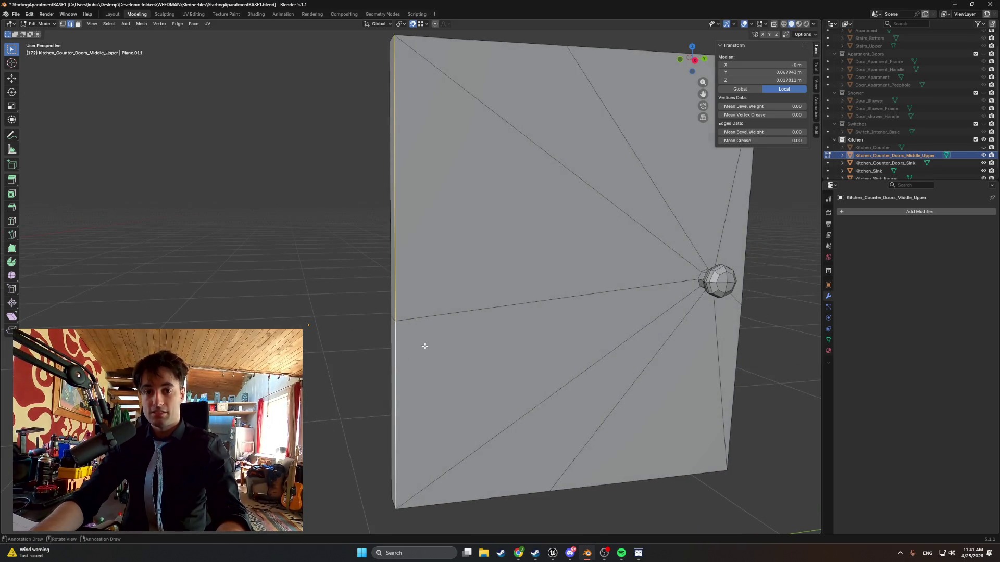
key(g)
key(y)
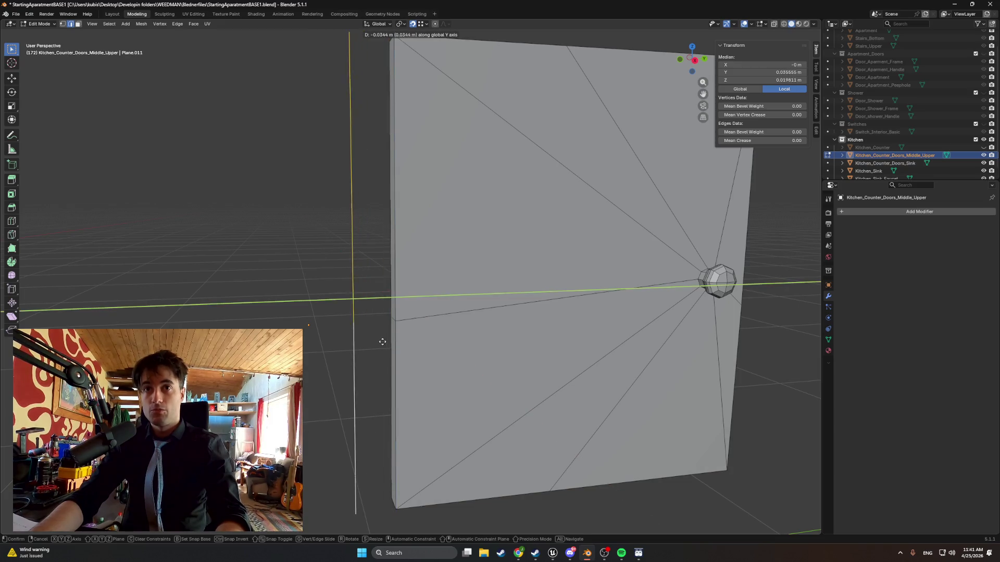
click(354, 336)
Reselect the lower-left edge and bring up the Delete menu.
scroll(337, 318, down, 2)
click(359, 446)
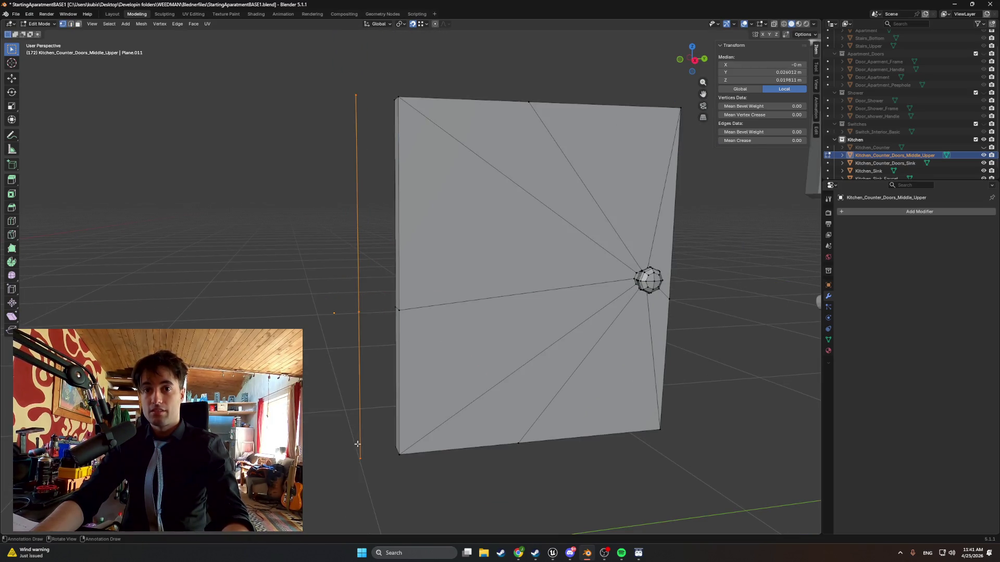
shift+click(356, 114)
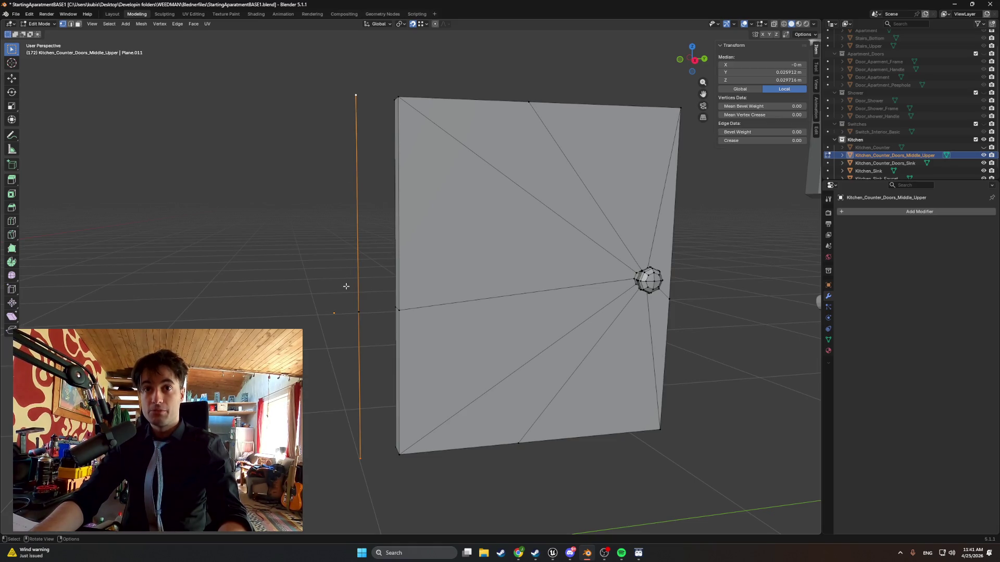
scroll(348, 302, up, 2)
click(342, 341)
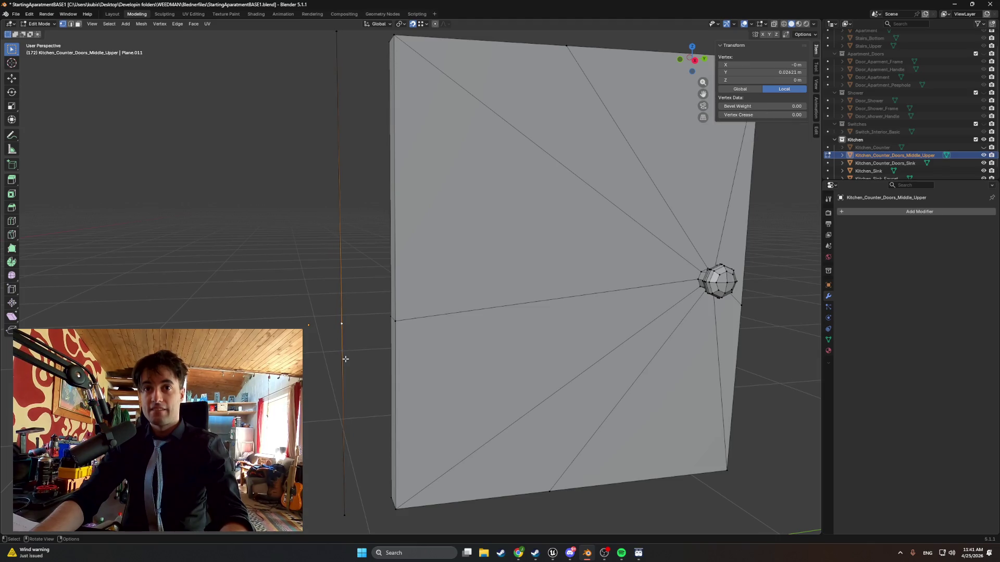
click(344, 359)
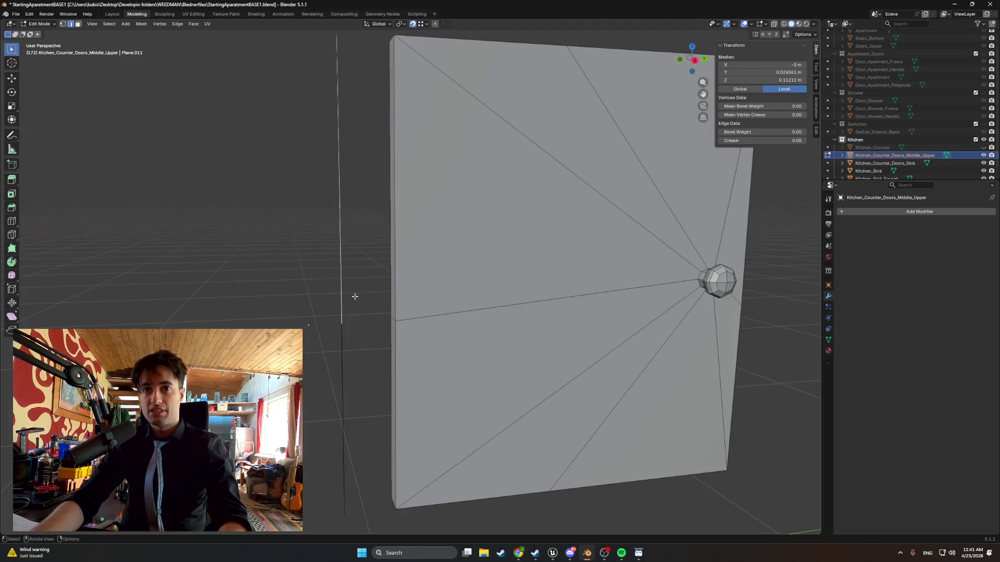
click(348, 360)
click(353, 348)
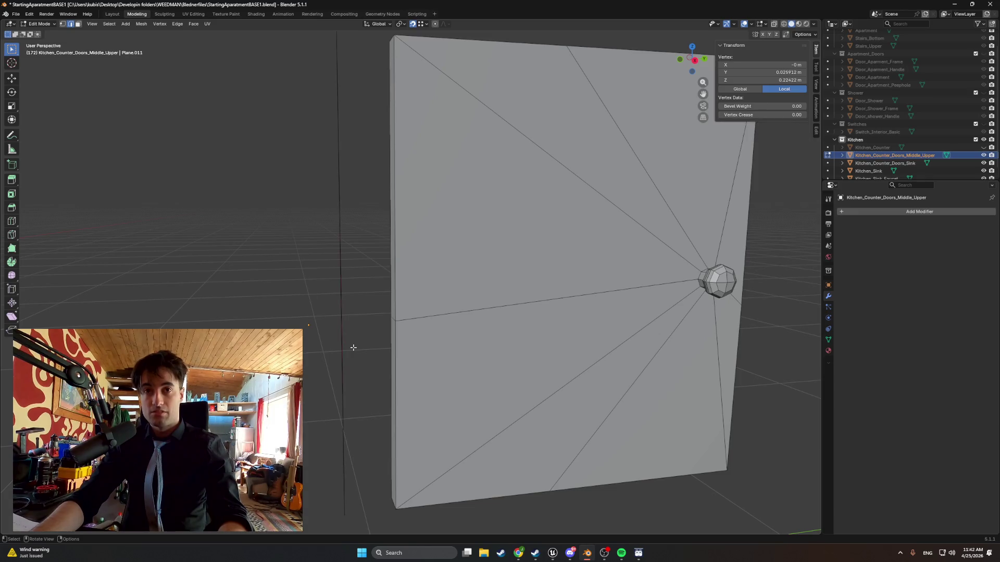
middle_drag(346, 328, 413, 323)
key(ctrl+z)
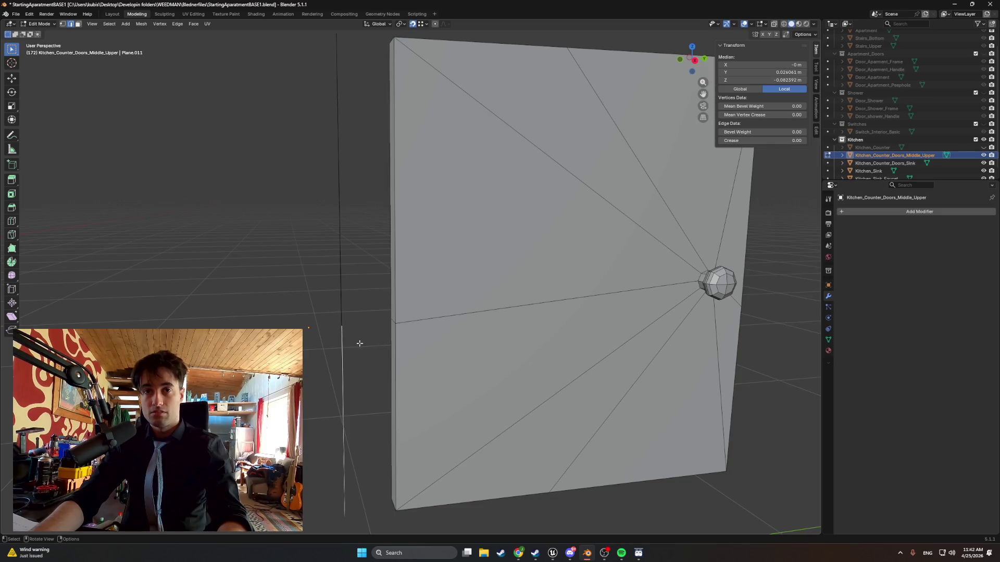
key(x)
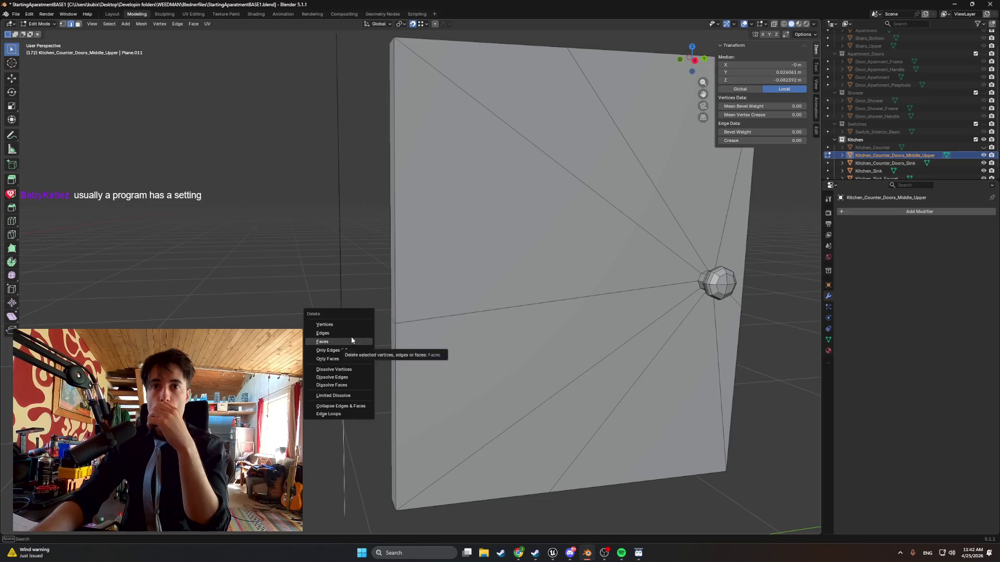
Delete the selected lower-left geometry and the stray vertical edge from the door panel.
click(352, 341)
key(b)
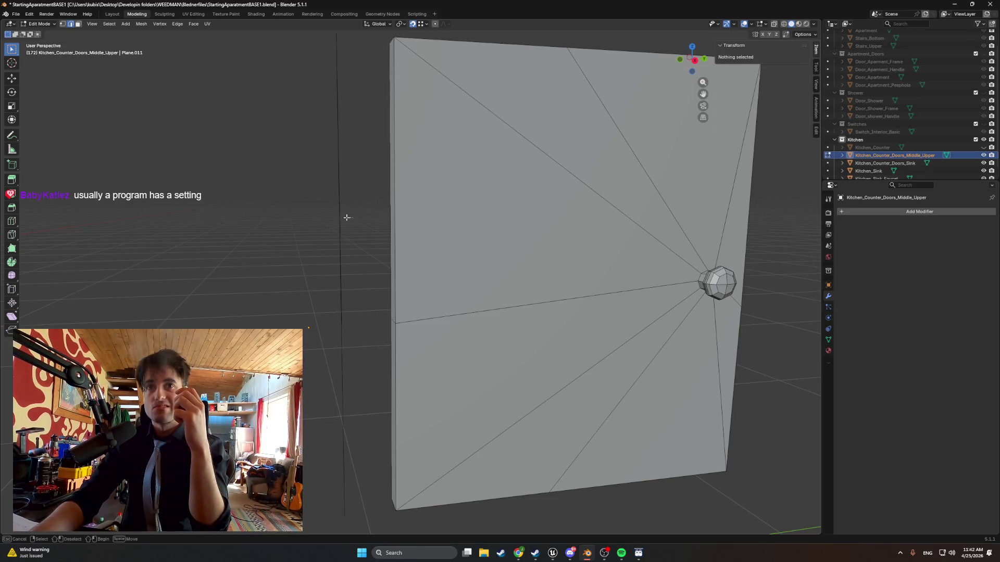
drag(337, 217, 343, 214)
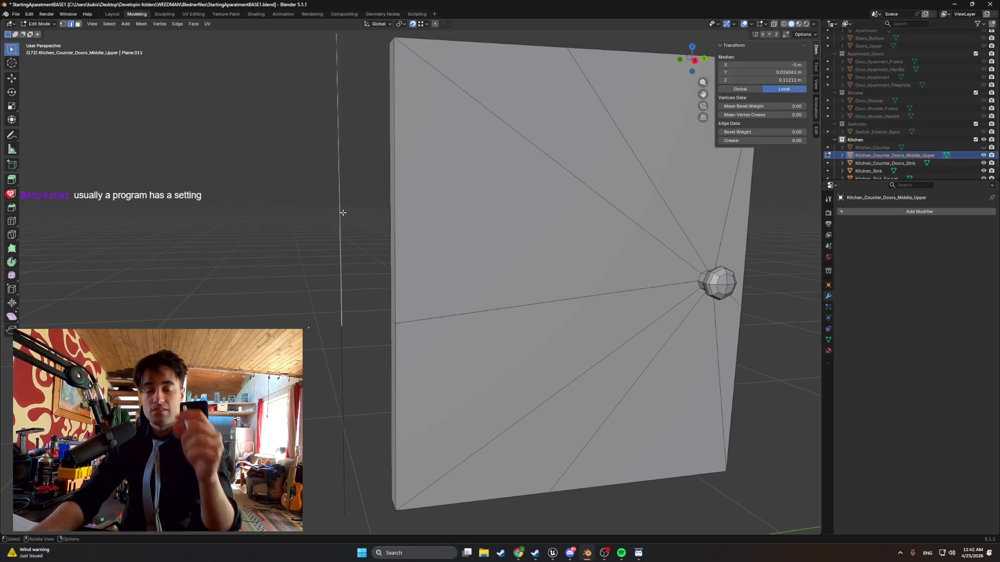
key(x)
click(340, 215)
scroll(346, 217, down, 3)
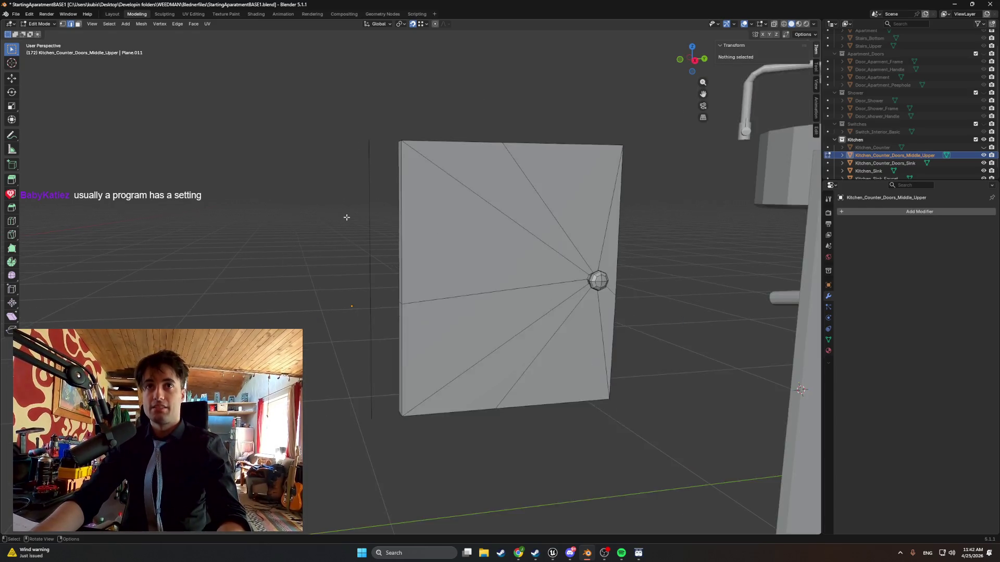
scroll(347, 218, up, 2)
click(357, 230)
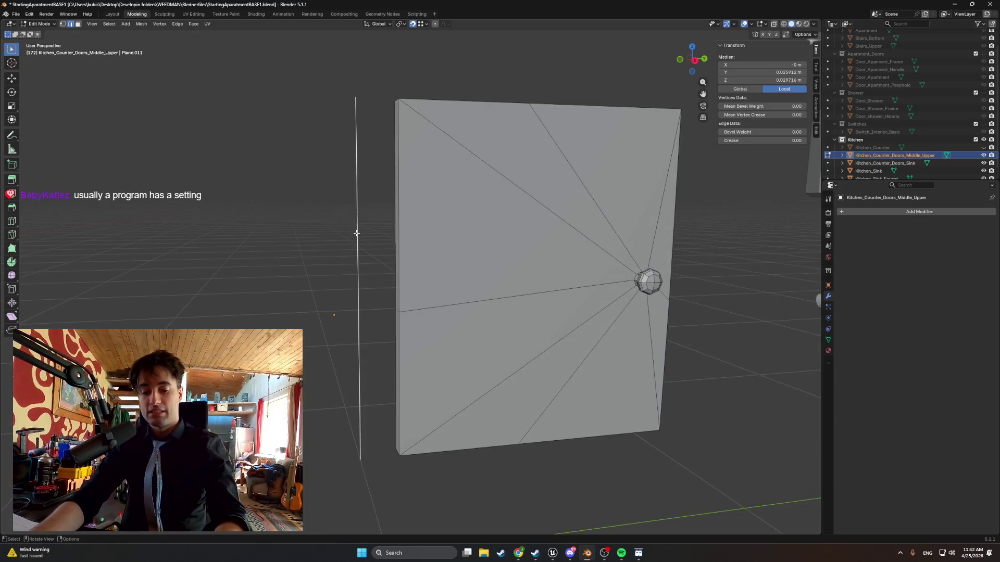
shift+click(354, 275)
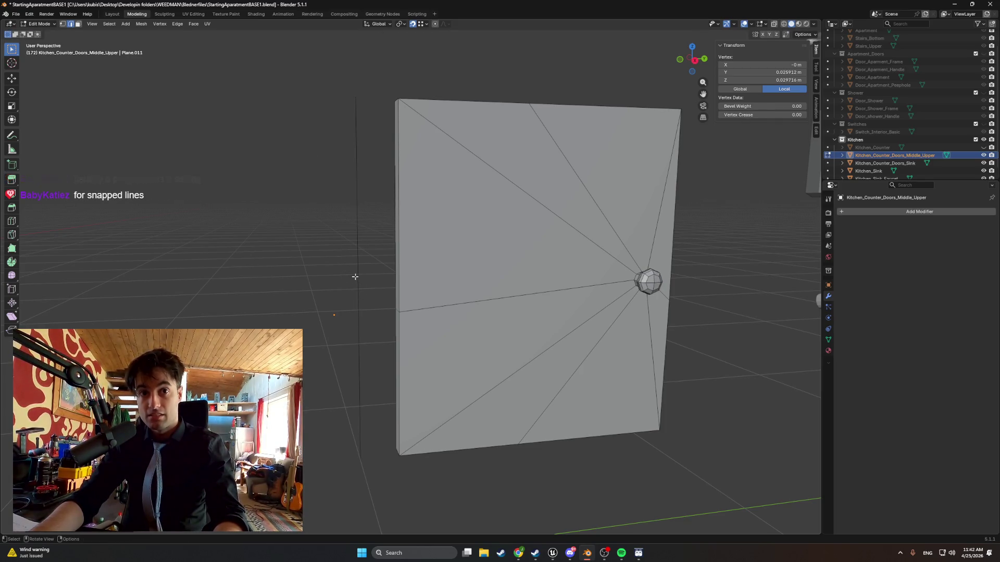
Move the knob edge's left vertex along Z to local Z 0.029716 m, level with the knob.
mouse_move(360, 284)
middle_down()
mouse_move(344, 281)
mouse_move(355, 281)
middle_up()
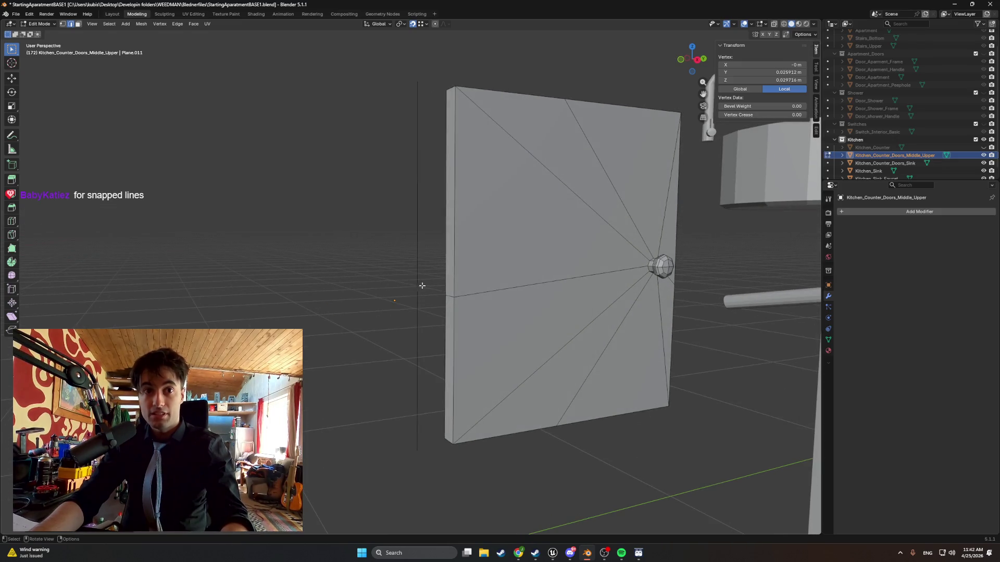
middle_drag(380, 278, 359, 279)
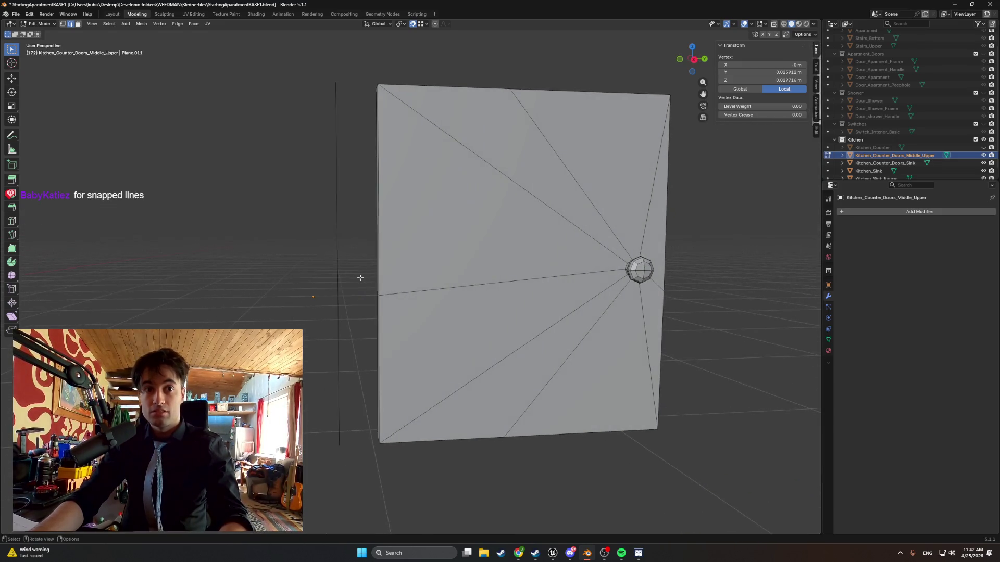
scroll(340, 272, up, 1)
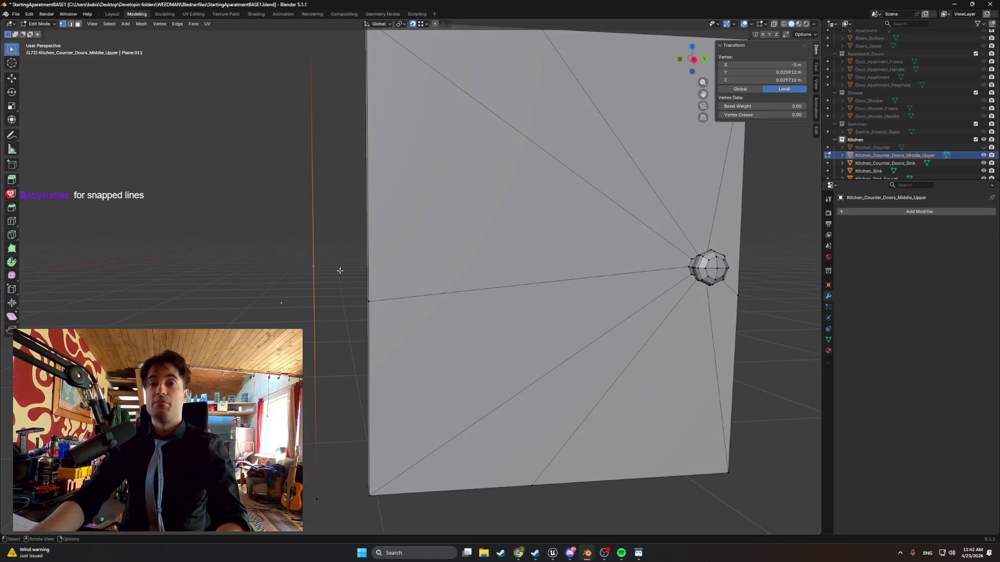
scroll(340, 271, down, 1)
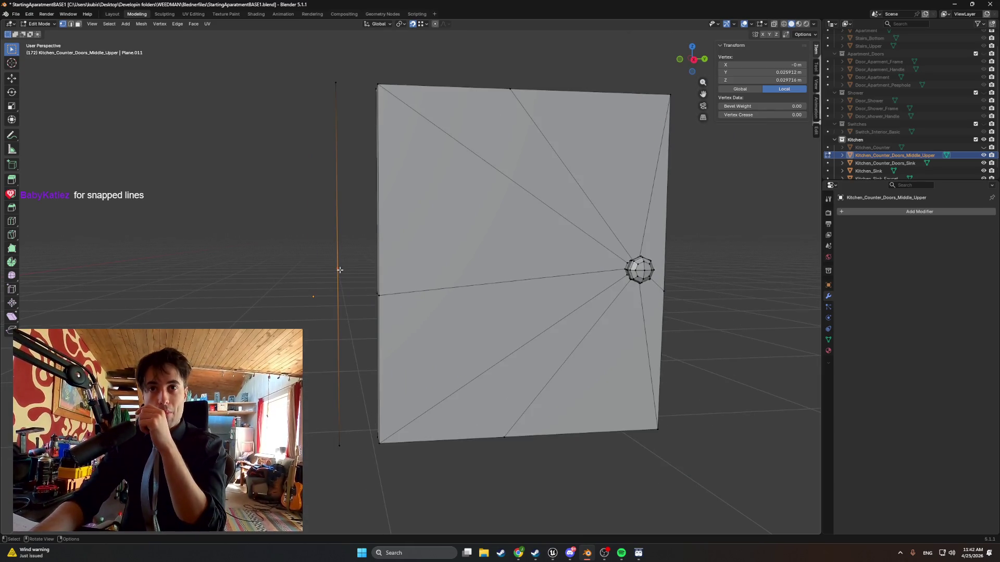
click(380, 300)
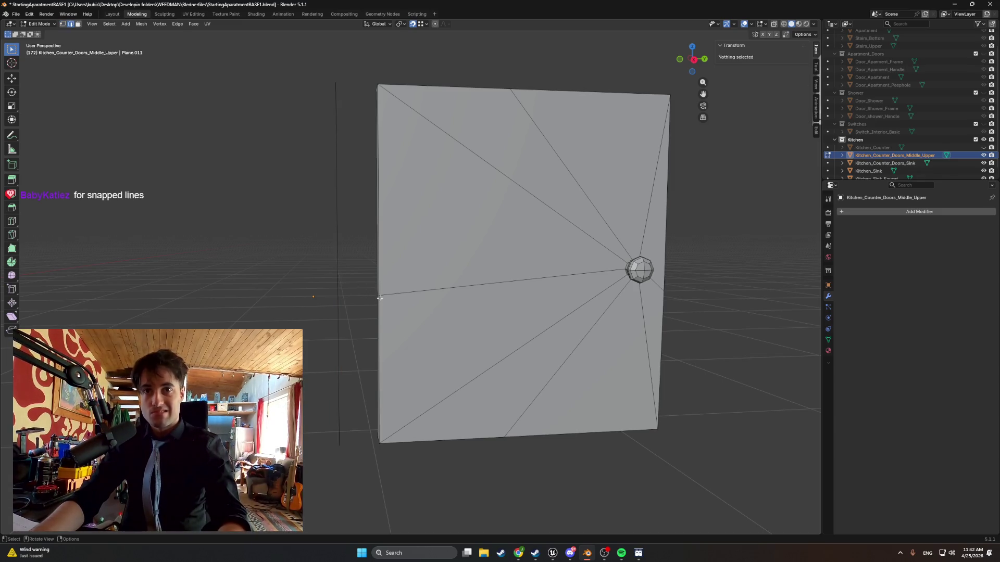
key(1)
click(379, 298)
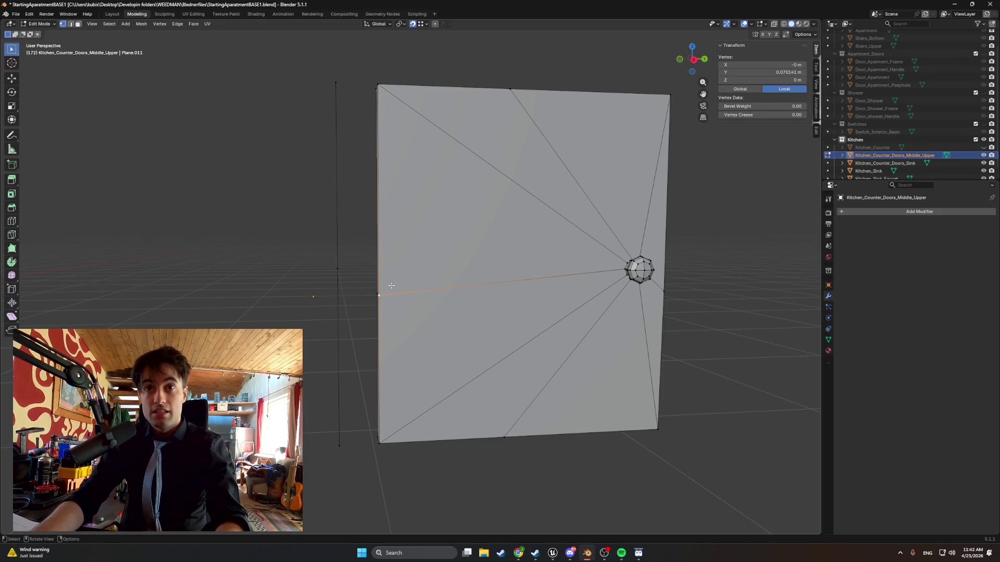
key(g)
key(z)
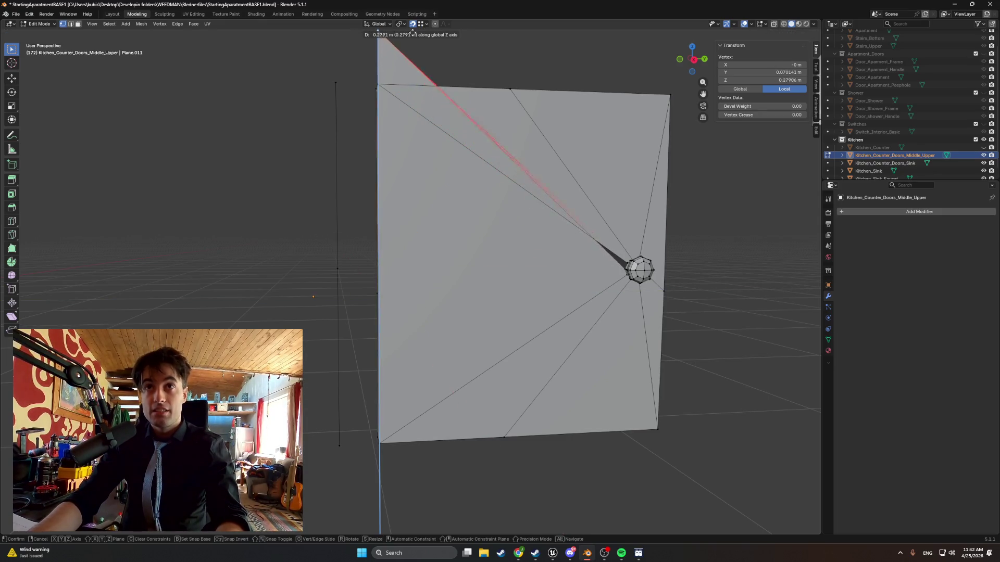
click(336, 268)
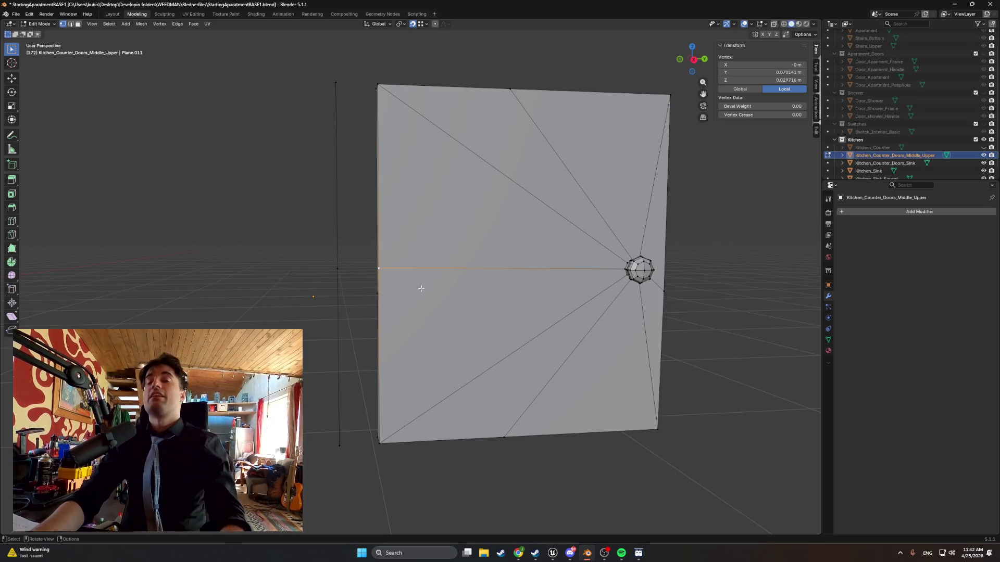
mouse_move(419, 286)
ctrl+middle_down()
mouse_move(409, 291)
mouse_move(481, 290)
ctrl+middle_up()
With X-ray on, raise the knob ring slightly along Z on the door panel.
drag(510, 289, 458, 253)
mouse_move(458, 253)
middle_down()
mouse_move(408, 251)
mouse_move(410, 261)
middle_up()
key(alt+z)
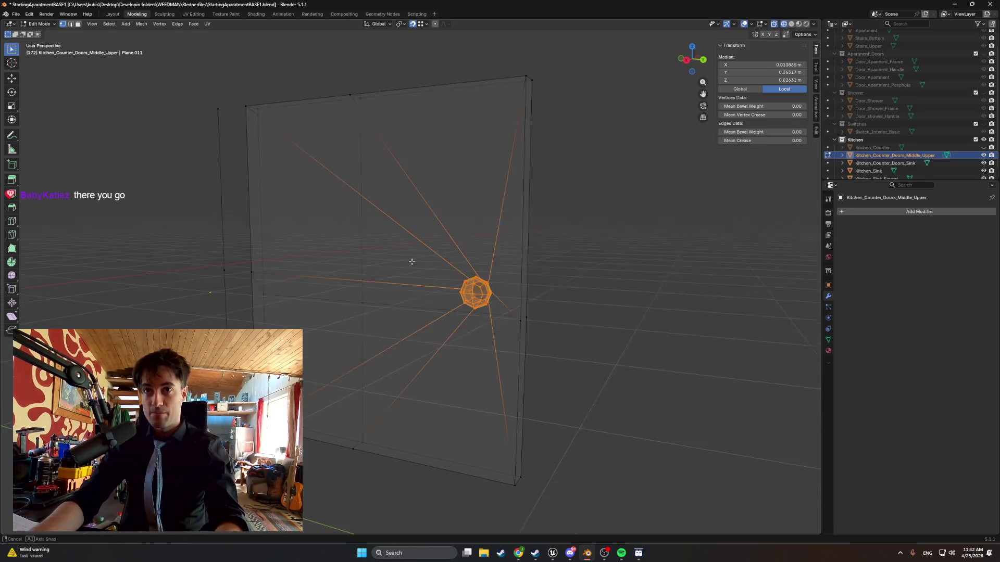
key(g)
key(x)
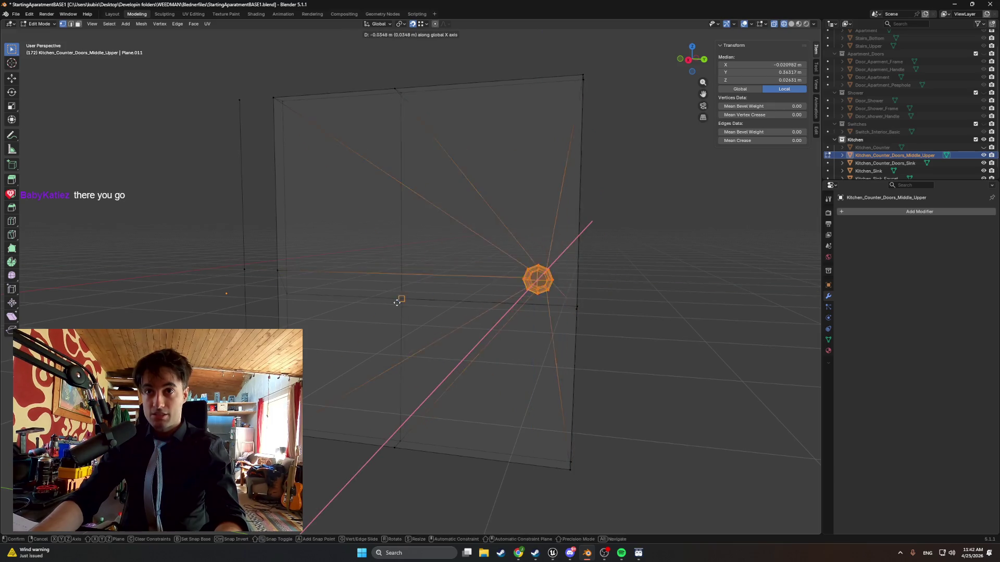
key(y)
key(shift+y)
key(y)
key(x)
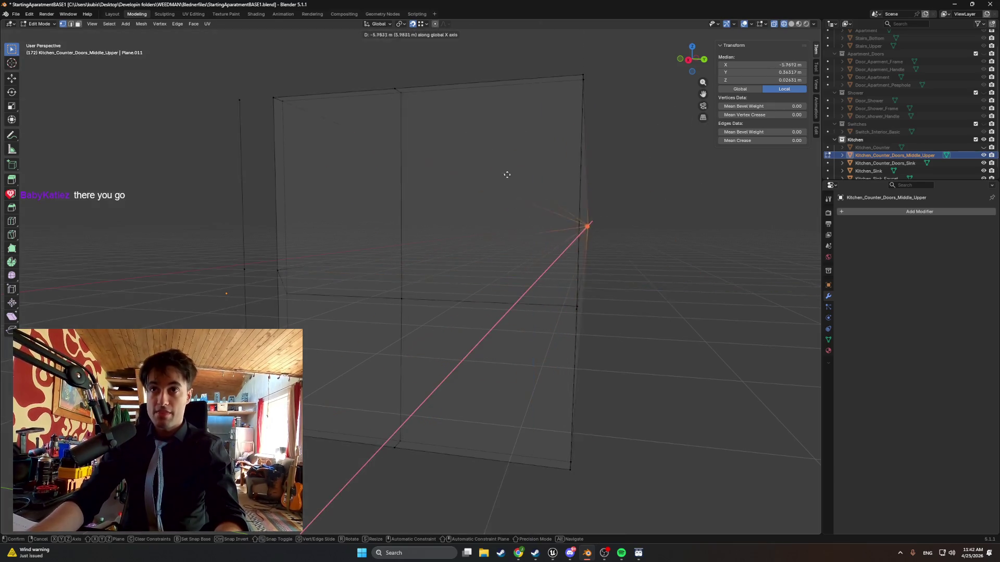
key(z)
click(274, 270)
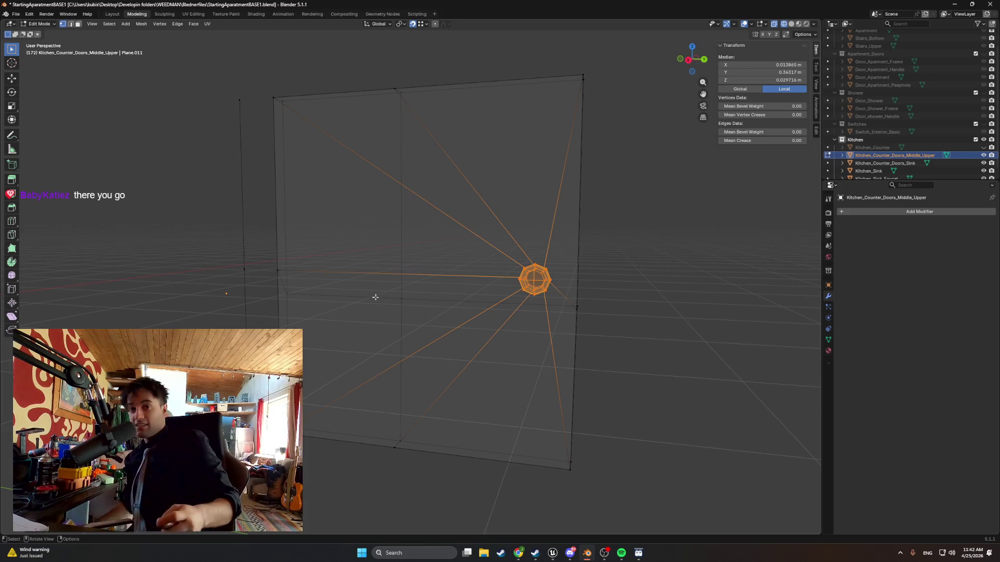
Delete the stray vertical edge standing beside the door.
click(240, 120)
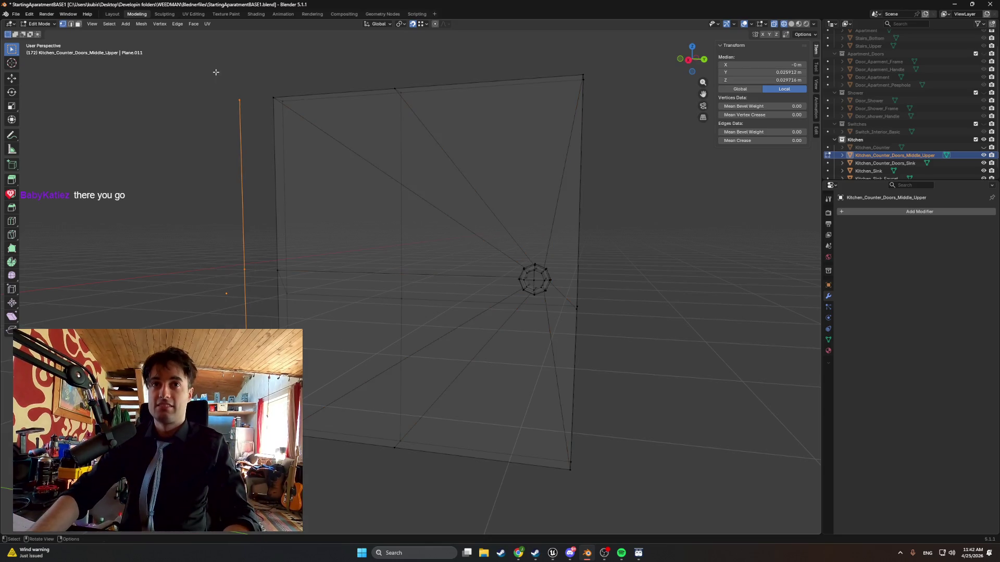
key(x)
click(202, 161)
mouse_move(377, 250)
middle_down()
mouse_move(345, 257)
mouse_move(433, 259)
mouse_move(396, 255)
middle_up()
middle_drag(396, 255, 397, 255)
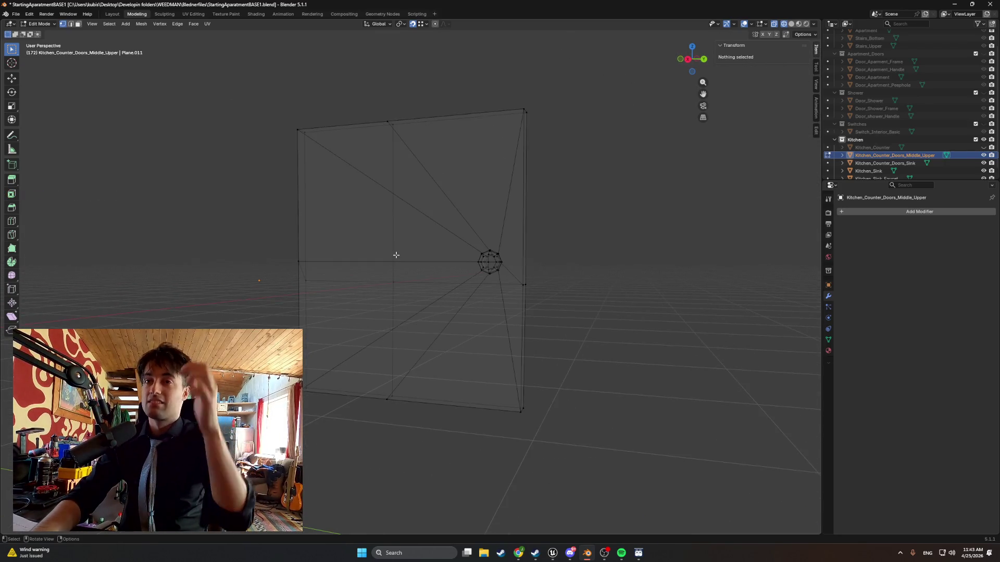
Paste a copy of the door, shift it along Y, and set its origin to geometry.
key(ctrl+v)
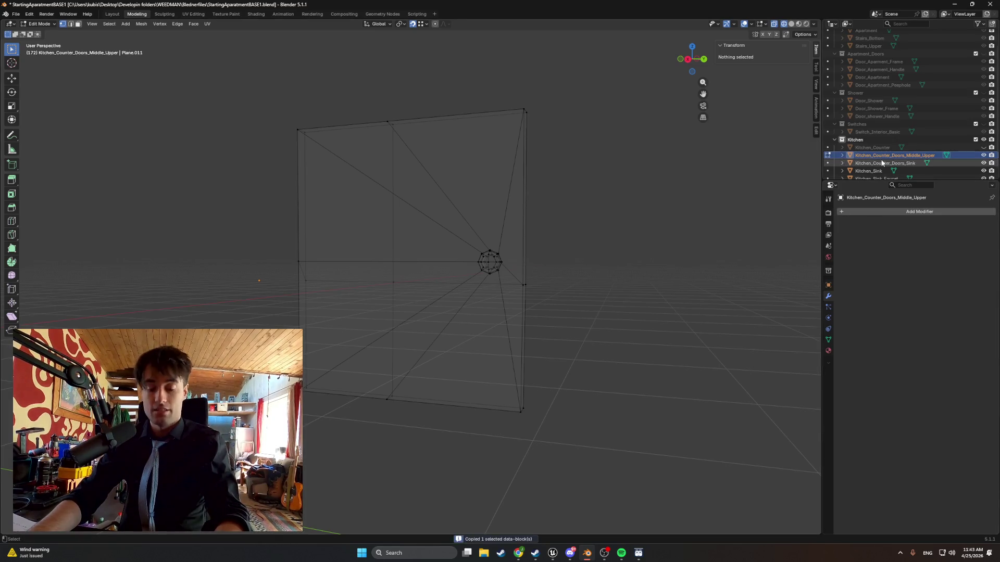
middle_drag(457, 302, 450, 302)
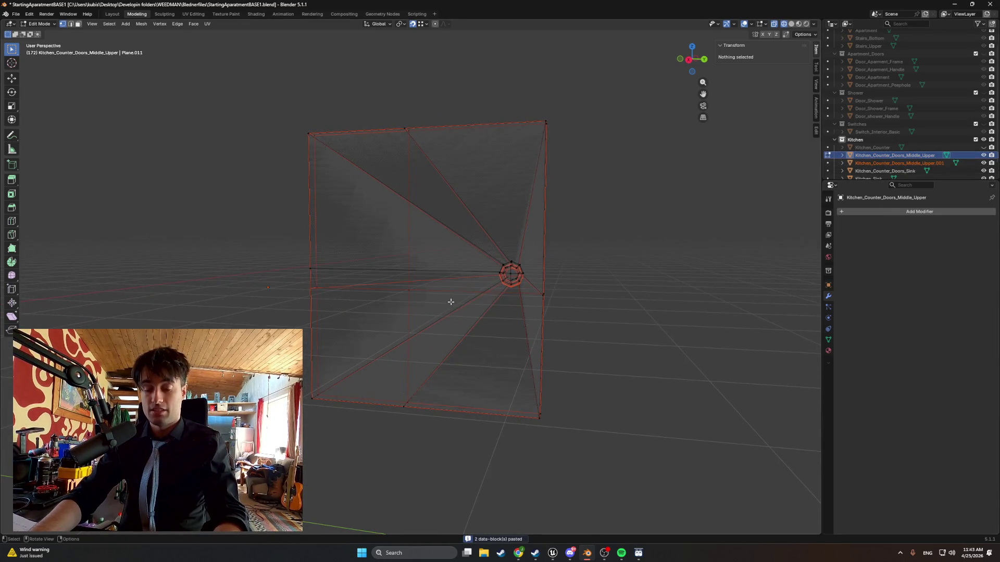
key(KP_Divide)
key(KP_Divide)
key(KP_Divide)
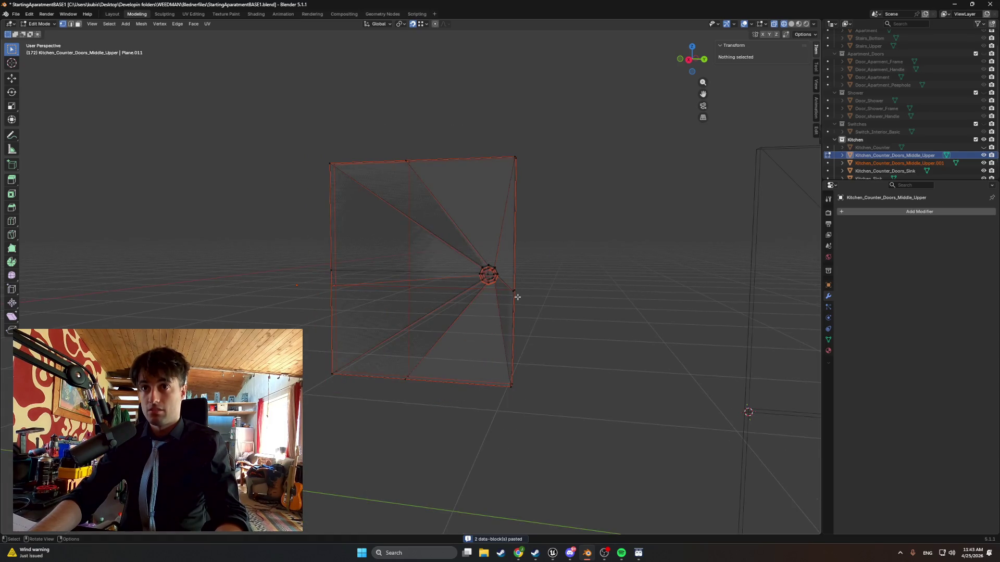
key(Tab)
key(g)
key(y)
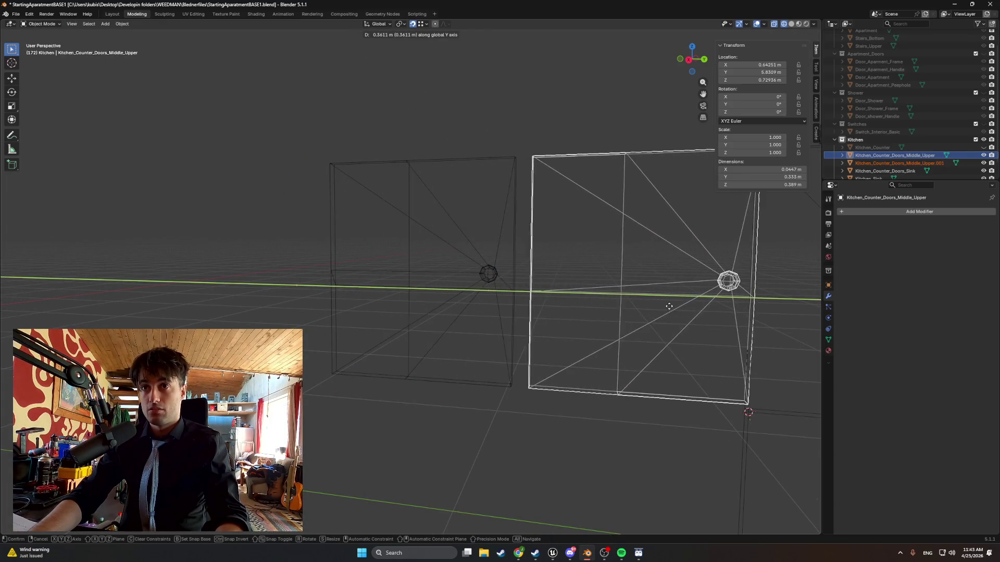
click(650, 311)
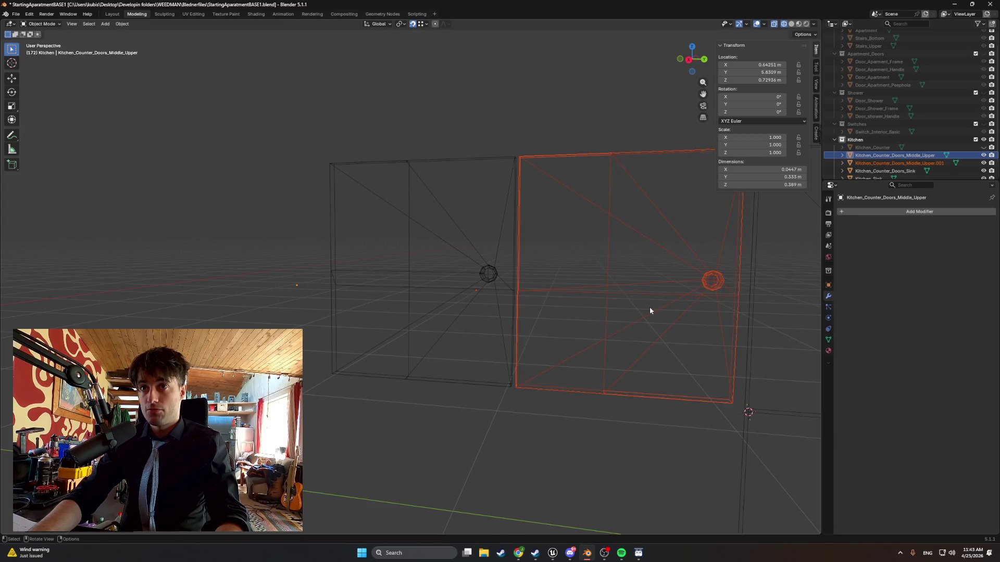
right_click(618, 293)
mouse_move(618, 292)
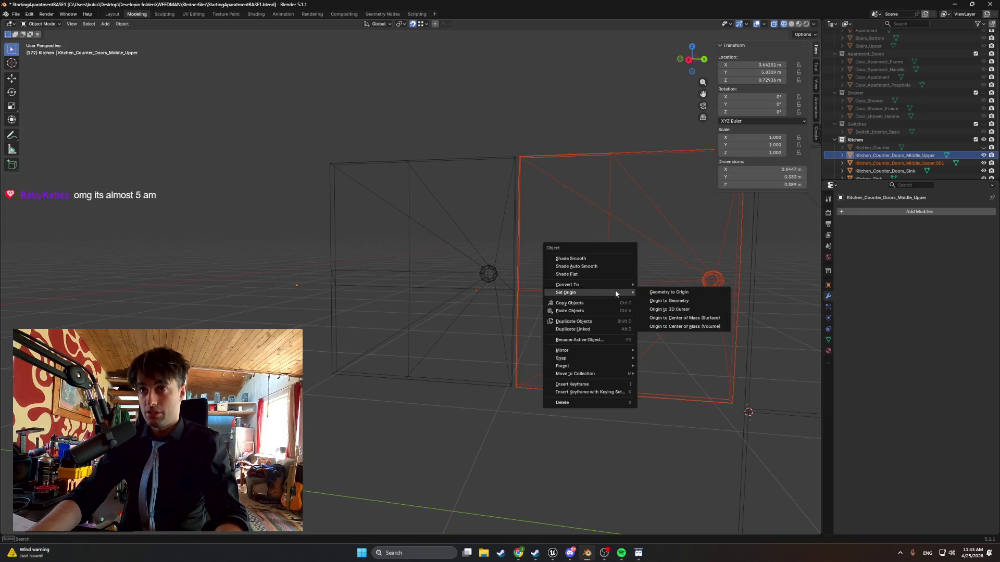
click(648, 303)
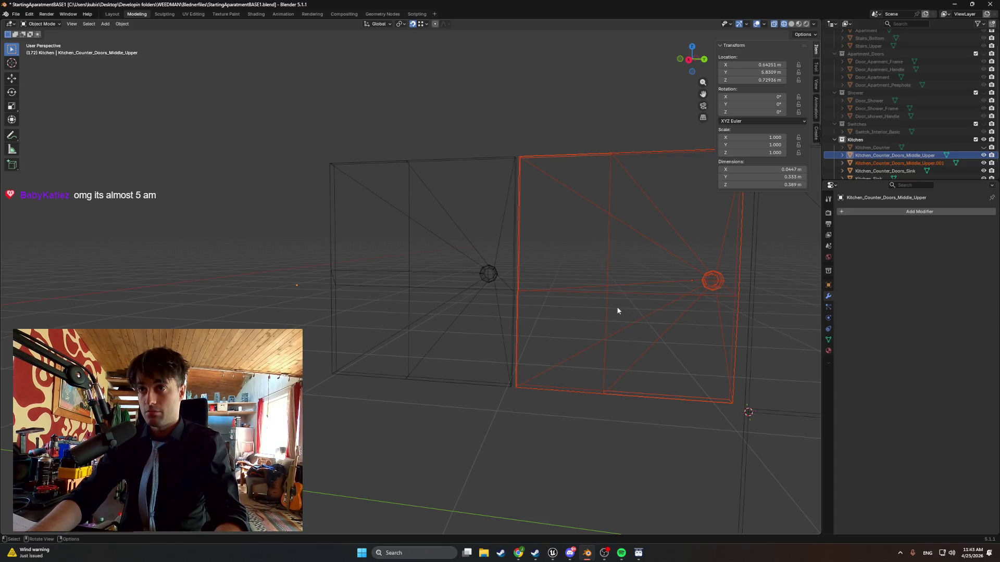
Flip the copied door 180° about X and slide it along Y.
key(r)
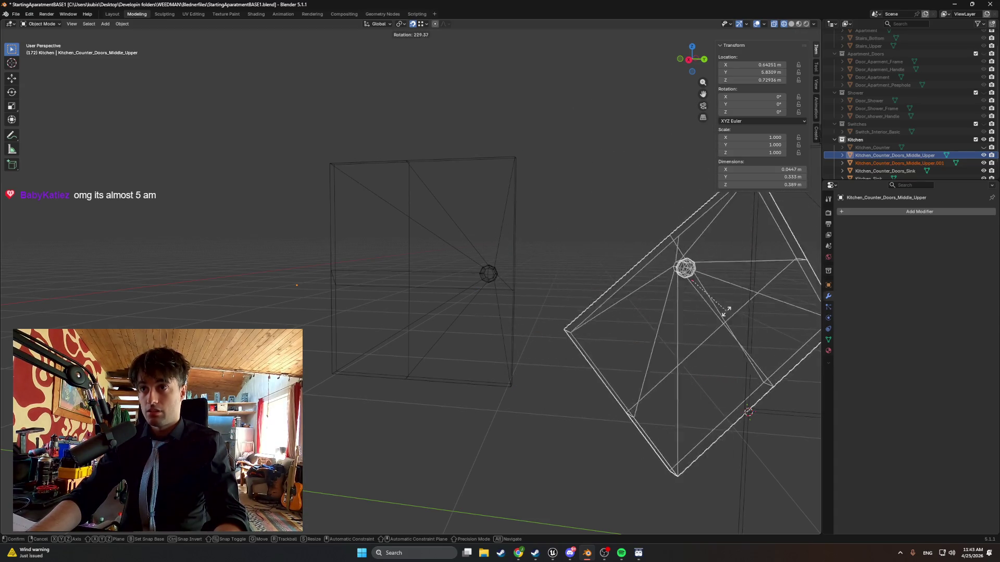
key(r)
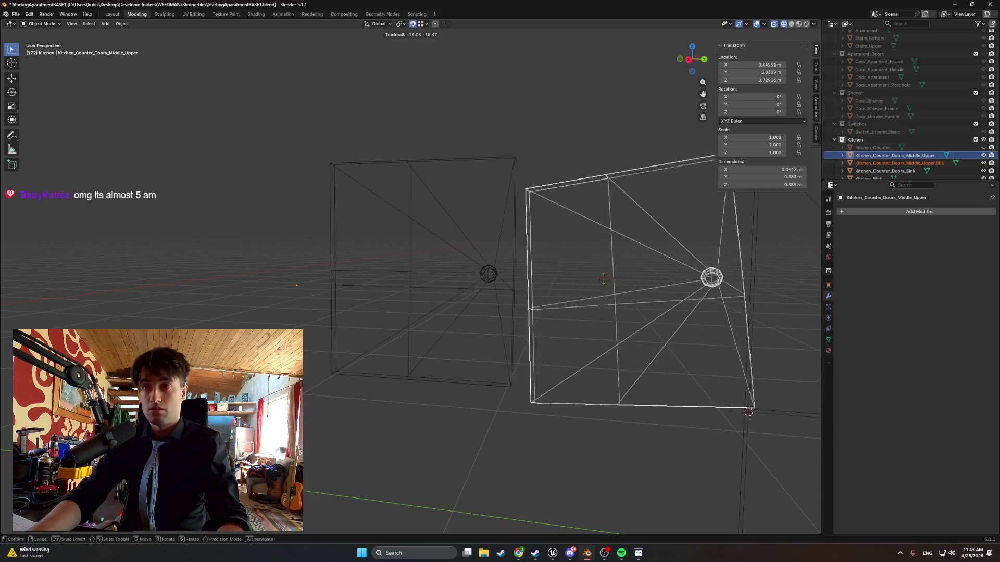
key(Escape)
mouse_move(626, 292)
middle_down()
mouse_move(340, 279)
mouse_move(561, 292)
mouse_move(629, 307)
middle_up()
scroll(629, 307, up, 5)
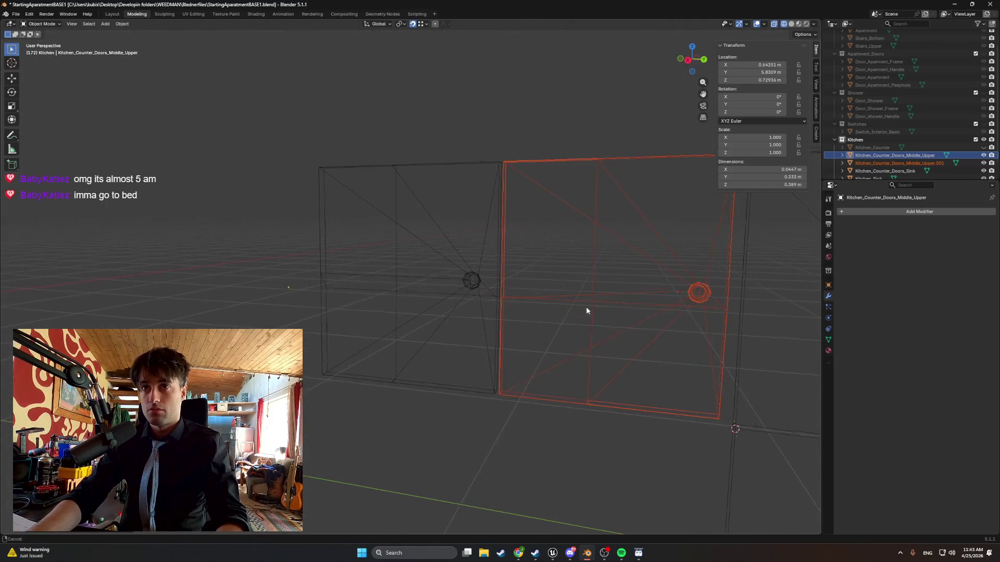
key(r)
key(r)
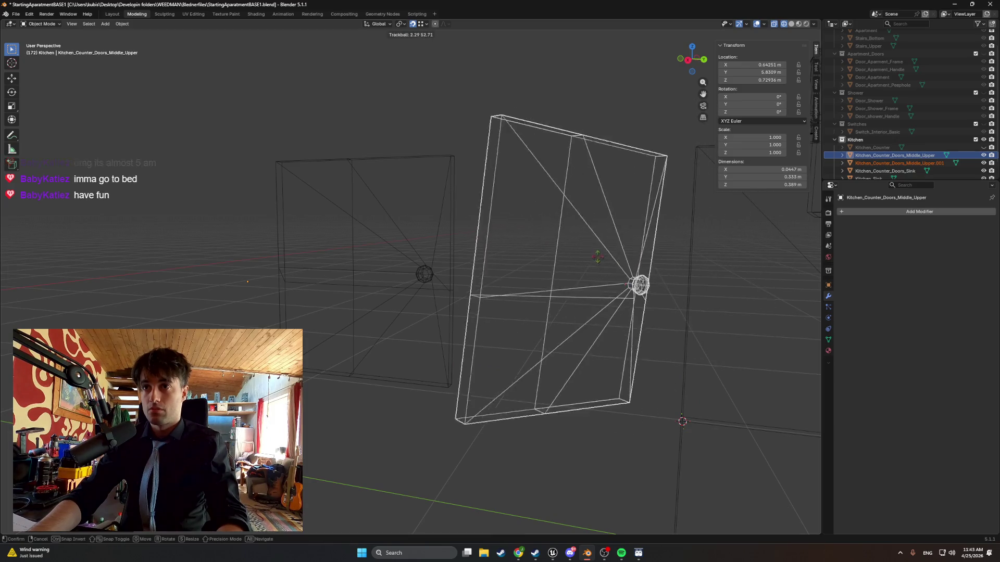
key(Escape)
key(r)
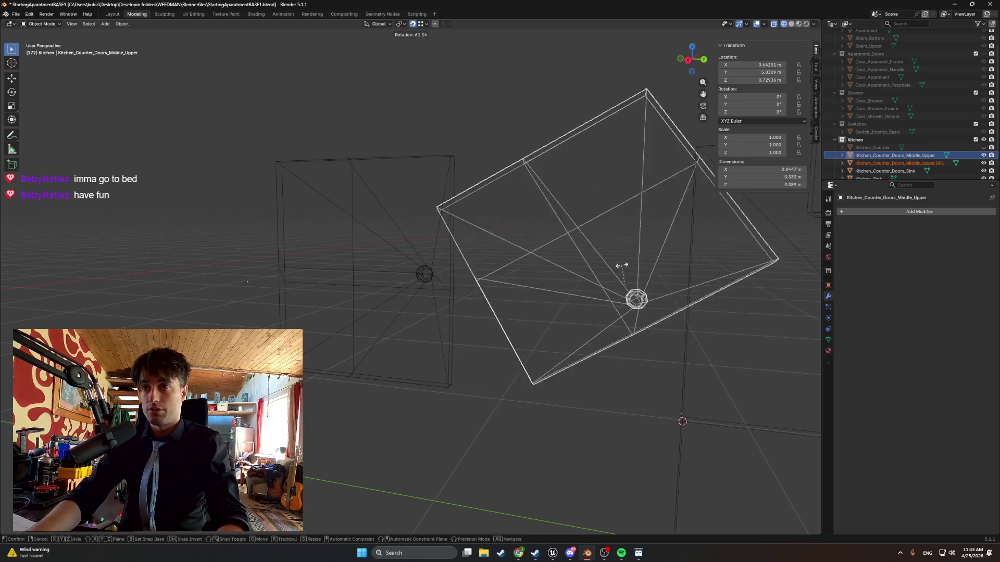
key(x)
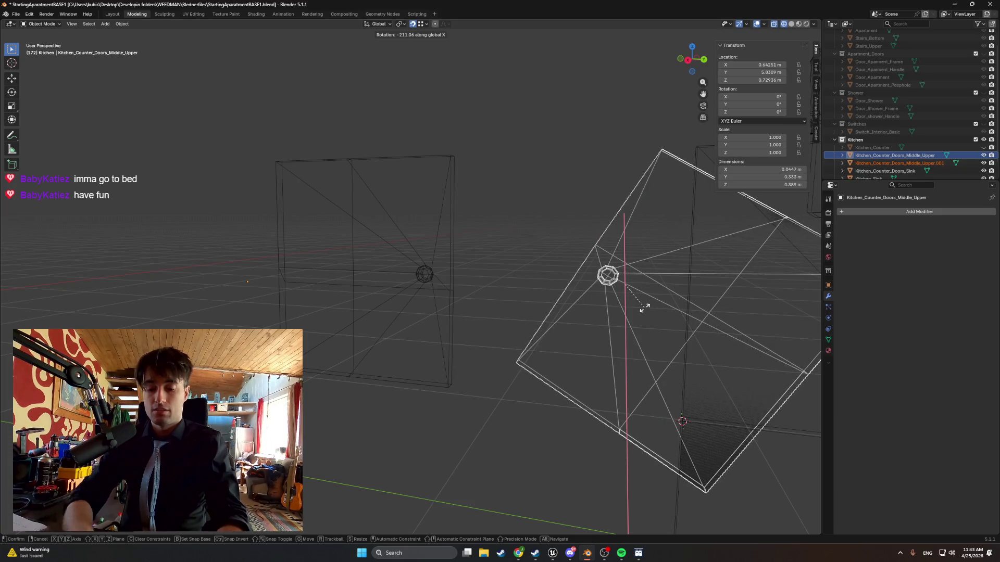
text(180)
key(Return)
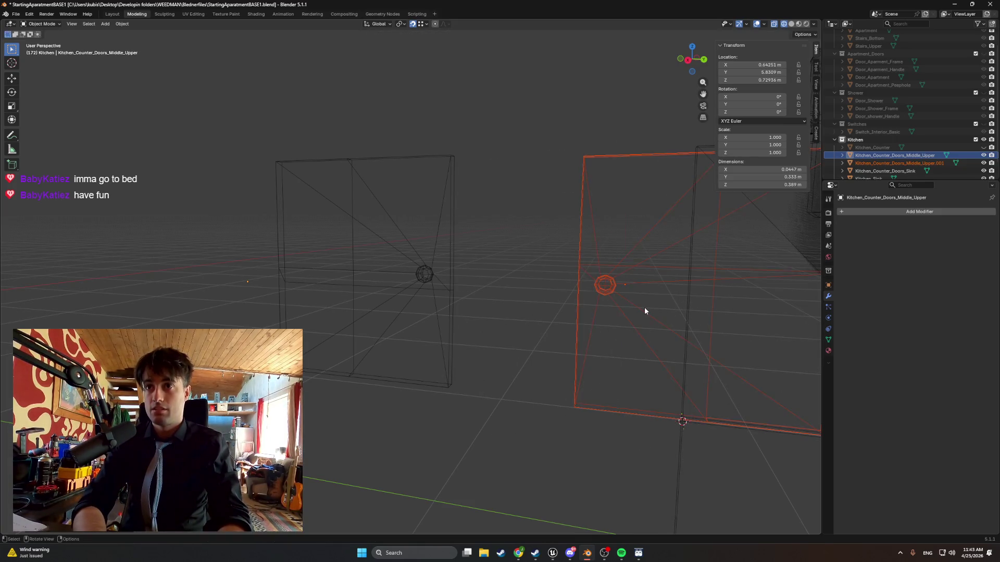
key(g)
key(y)
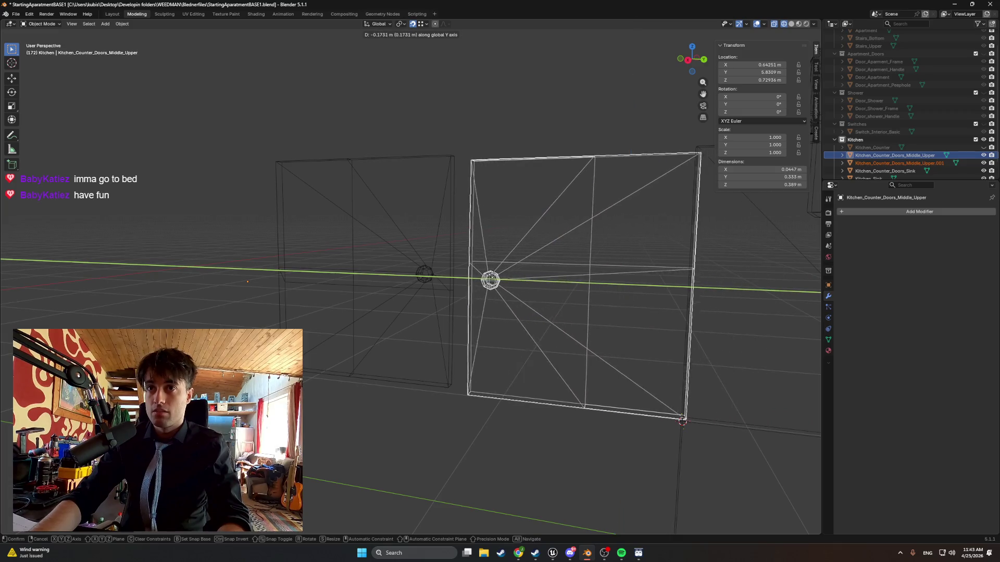
key(Return)
Set the origin of Kitchen_Counter_Doors_Middle_Upper.001 to its geometry centre.
mouse_move(495, 276)
middle_down()
mouse_move(476, 274)
mouse_move(452, 292)
mouse_move(488, 253)
mouse_move(492, 263)
middle_up()
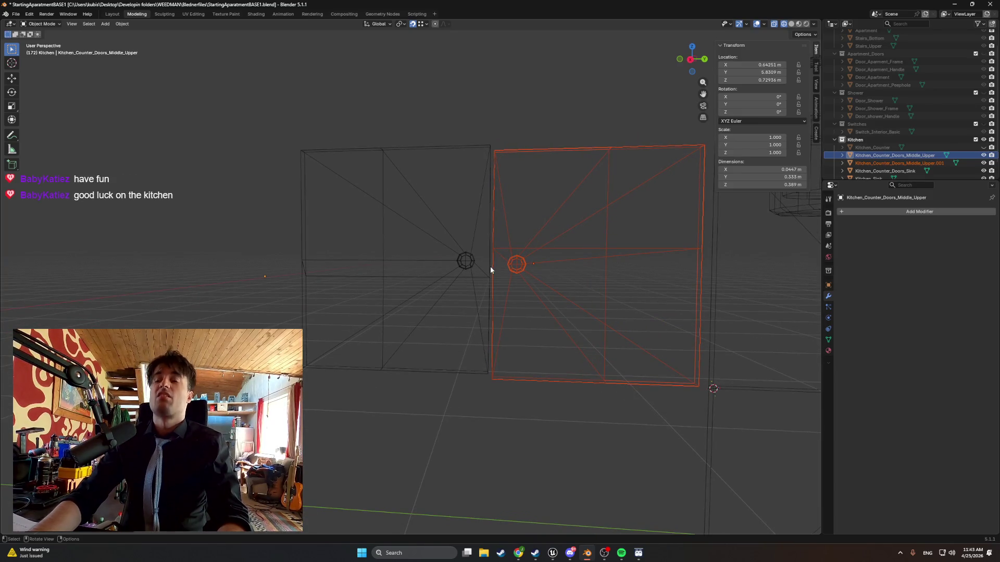
click(490, 267)
mouse_move(490, 268)
middle_down()
mouse_move(532, 277)
mouse_move(512, 280)
mouse_move(528, 287)
middle_up()
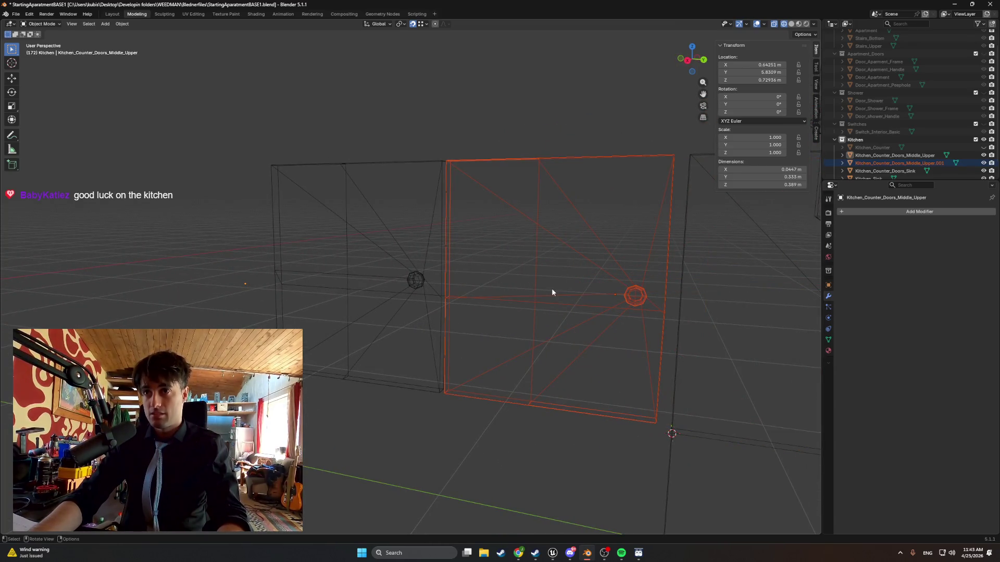
right_click(552, 288)
mouse_move(552, 286)
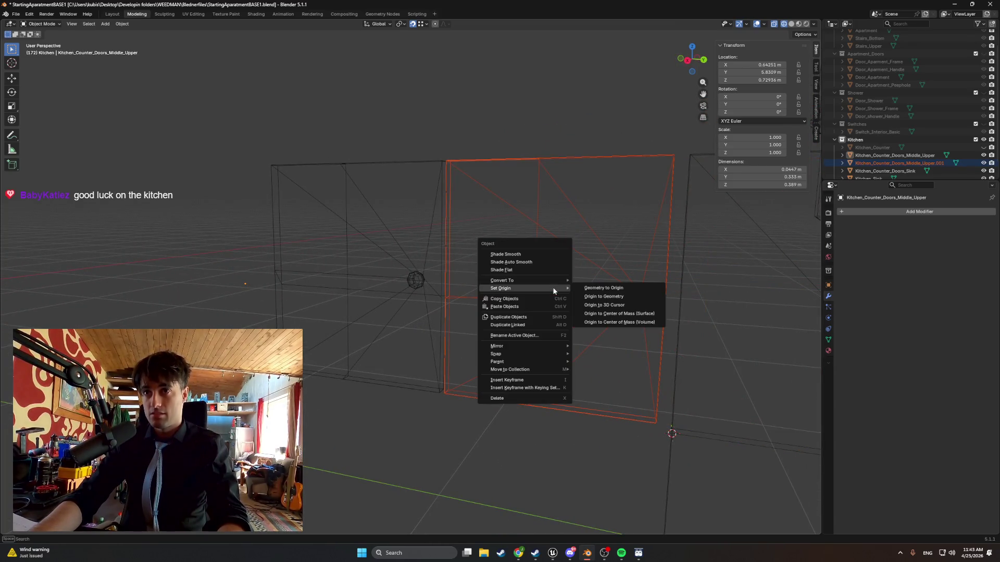
click(579, 296)
mouse_move(580, 301)
middle_down()
mouse_move(544, 297)
mouse_move(594, 373)
middle_up()
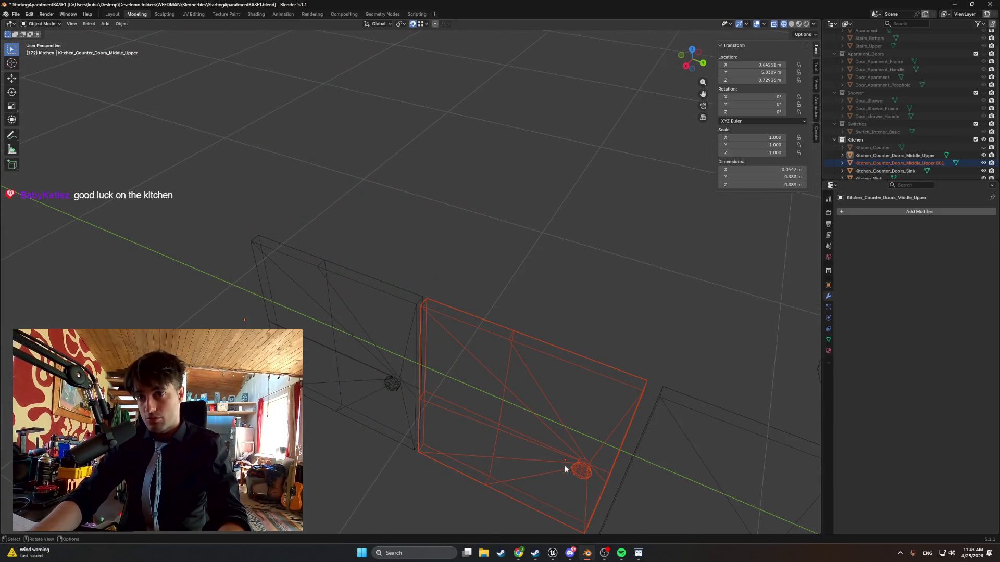
mouse_move(578, 464)
middle_down()
mouse_move(577, 369)
mouse_move(587, 361)
middle_up()
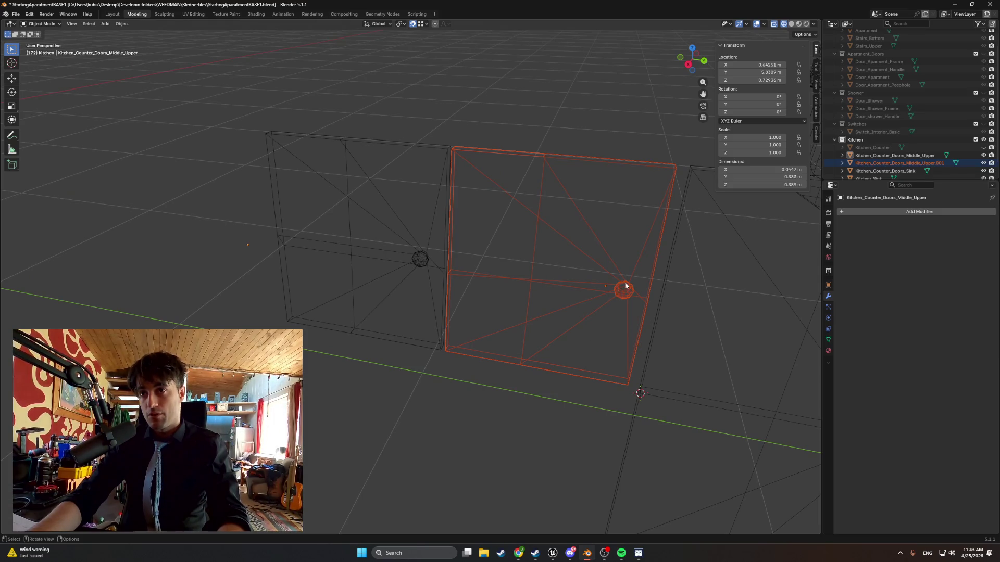
mouse_move(600, 309)
middle_down()
mouse_move(592, 294)
mouse_move(551, 287)
mouse_move(614, 211)
mouse_move(598, 212)
mouse_move(603, 242)
mouse_move(584, 293)
mouse_move(556, 306)
mouse_move(540, 277)
mouse_move(574, 264)
mouse_move(591, 273)
middle_up()
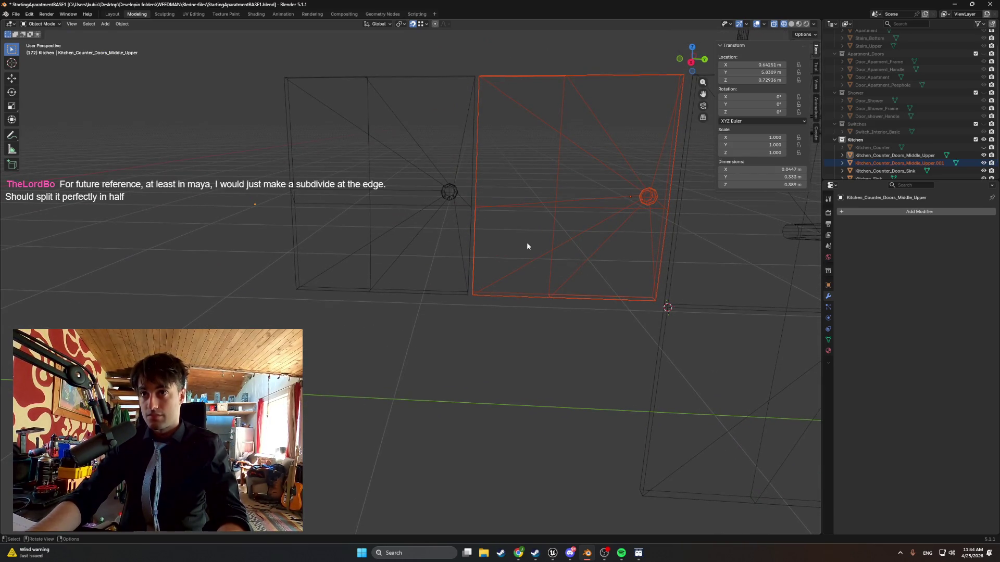
Cancel a trial X rotation, switch to top view, and delete the .001 door.
key(r)
key(x)
key(z)
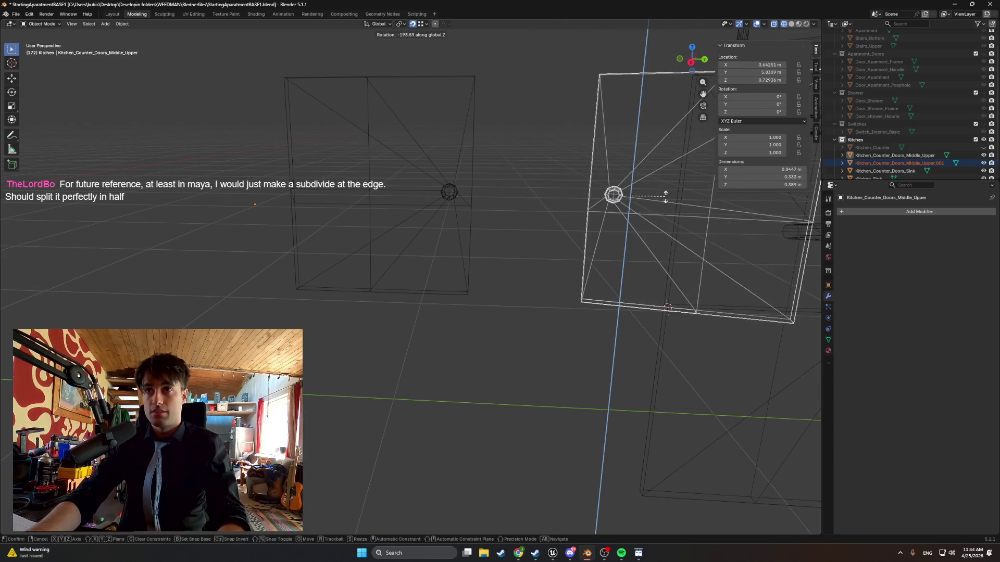
key(x)
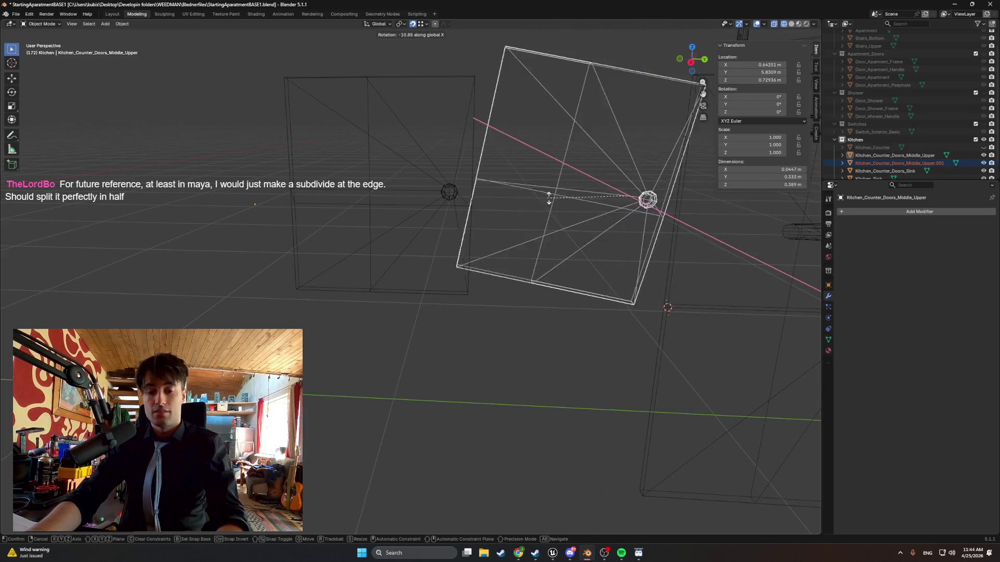
right_click(594, 196)
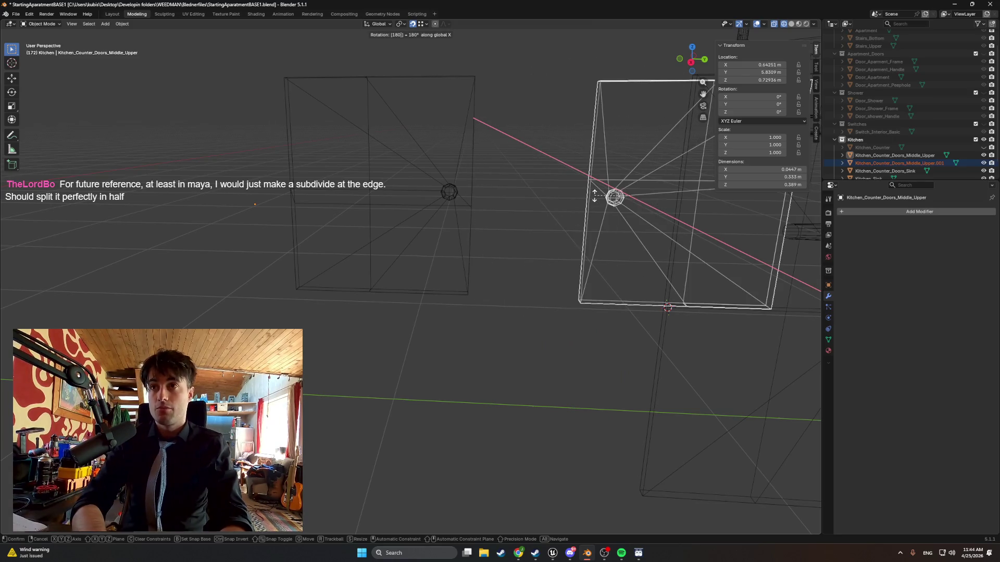
scroll(595, 199, up, 2)
key(KP_7)
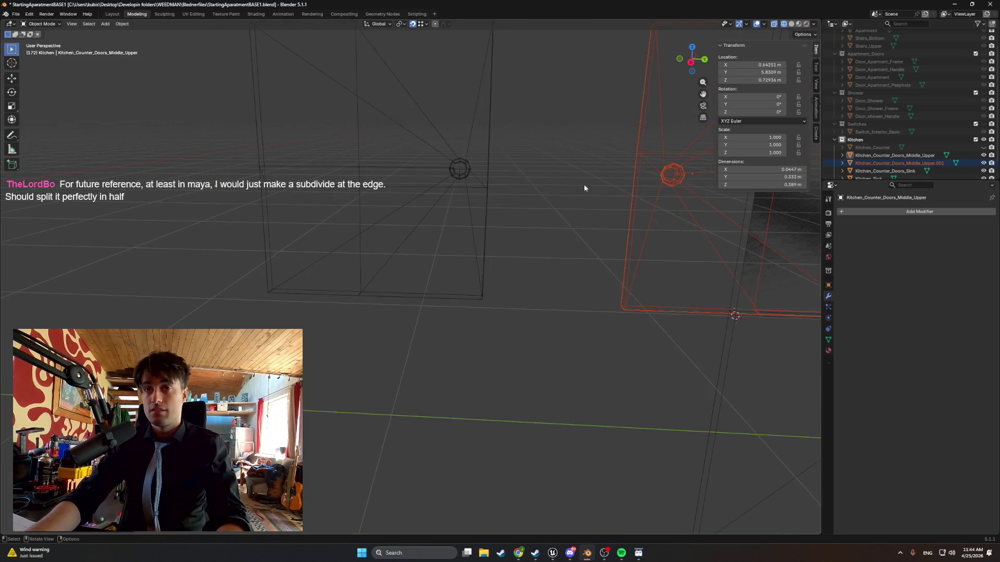
scroll(427, 247, up, 3)
scroll(427, 247, up, 4)
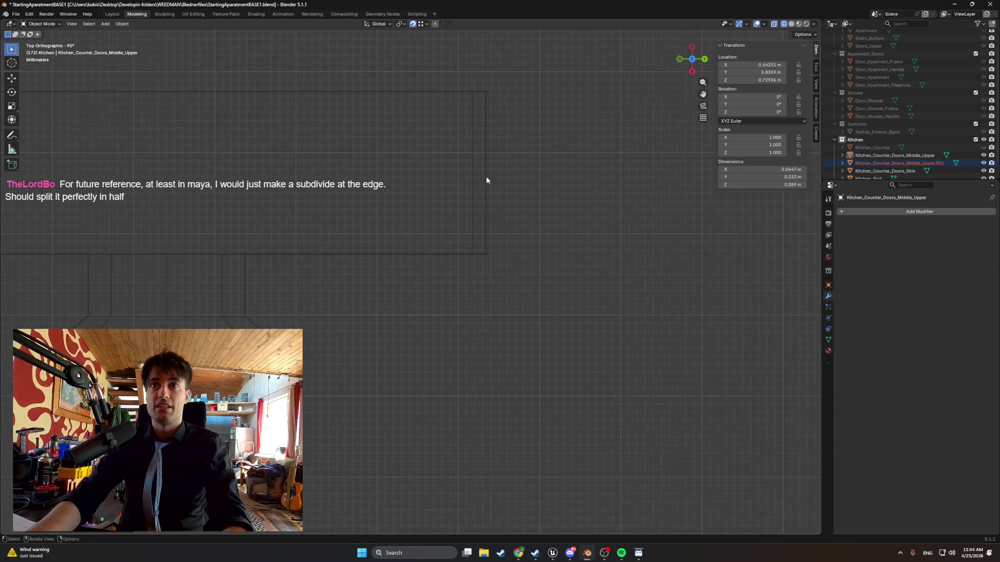
scroll(453, 211, down, 5)
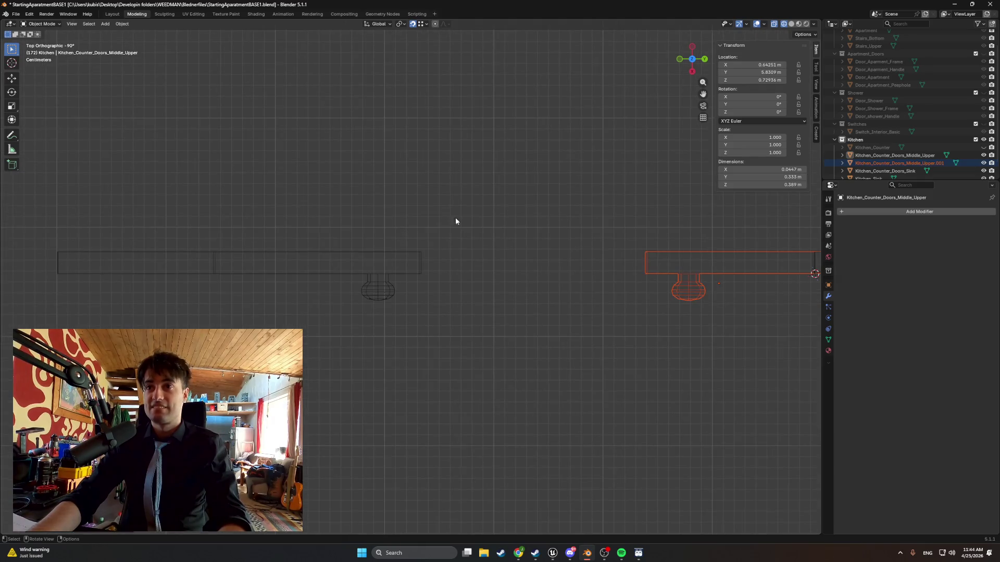
key(Delete)
scroll(386, 285, up, 3)
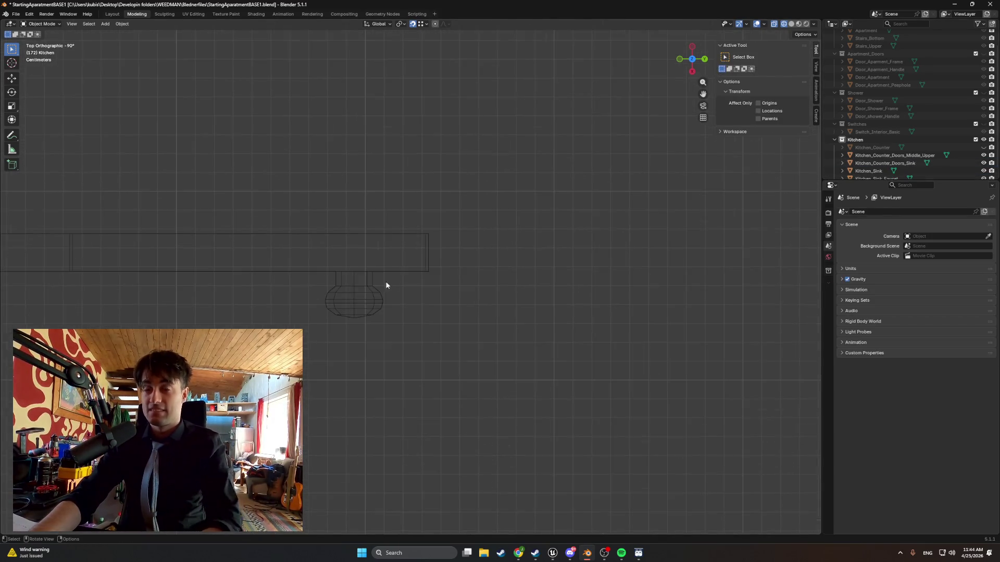
Switch to solid shading and enter Edit Mode on the middle upper door.
mouse_move(385, 285)
middle_down()
mouse_move(405, 215)
mouse_move(452, 123)
mouse_move(397, 212)
mouse_move(392, 154)
mouse_move(404, 143)
mouse_move(364, 145)
mouse_move(343, 175)
mouse_move(370, 233)
mouse_move(348, 219)
mouse_move(346, 130)
mouse_move(373, 167)
mouse_move(292, 176)
mouse_move(374, 207)
middle_up()
key(z)
click(383, 163)
click(345, 239)
key(Tab)
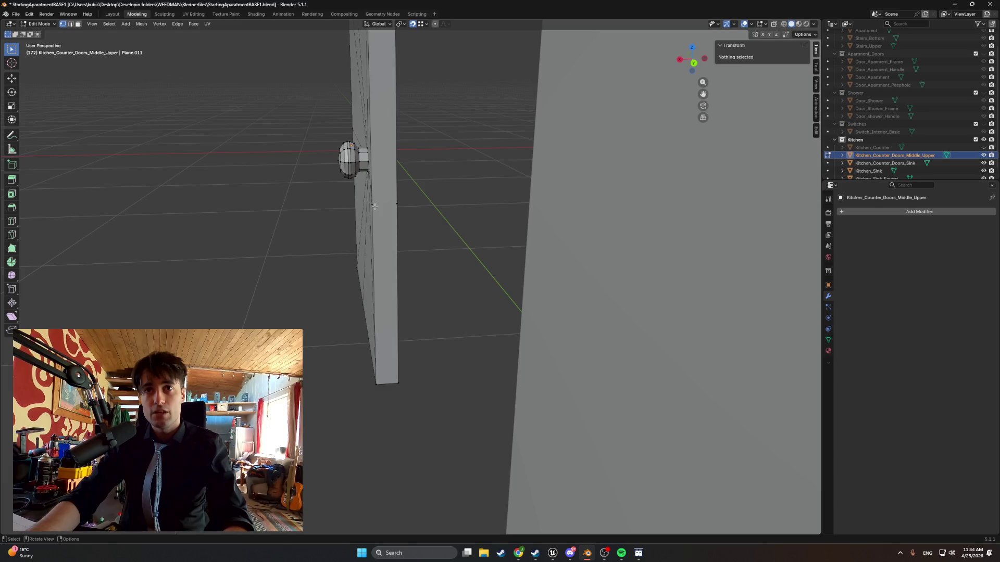
Knife-cut a new edge across the door's narrow side face.
click(372, 204)
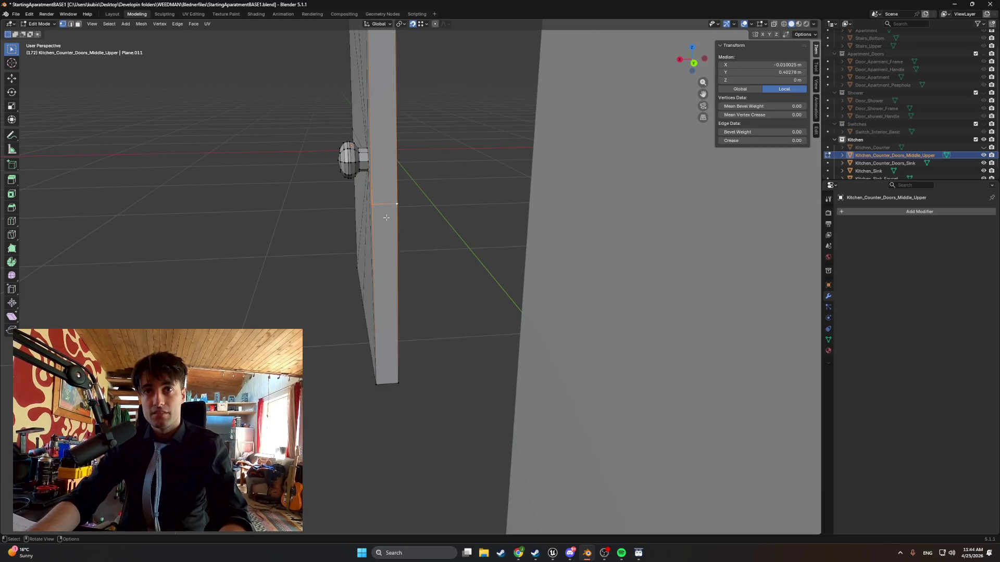
middle_drag(383, 211, 367, 225)
key(3)
click(367, 225)
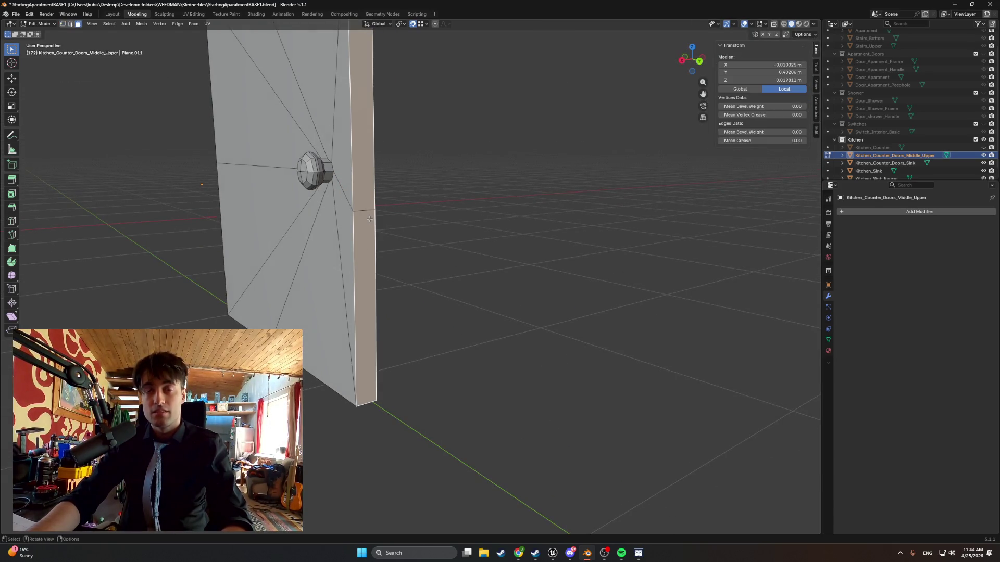
ctrl+click(369, 219)
key(1)
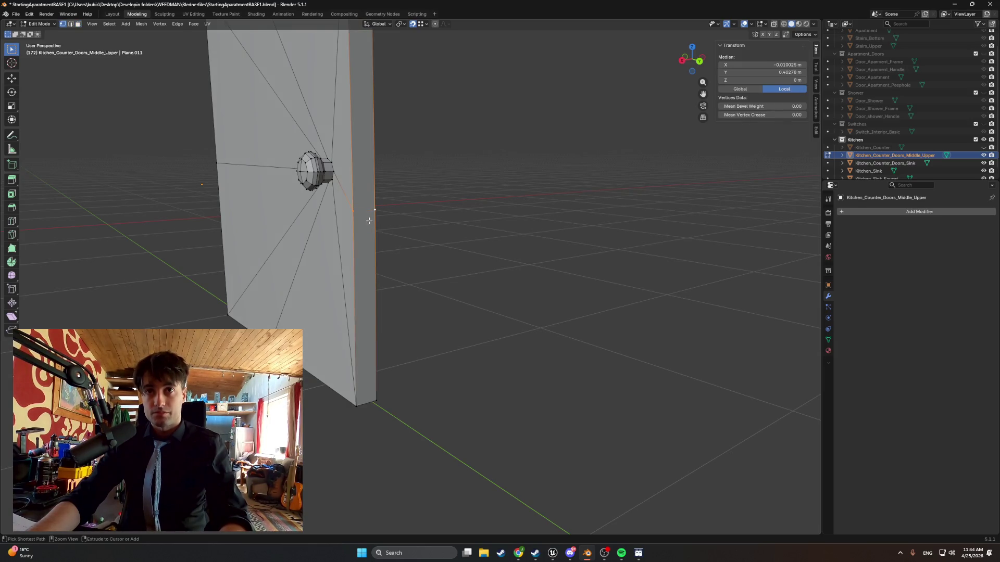
middle_drag(369, 219, 361, 217)
key(k)
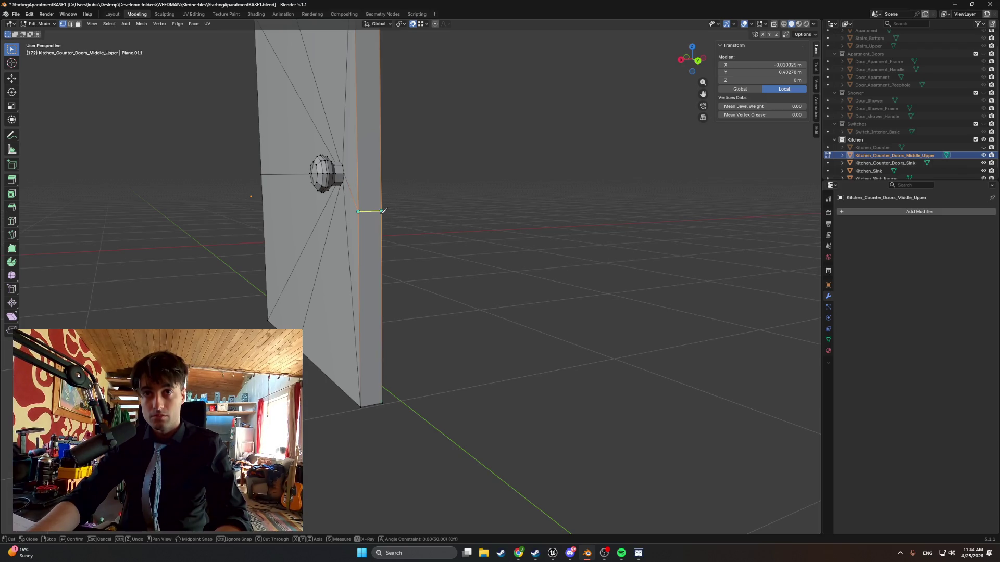
key(Return)
From top view, nudge the selection along Y to local Y 0.40248 m.
mouse_move(423, 229)
middle_down()
mouse_move(397, 239)
mouse_move(424, 241)
mouse_move(464, 222)
mouse_move(428, 272)
mouse_move(314, 321)
mouse_move(262, 314)
middle_up()
scroll(315, 299, up, 4)
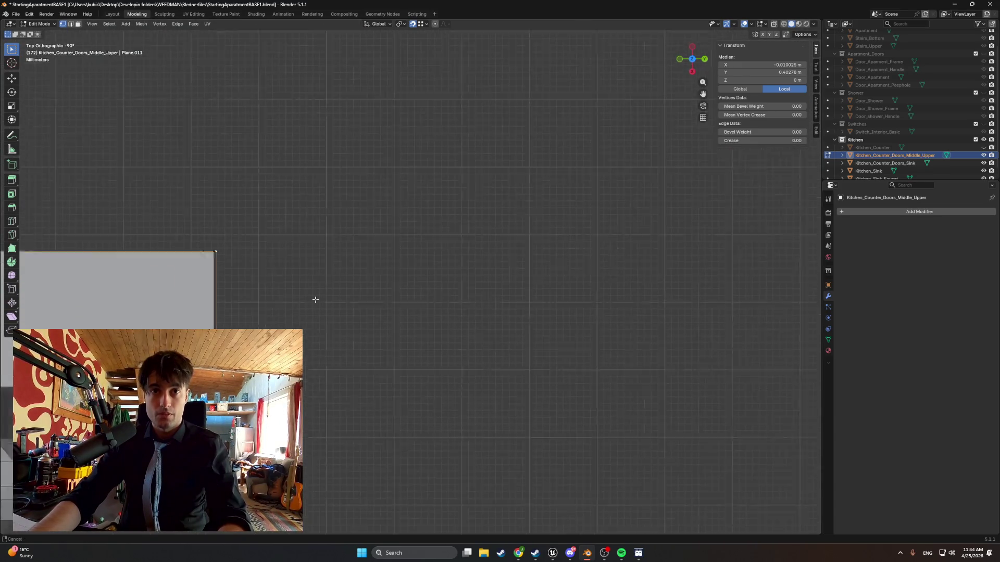
mouse_move(326, 283)
middle_down()
mouse_move(335, 283)
mouse_move(301, 257)
mouse_move(399, 329)
middle_up()
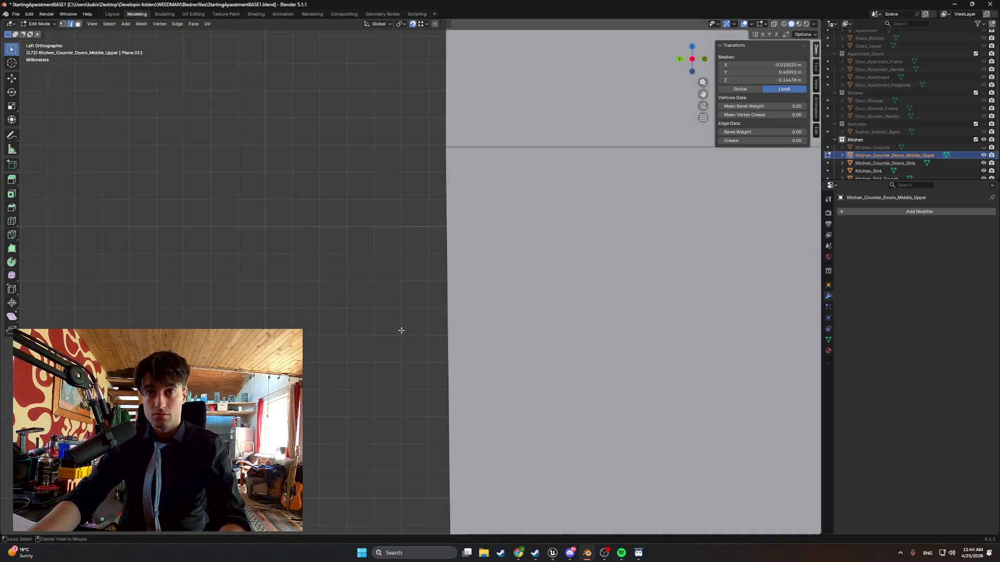
scroll(408, 350, down, 8)
scroll(299, 264, up, 2)
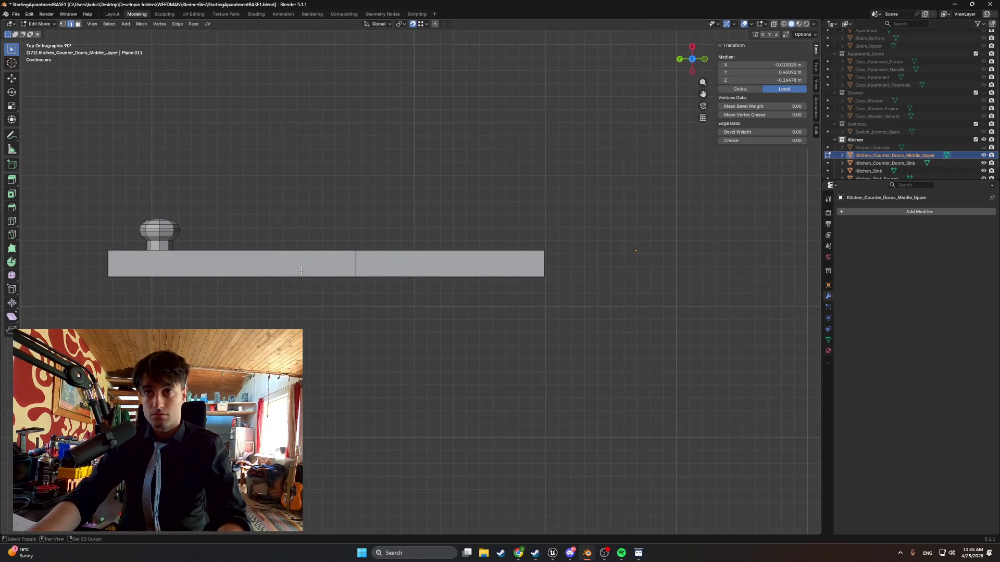
shift+middle_drag(301, 270, 473, 261)
scroll(406, 241, up, 6)
shift+middle_drag(449, 214, 445, 336)
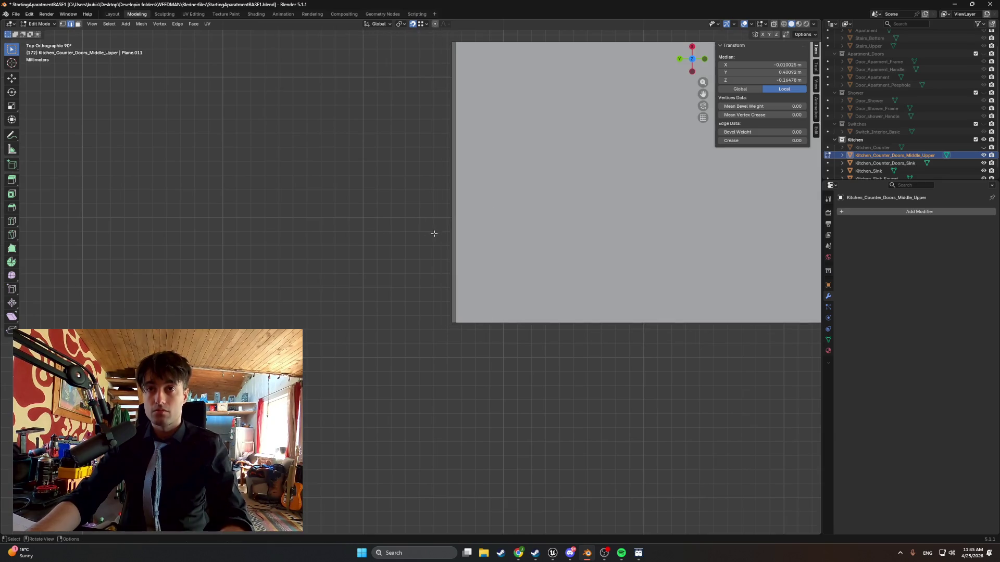
mouse_move(434, 233)
middle_down()
mouse_move(439, 132)
mouse_move(412, 144)
middle_up()
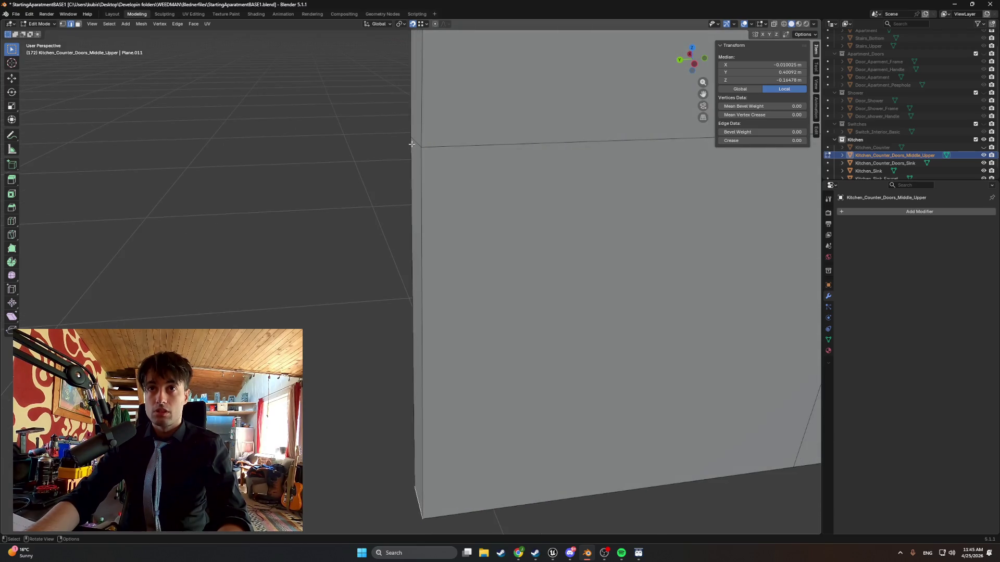
key(KP_7)
scroll(401, 241, up, 5)
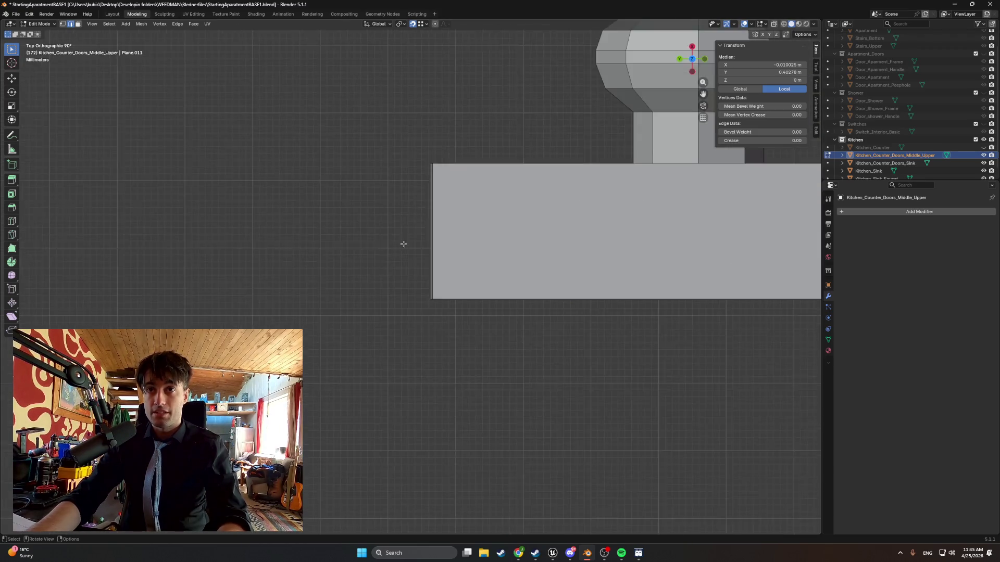
key(g)
key(x)
key(y)
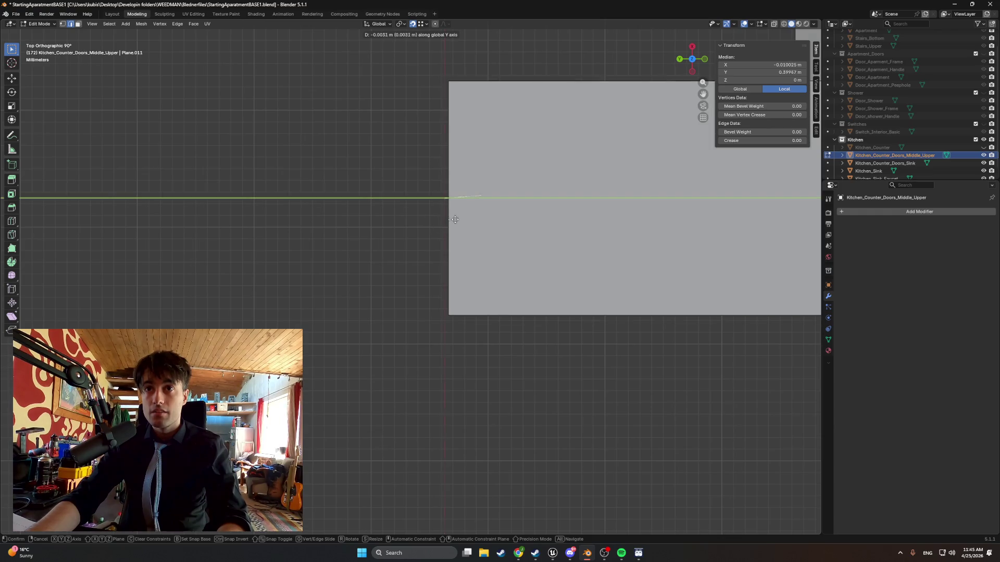
click(461, 86)
mouse_move(460, 86)
middle_down()
mouse_move(448, 185)
mouse_move(439, 188)
middle_up()
scroll(439, 206, down, 5)
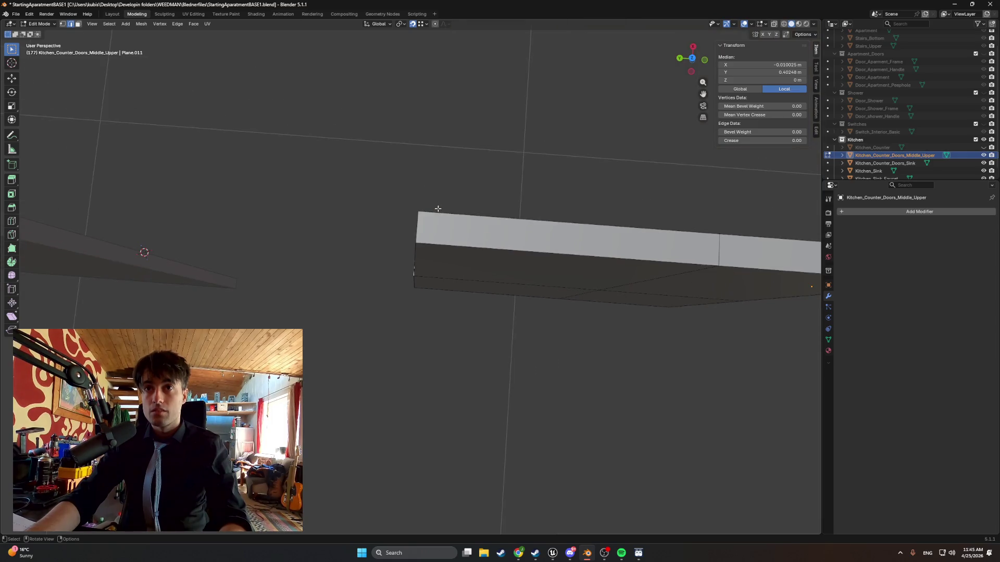
key(KP_7)
scroll(384, 282, down, 4)
scroll(385, 282, up, 15)
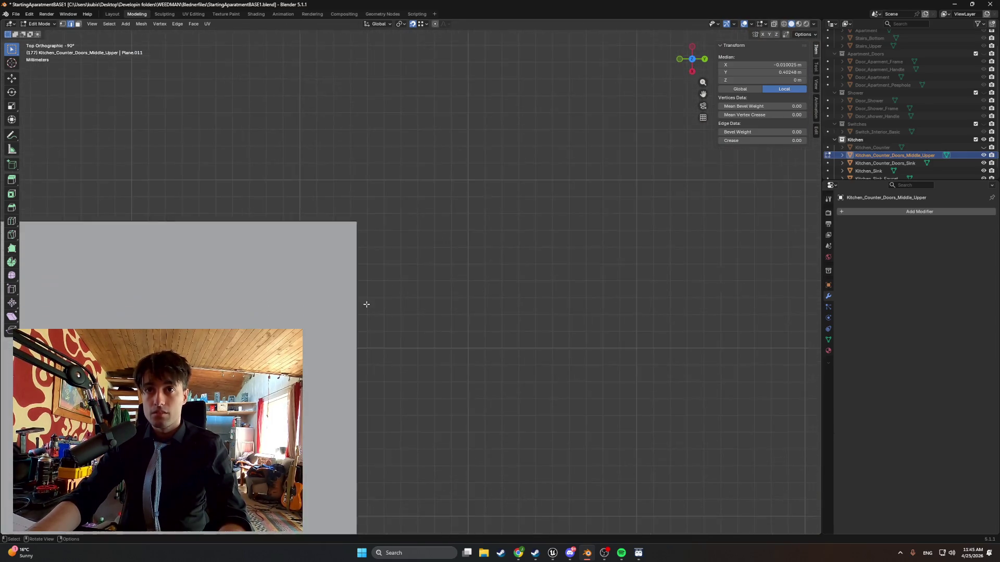
scroll(373, 223, up, 2)
scroll(373, 223, down, 3)
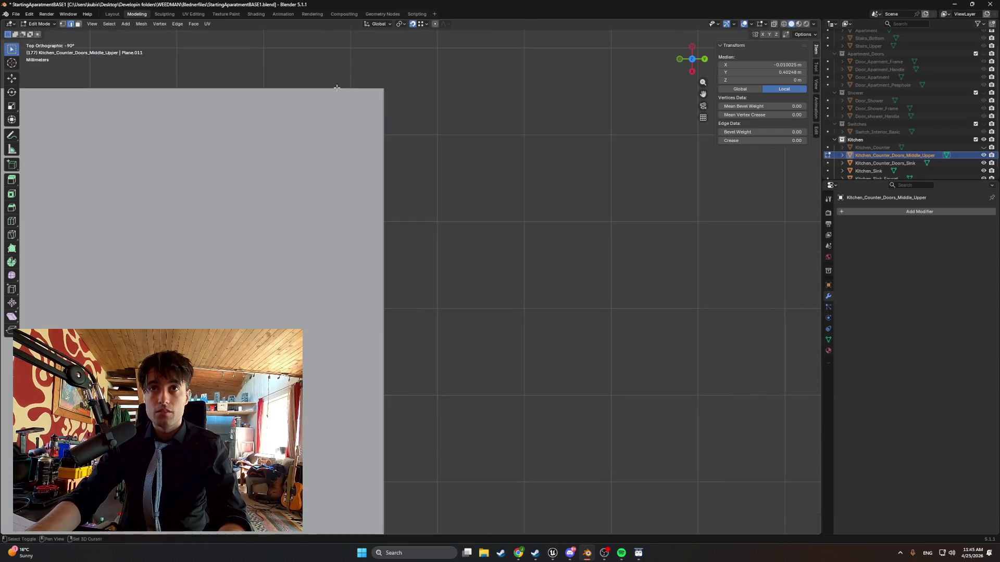
scroll(394, 192, up, 1)
scroll(394, 192, up, 2)
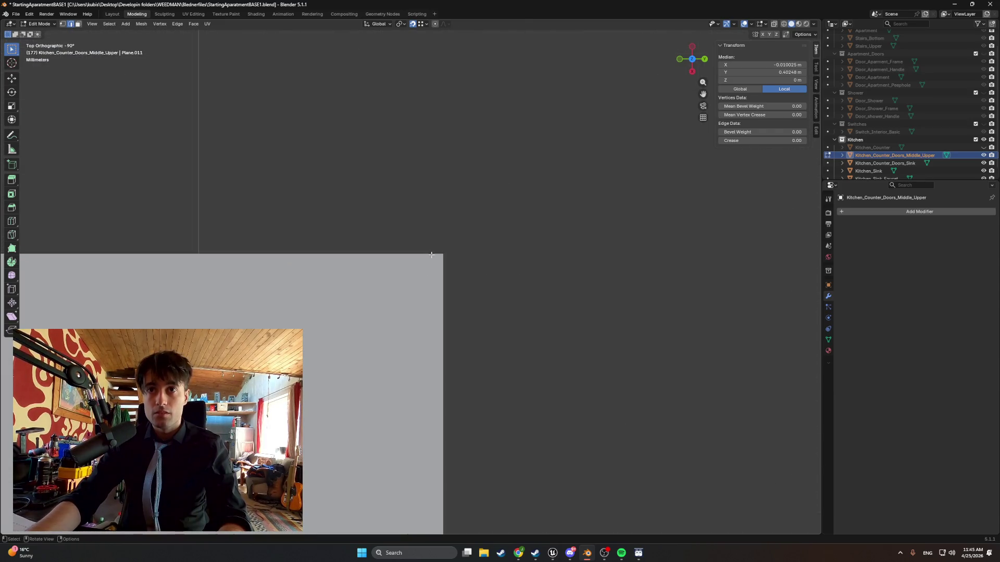
scroll(438, 255, down, 1)
mouse_move(438, 257)
middle_down()
mouse_move(431, 267)
mouse_move(370, 192)
middle_up()
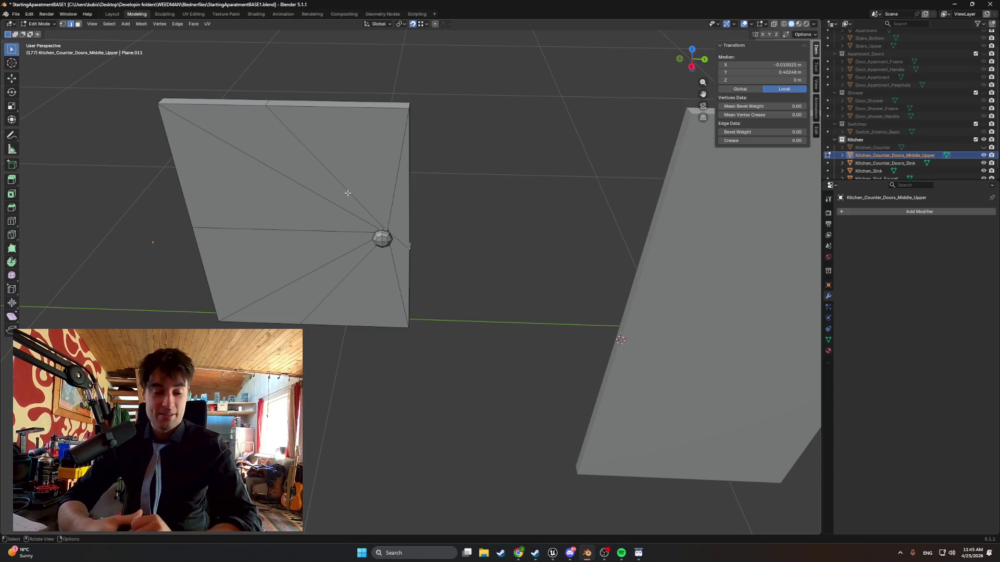
middle_drag(347, 193, 320, 174)
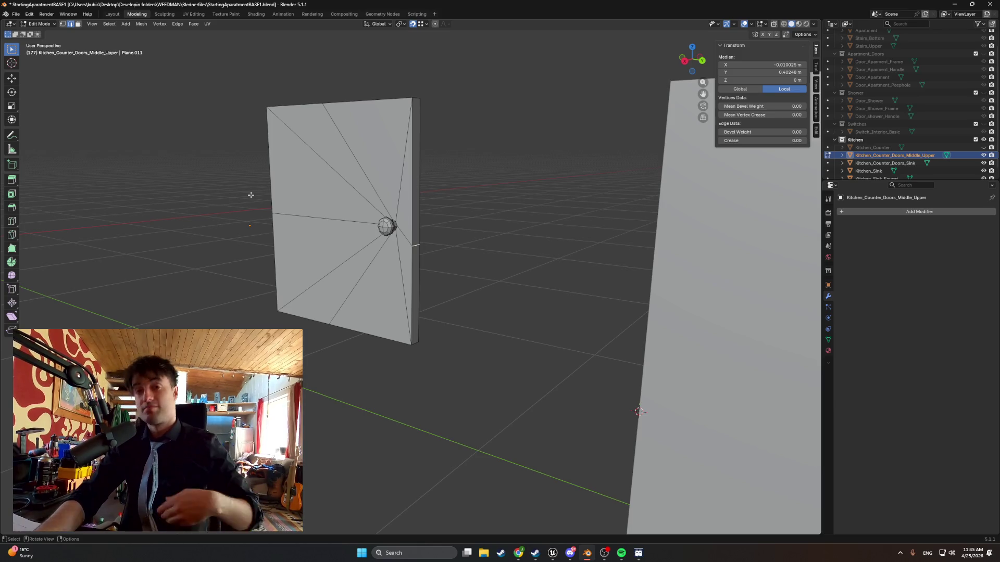
mouse_move(250, 194)
middle_down()
mouse_move(239, 207)
mouse_move(125, 210)
mouse_move(324, 223)
middle_up()
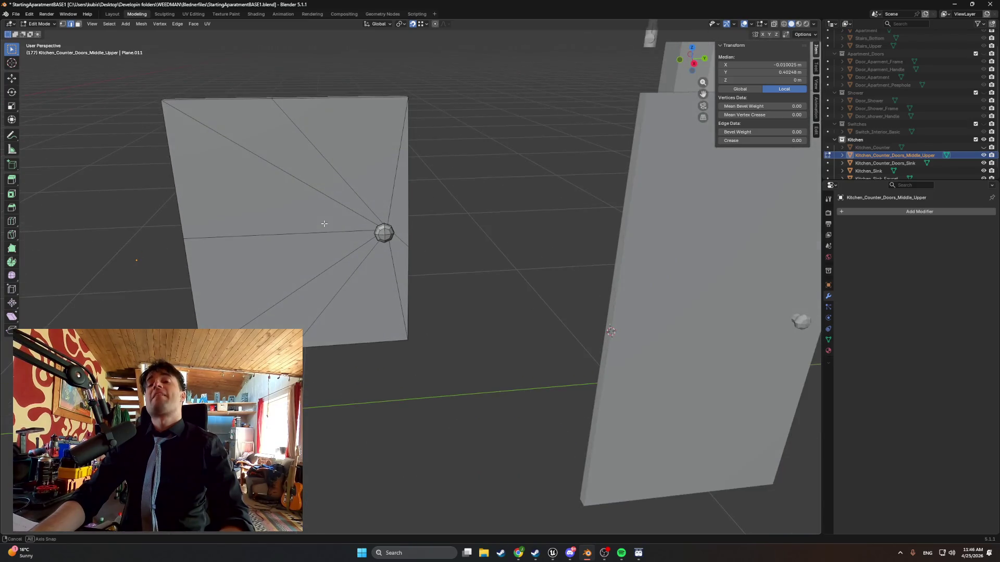
middle_drag(397, 238, 257, 239)
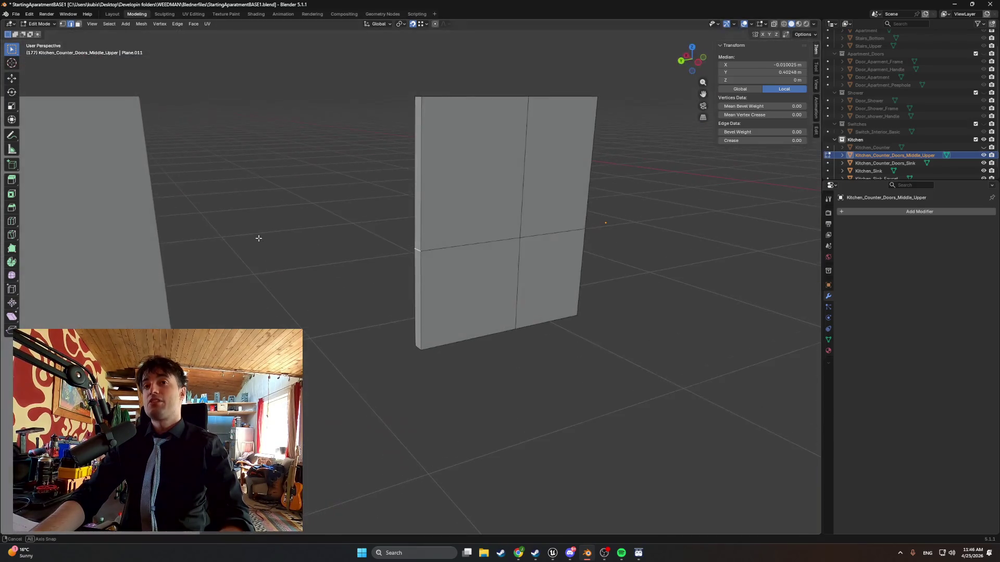
key(3)
click(432, 201)
click(552, 185)
shift+click(547, 274)
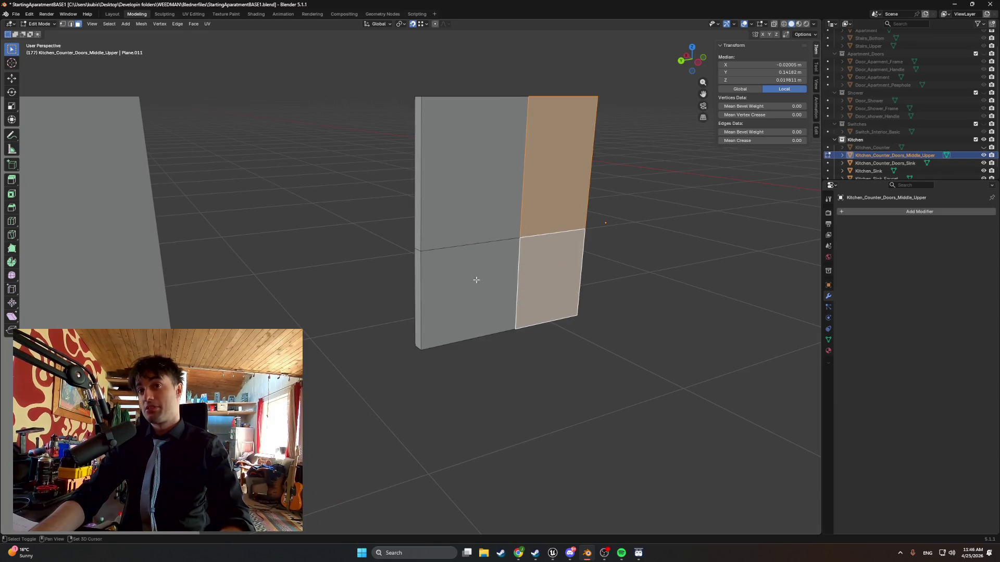
shift+click(475, 279)
shift+click(470, 212)
middle_drag(470, 212, 432, 210)
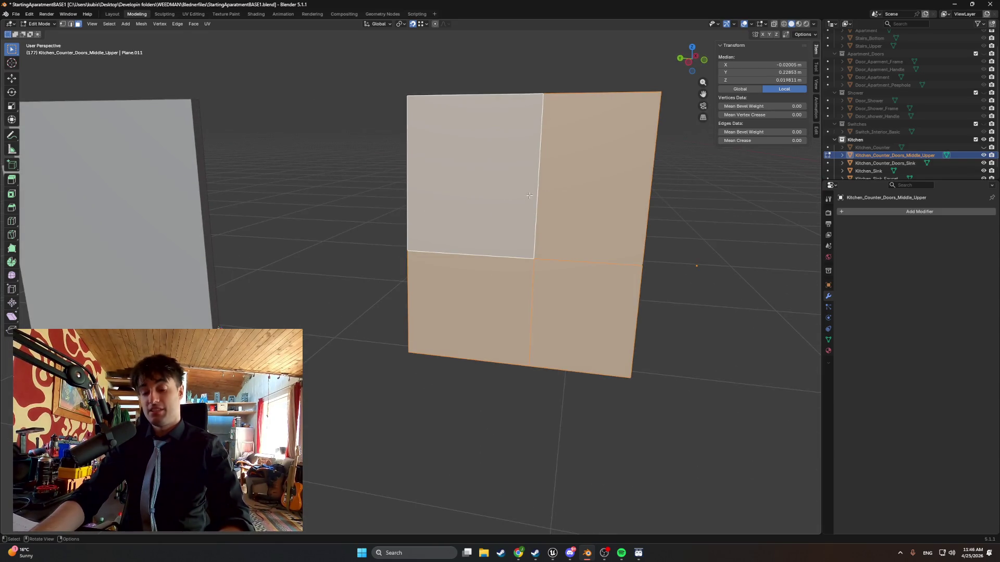
key(i)
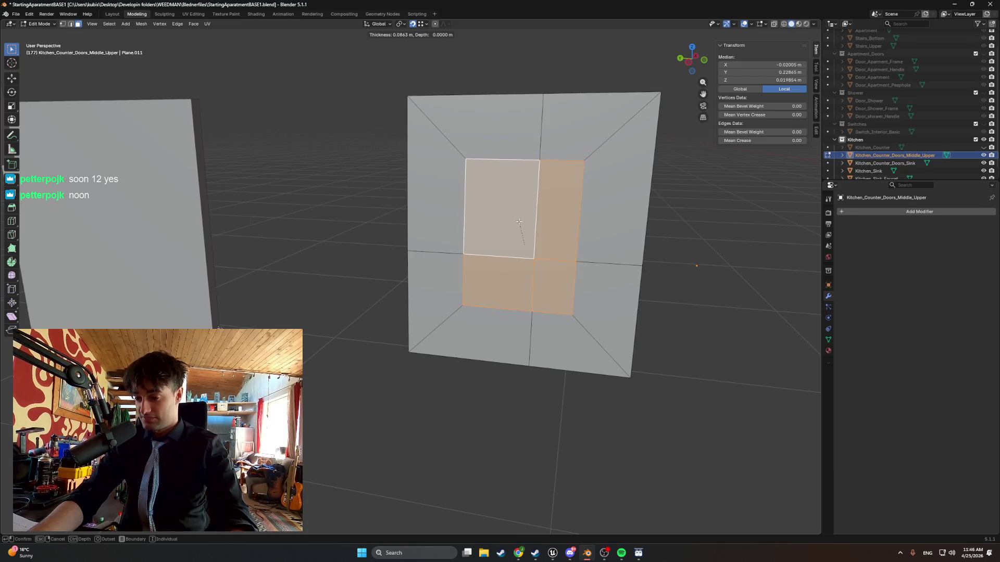
key(Escape)
mouse_move(452, 280)
middle_down()
mouse_move(630, 279)
mouse_move(537, 288)
mouse_move(476, 308)
middle_up()
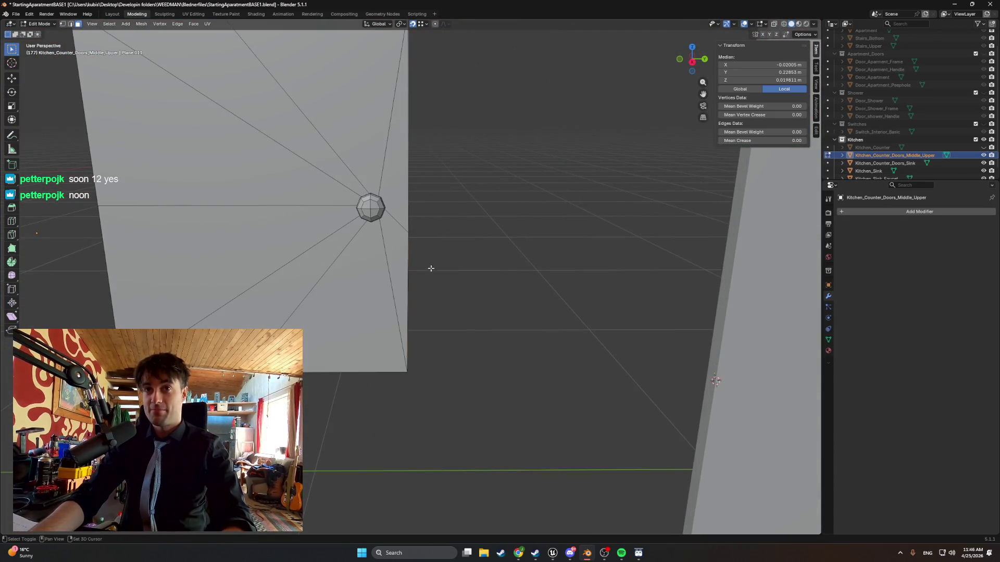
mouse_move(430, 268)
shift+middle_down()
mouse_move(438, 323)
mouse_move(422, 265)
mouse_move(413, 312)
mouse_move(423, 282)
mouse_move(553, 277)
shift+middle_up()
scroll(423, 283, down, 7)
shift+middle_drag(227, 255, 516, 257)
scroll(89, 236, up, 5)
mouse_move(90, 236)
shift+middle_down()
mouse_move(394, 237)
mouse_move(447, 252)
shift+middle_up()
scroll(394, 236, down, 3)
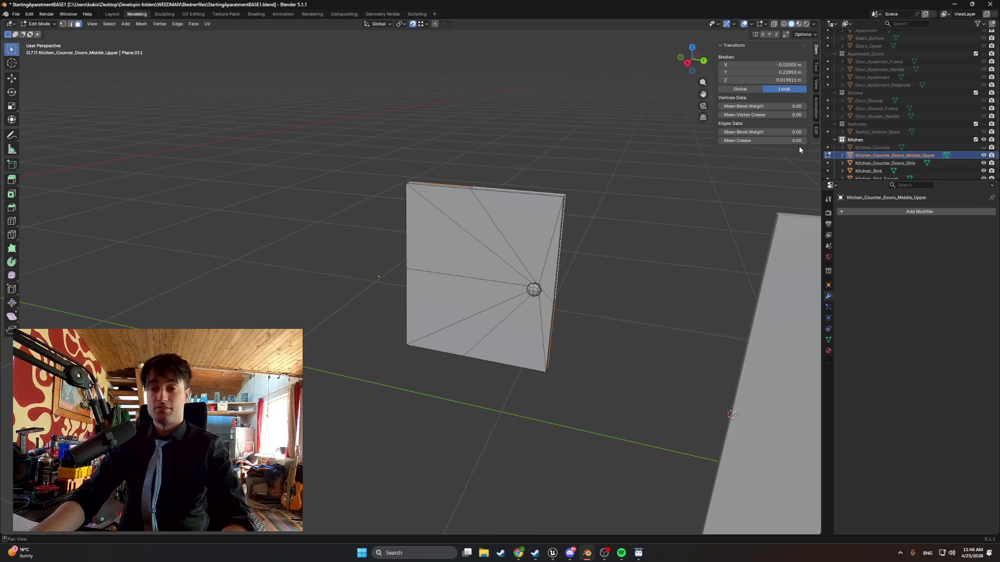
Copy and paste the door mesh, cancel a stray extrude, and return to Object Mode.
key(ctrl+c)
right_click(768, 157)
key(Escape)
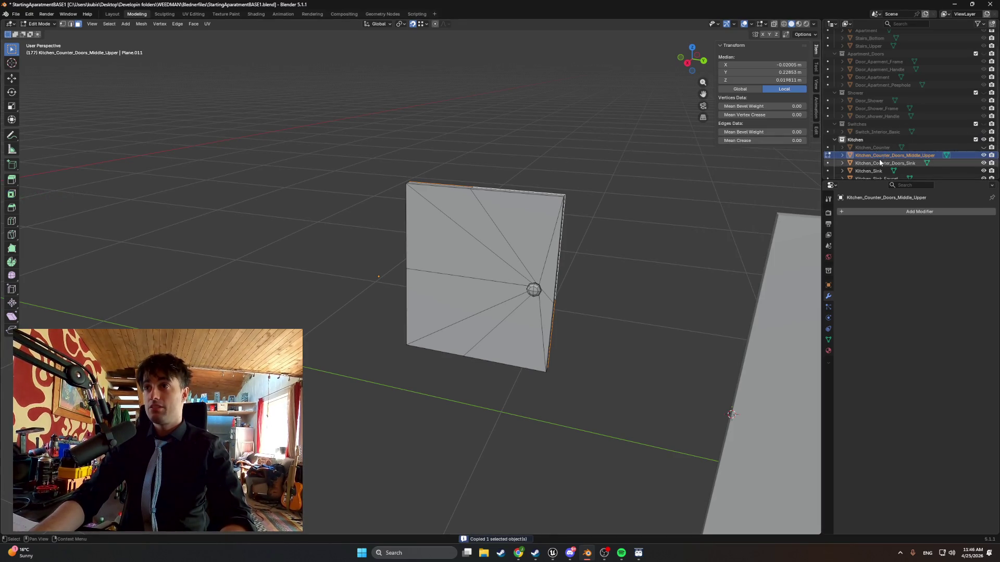
key(ctrl+v)
click(868, 164)
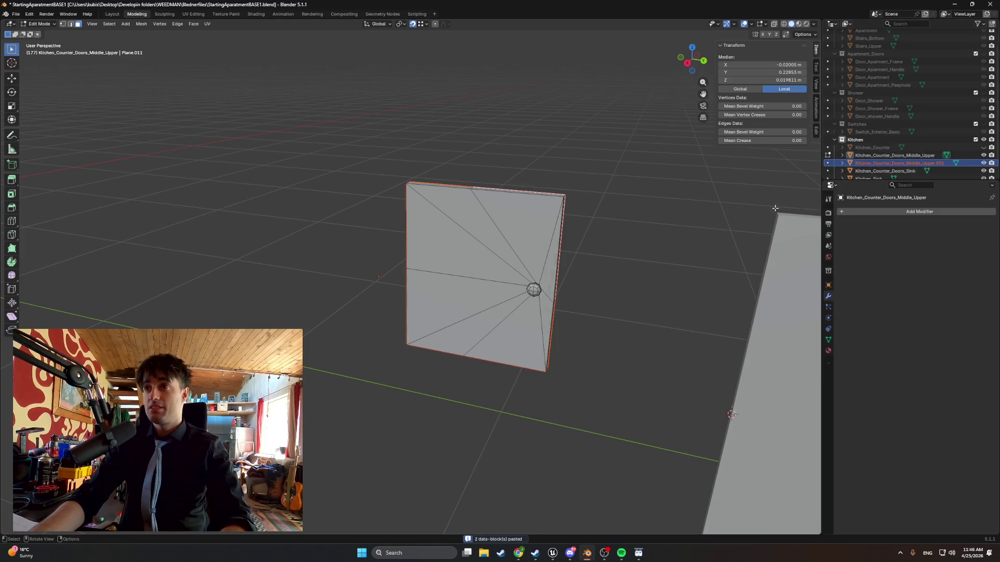
key(r)
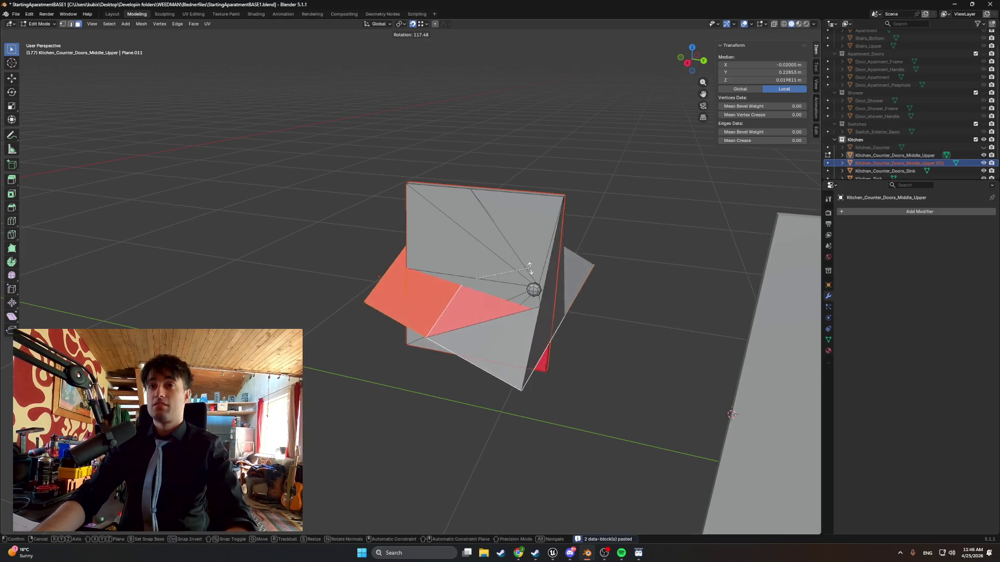
click(496, 257)
key(e)
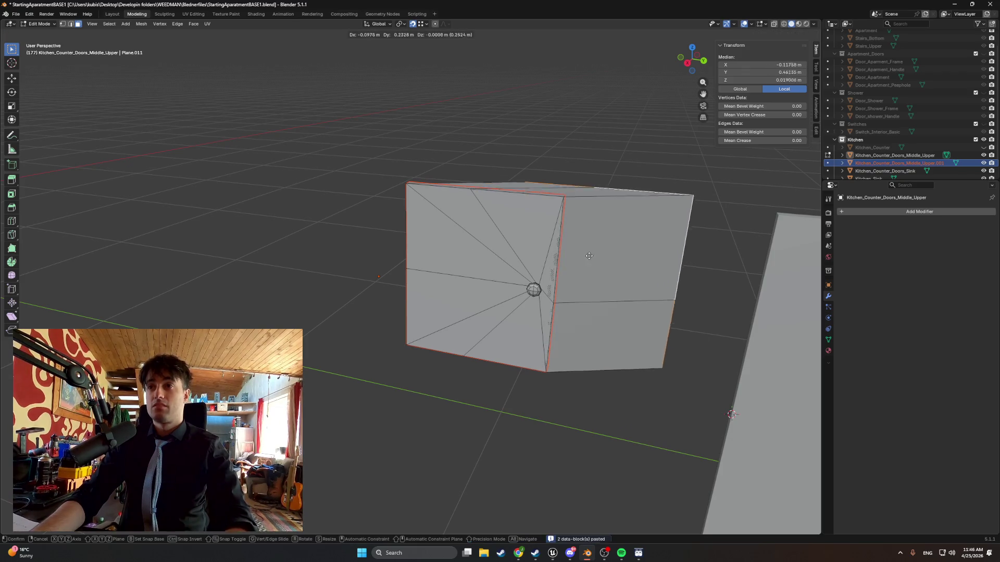
right_click(596, 227)
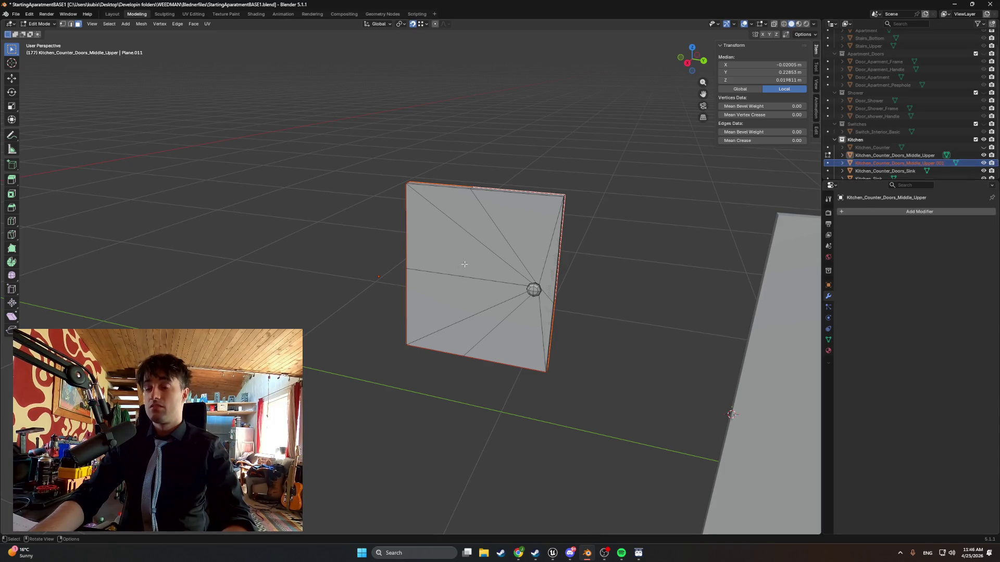
key(Tab)
Duplicate the door beside the original and flip it 180° about X.
key(shift+d)
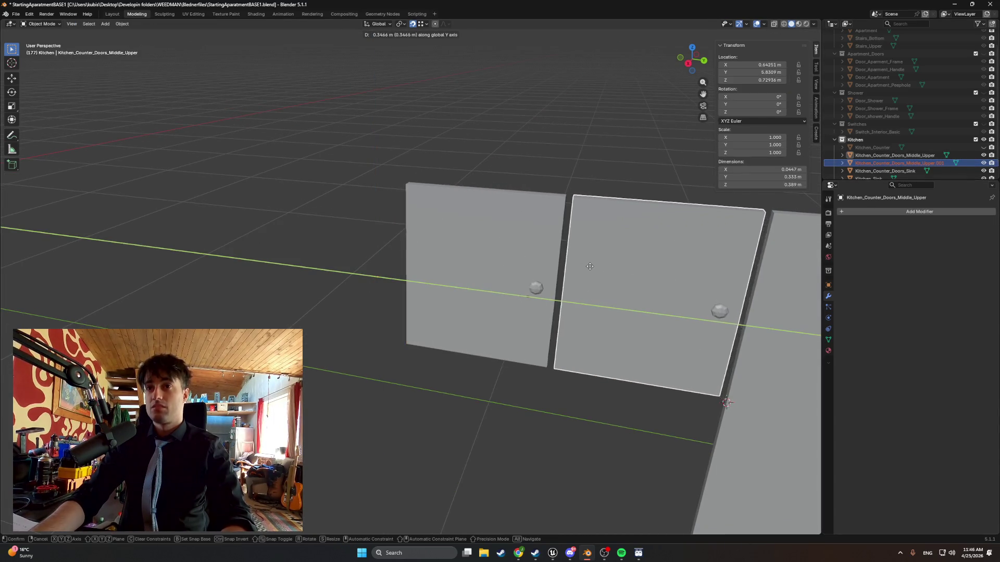
click(600, 257)
key(r)
key(x)
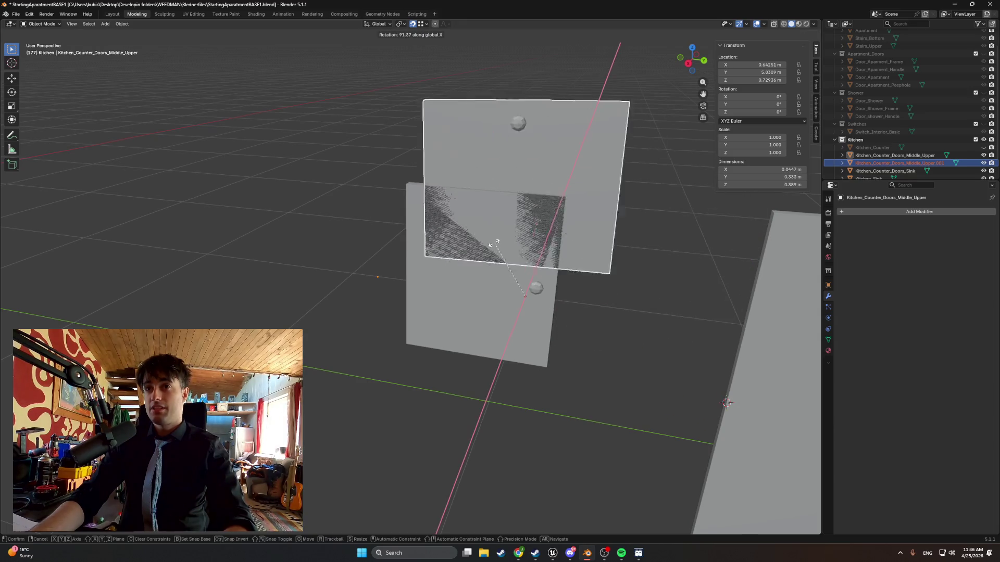
text(180)
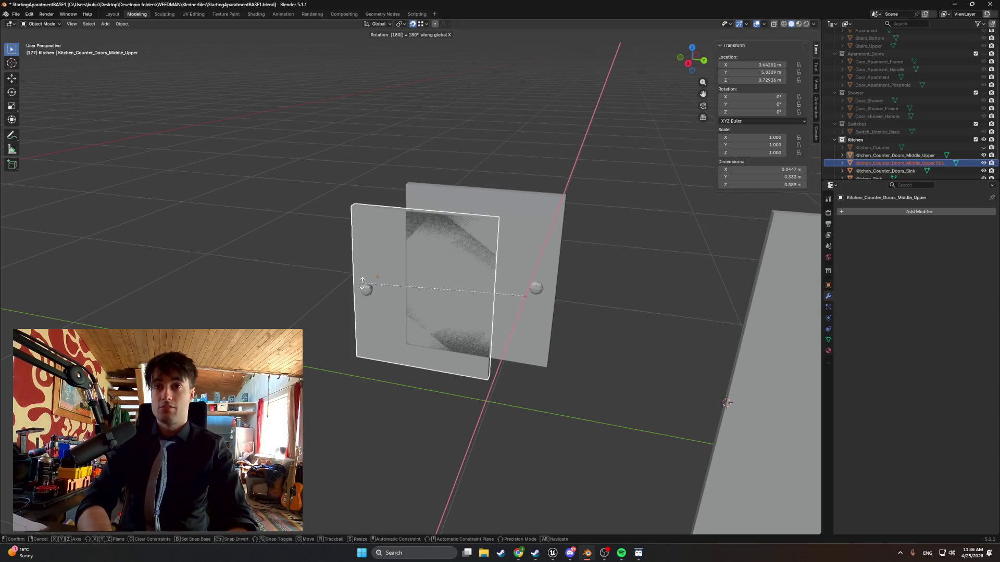
key(Return)
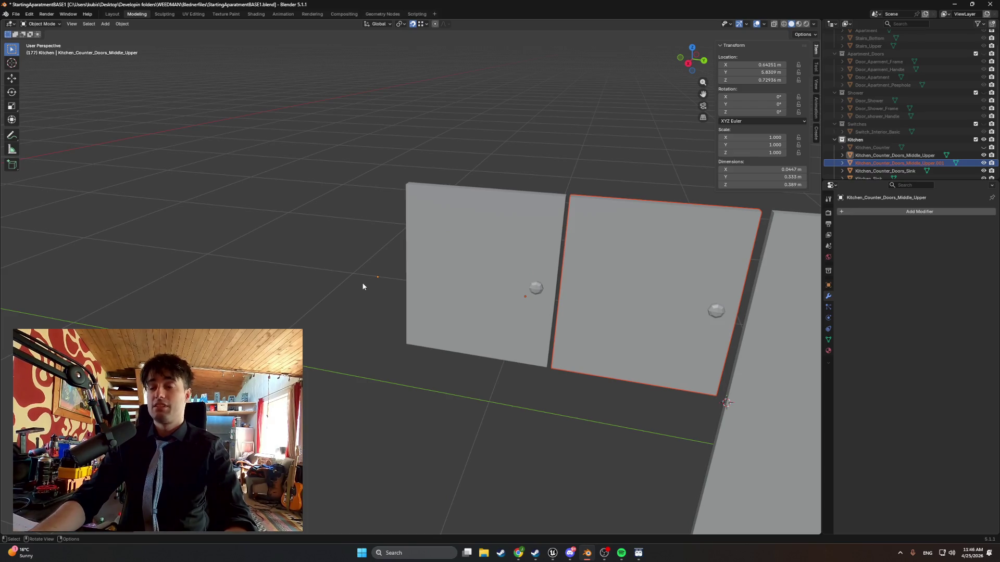
key(r)
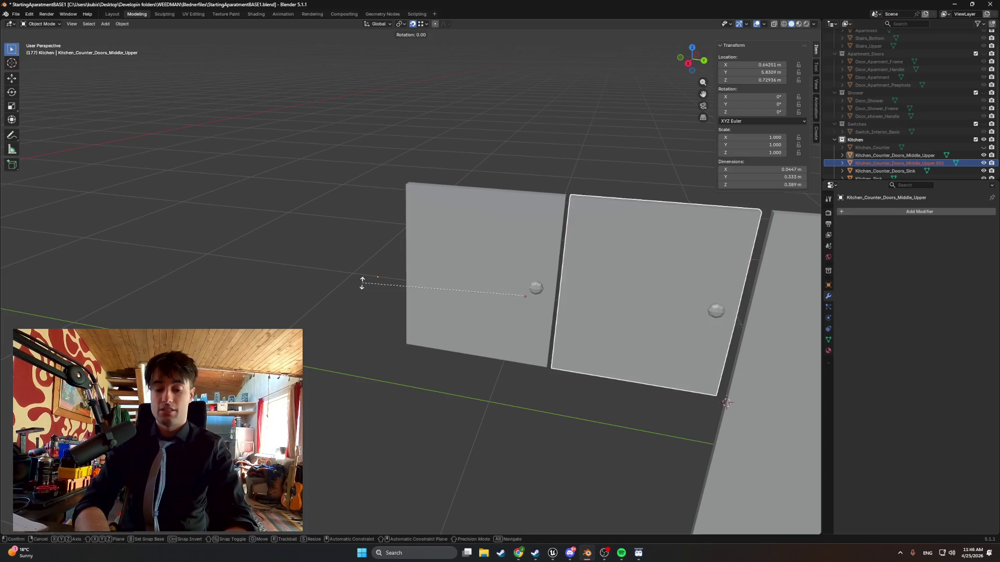
text(x)
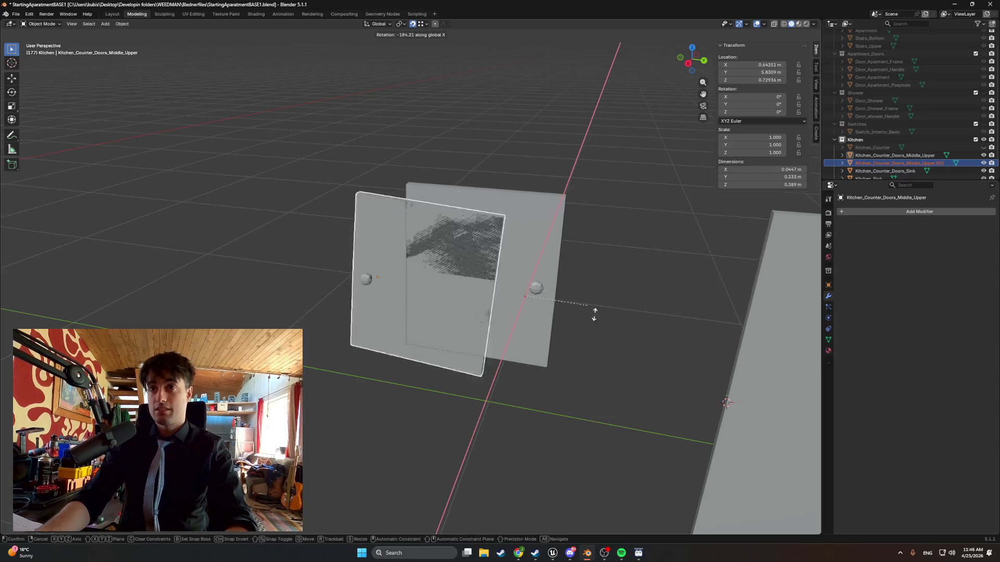
text(180)
key(Return)
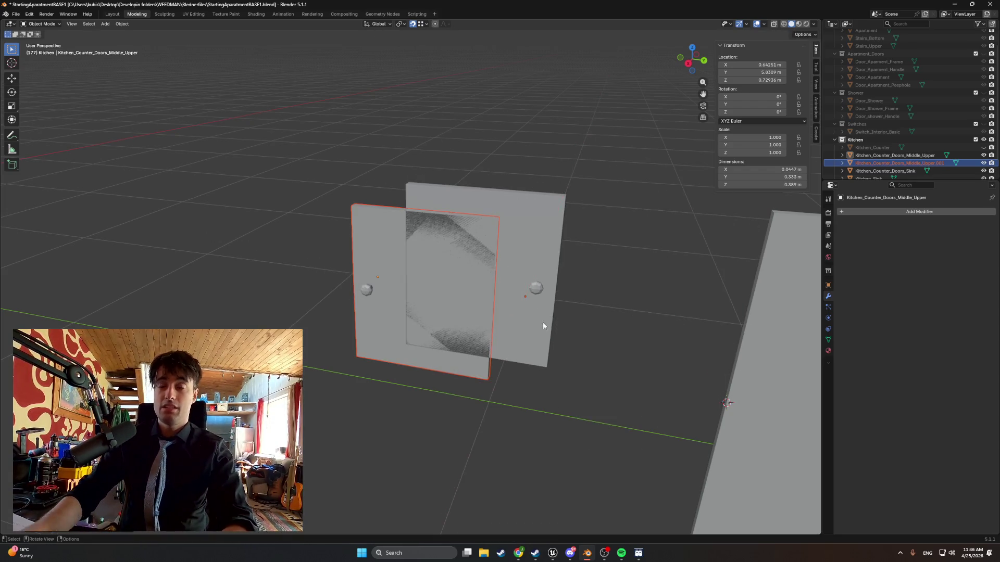
Move the flipped door right of the original and snap it level along Z.
key(g)
click(614, 319)
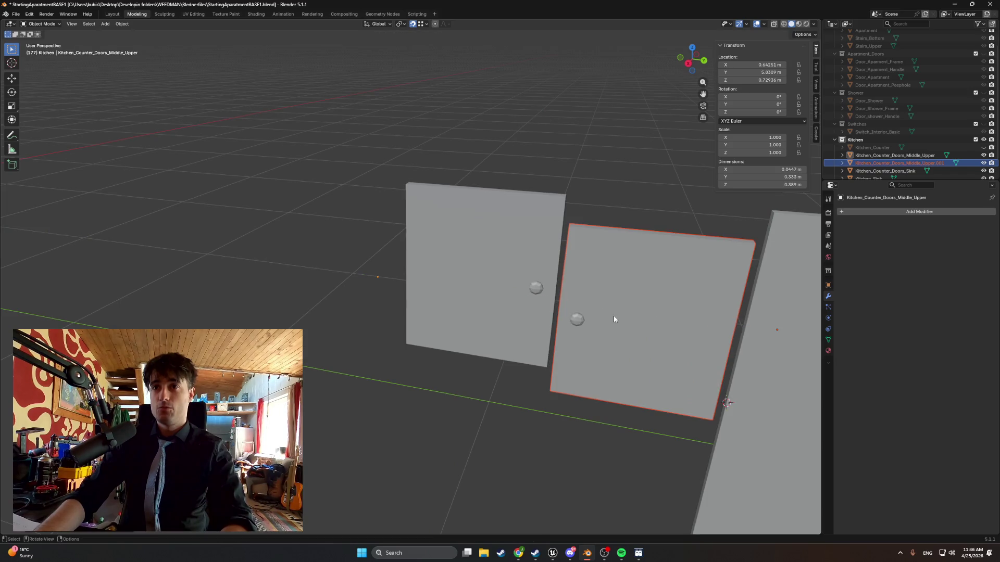
key(g)
key(z)
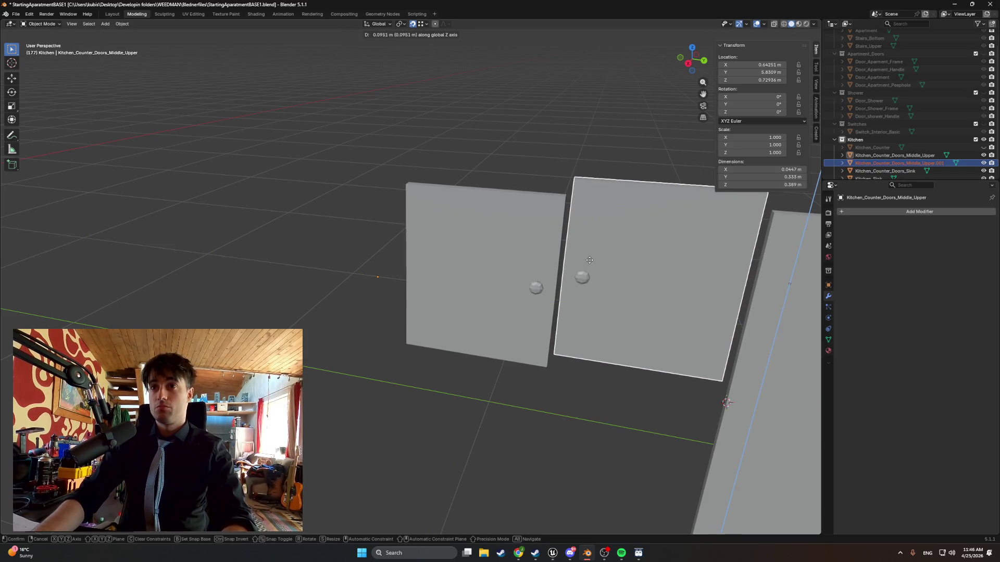
key(ctrl)
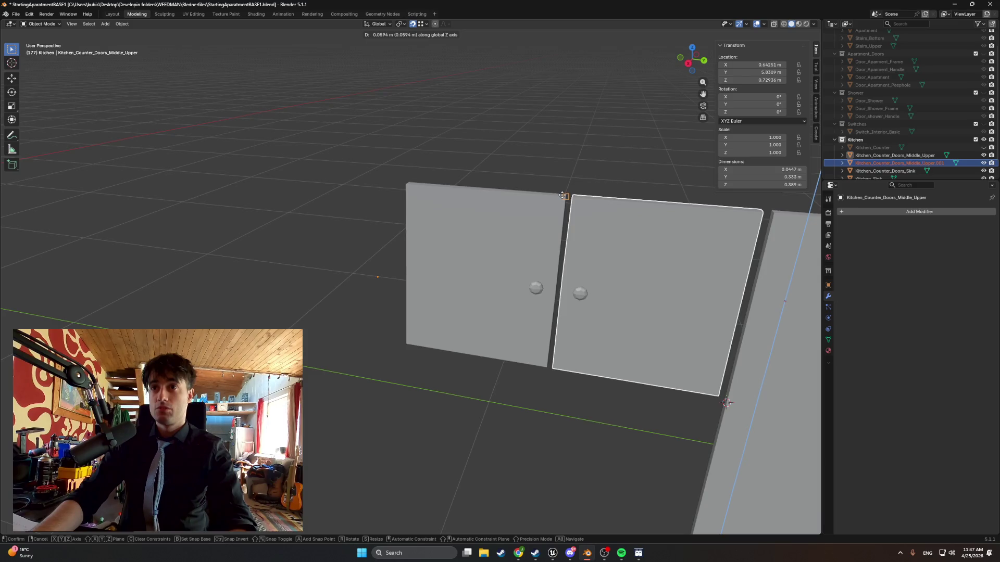
click(562, 195)
mouse_move(563, 196)
middle_down()
mouse_move(592, 237)
mouse_move(522, 264)
mouse_move(551, 273)
middle_up()
Switch to wireframe shading and delete the Kitchen_Counter_Doors_Middle_Upper.001 duplicate door.
key(z)
click(434, 270)
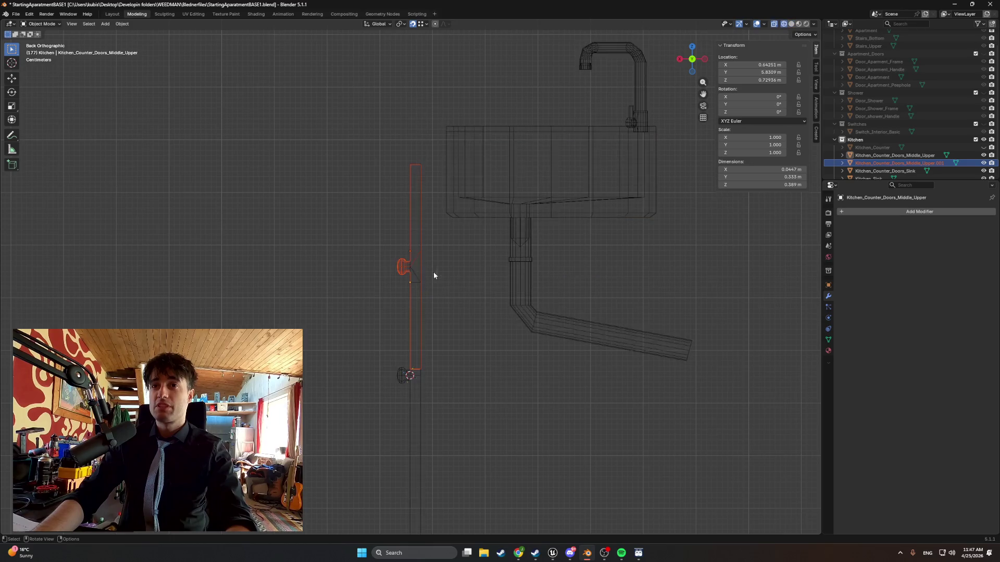
scroll(354, 257, up, 6)
scroll(345, 213, up, 5)
scroll(318, 230, up, 6)
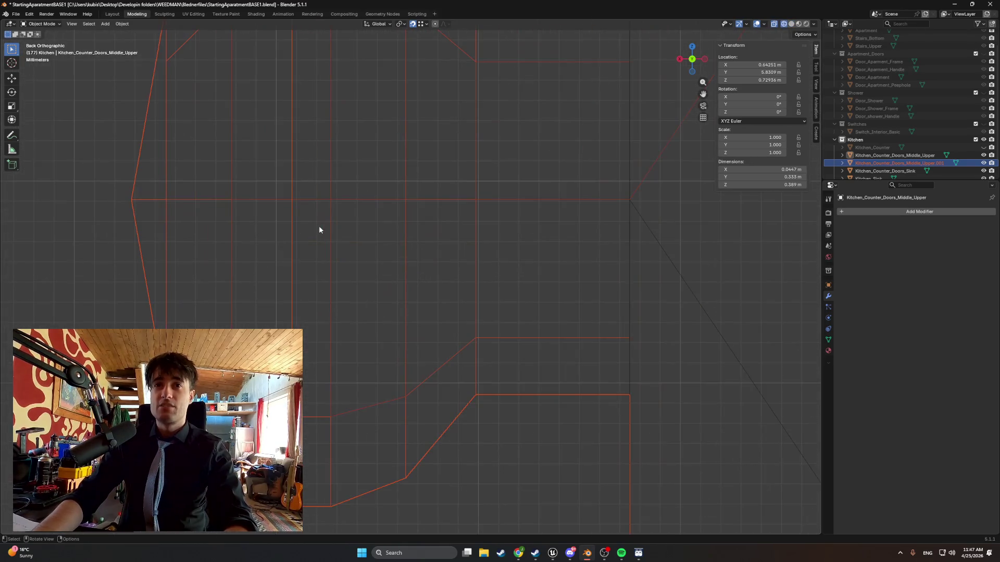
scroll(319, 230, down, 8)
mouse_move(317, 232)
middle_down()
mouse_move(393, 234)
mouse_move(488, 271)
mouse_move(471, 276)
middle_up()
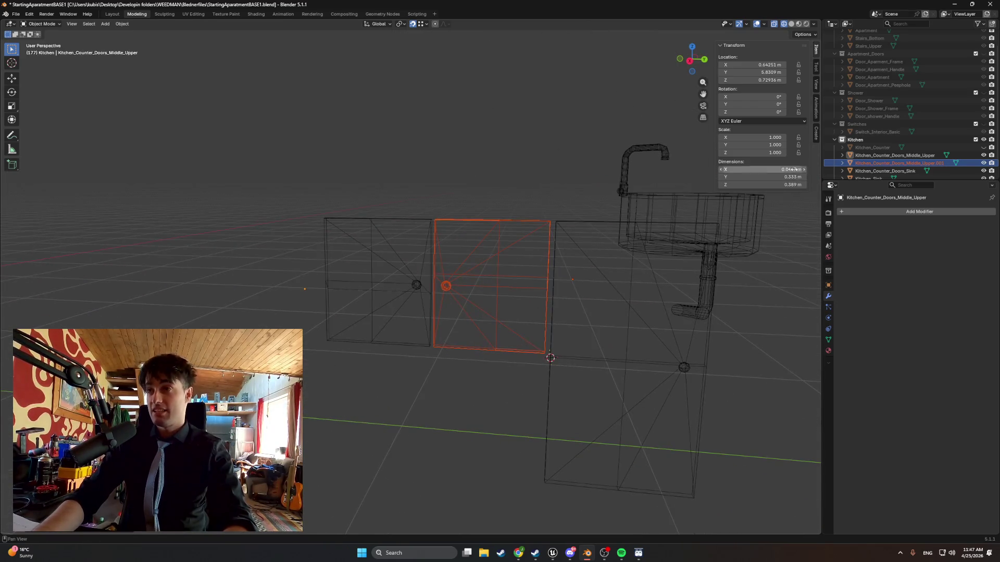
key(Delete)
Return to solid shading, unhide Kitchen_Counter and select the middle upper door.
scroll(431, 323, up, 4)
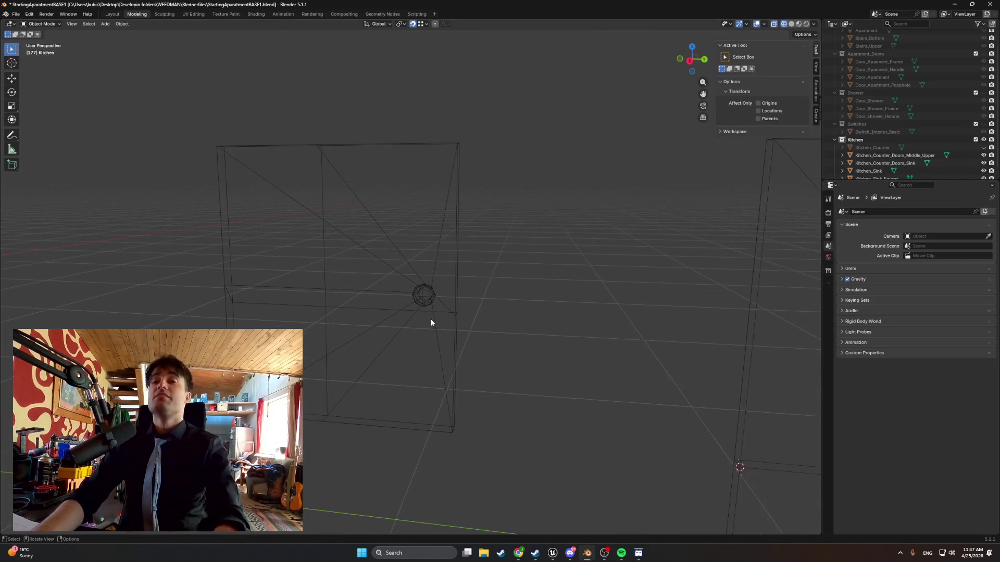
key(z)
key(z)
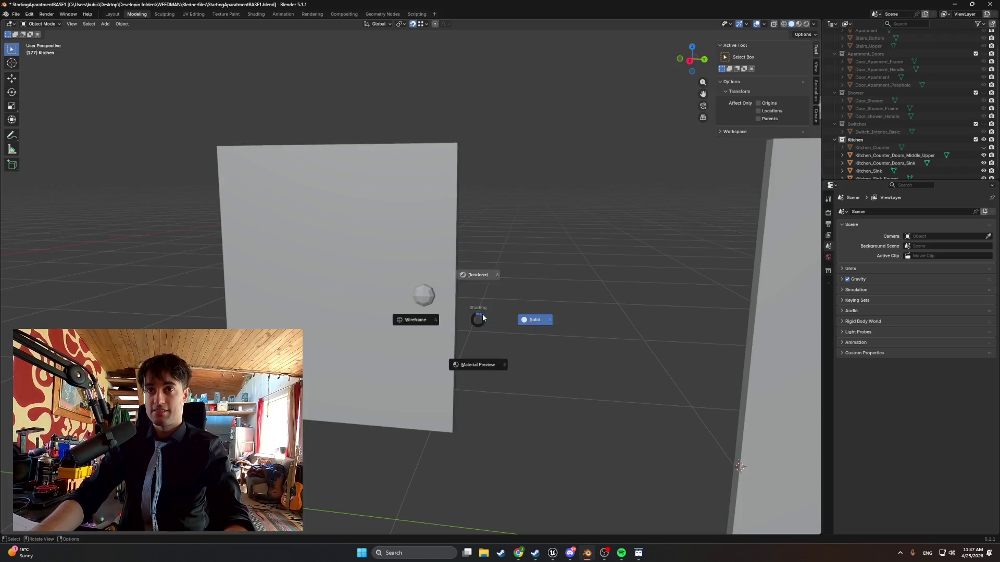
key(z)
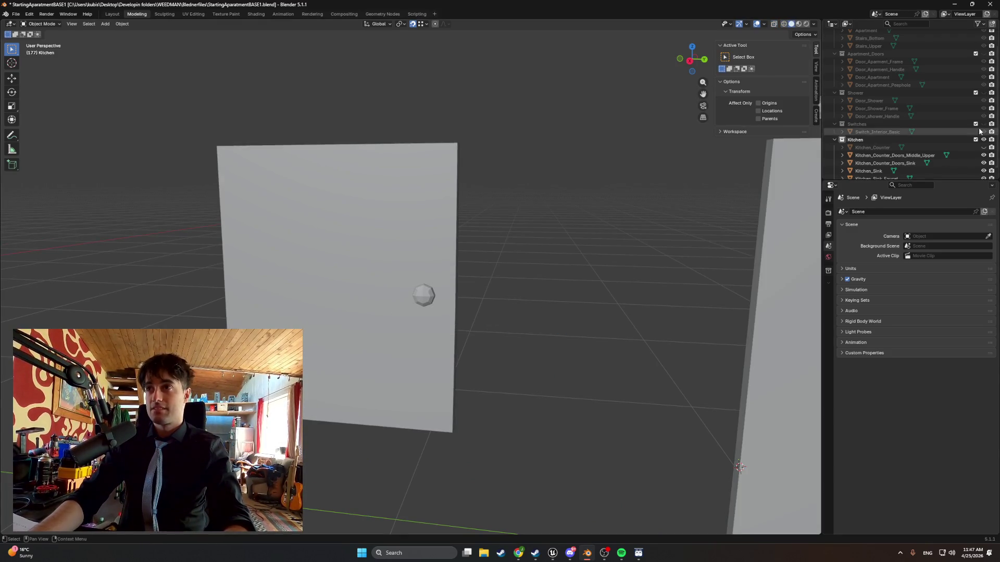
click(984, 148)
scroll(597, 288, down, 3)
scroll(546, 319, down, 3)
mouse_move(545, 319)
middle_down()
mouse_move(479, 224)
mouse_move(505, 194)
mouse_move(458, 183)
mouse_move(428, 191)
middle_up()
click(376, 154)
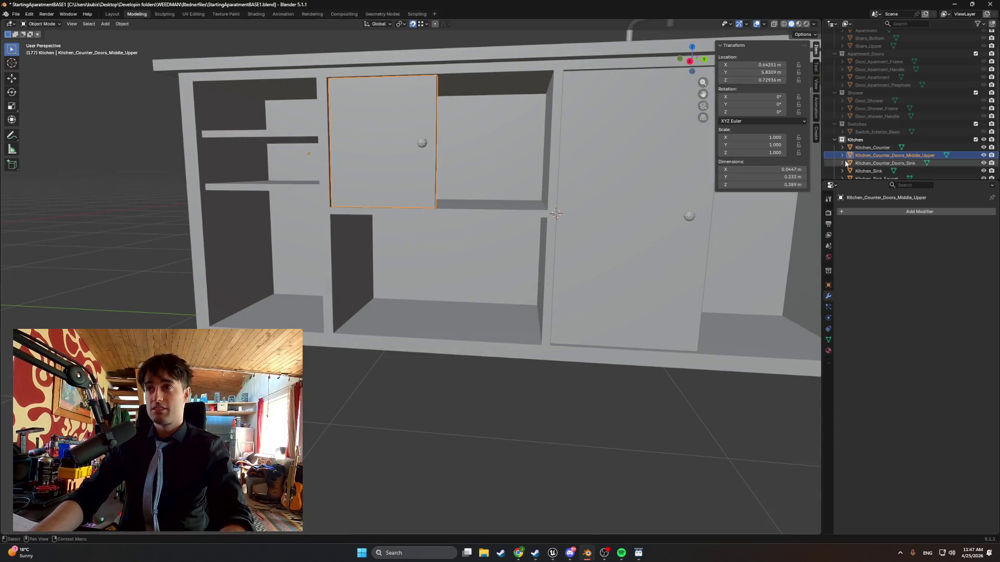
Copy and paste the middle upper door, then lower the copy along Z into the slot below.
key(ctrl+c)
key(ctrl+v)
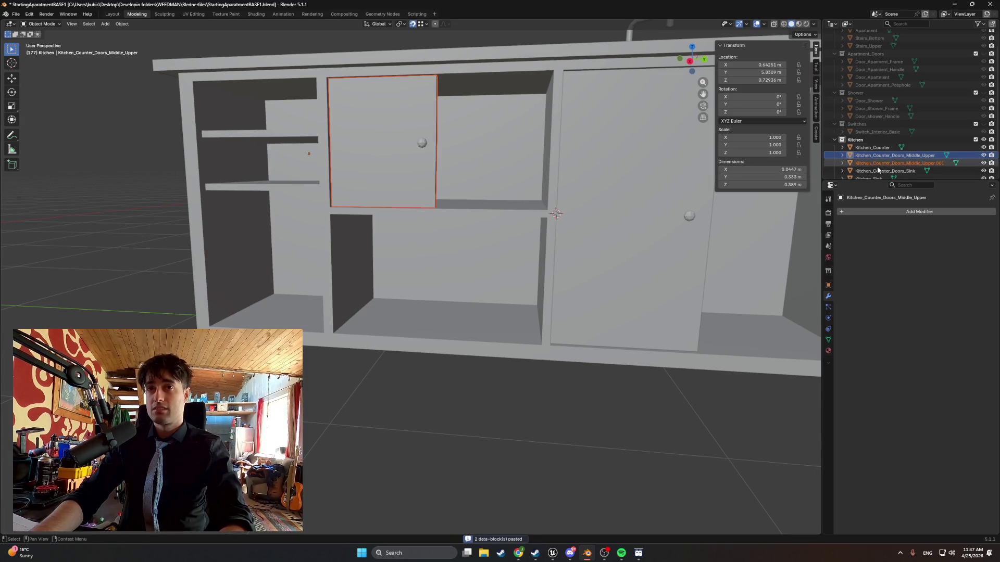
click(877, 164)
key(g)
key(z)
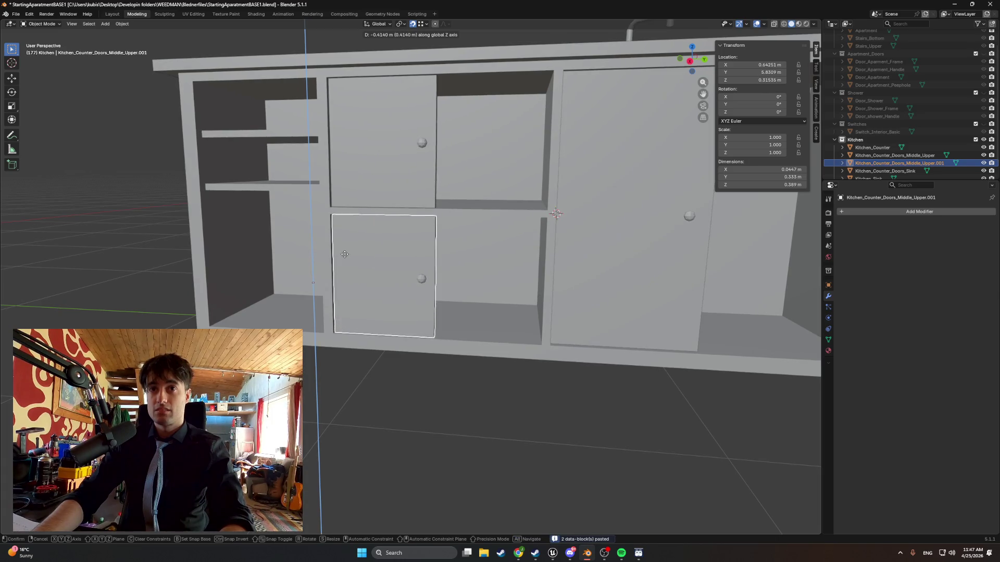
click(333, 233)
Inspect the lowered door copy from several angles in wireframe, then delete it.
mouse_move(404, 273)
middle_down()
mouse_move(383, 268)
mouse_move(408, 274)
middle_up()
key(z)
click(369, 285)
key(KP_Decimal)
scroll(424, 205, down, 5)
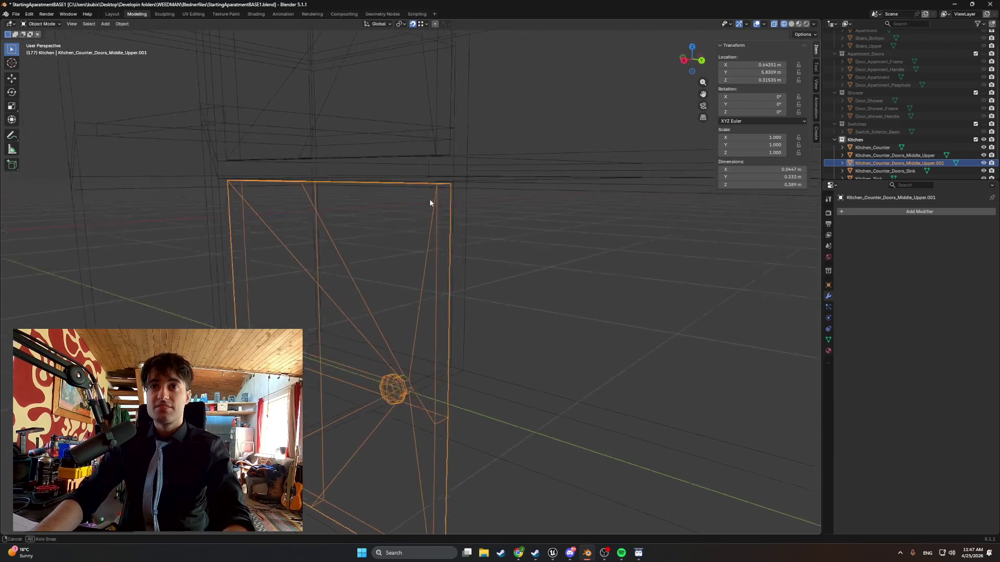
middle_drag(431, 203, 454, 203)
mouse_move(394, 305)
middle_down()
mouse_move(424, 220)
mouse_move(506, 192)
mouse_move(420, 234)
middle_up()
scroll(420, 234, up, 8)
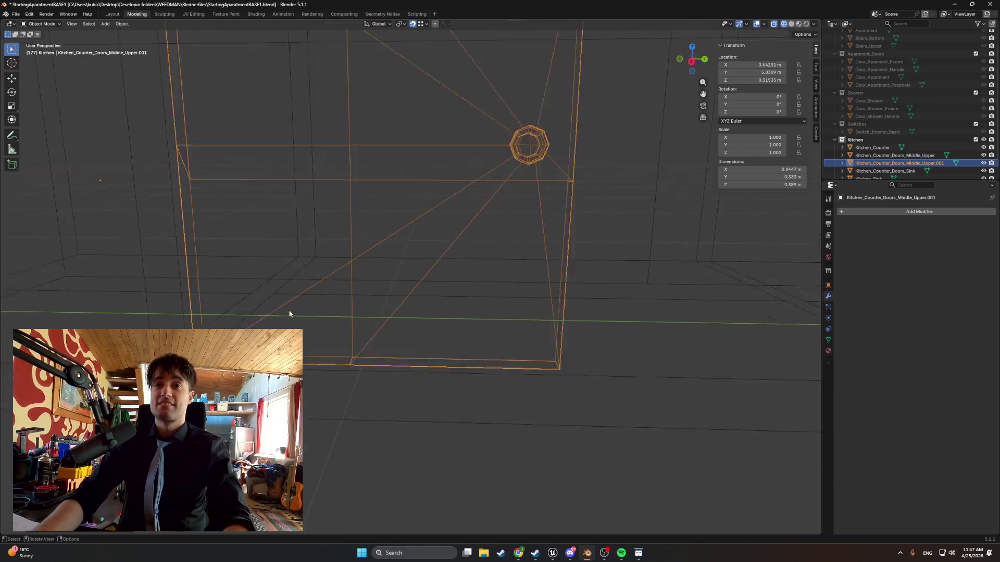
middle_drag(343, 292, 285, 303)
scroll(408, 254, down, 5)
mouse_move(408, 255)
middle_down()
mouse_move(297, 319)
mouse_move(339, 284)
mouse_move(322, 317)
mouse_move(333, 308)
middle_up()
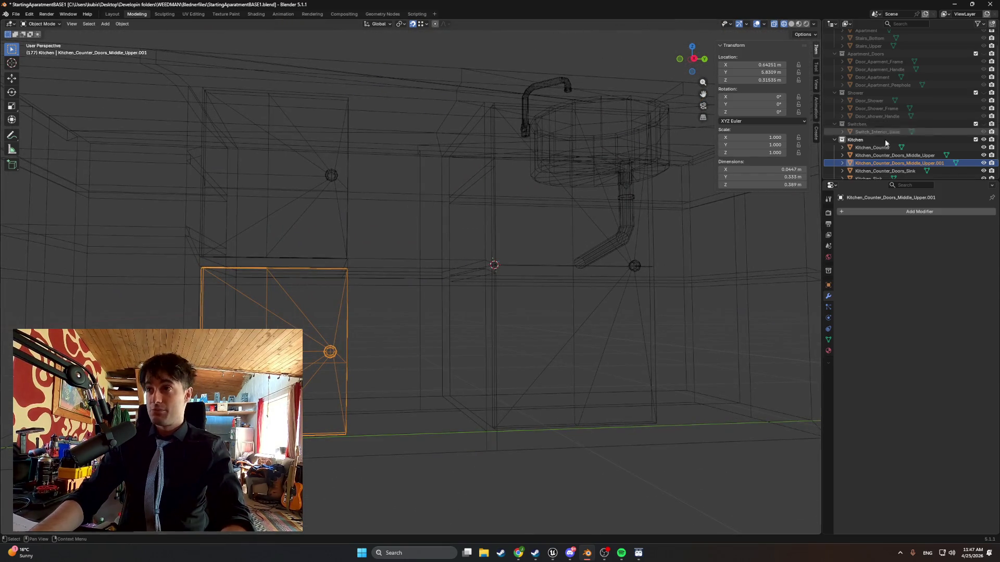
key(Delete)
Rename Kitchen_Counter_Doors_Middle_Upper to Kitchen_Counter_Doors_Middle in the Outliner.
click(904, 156)
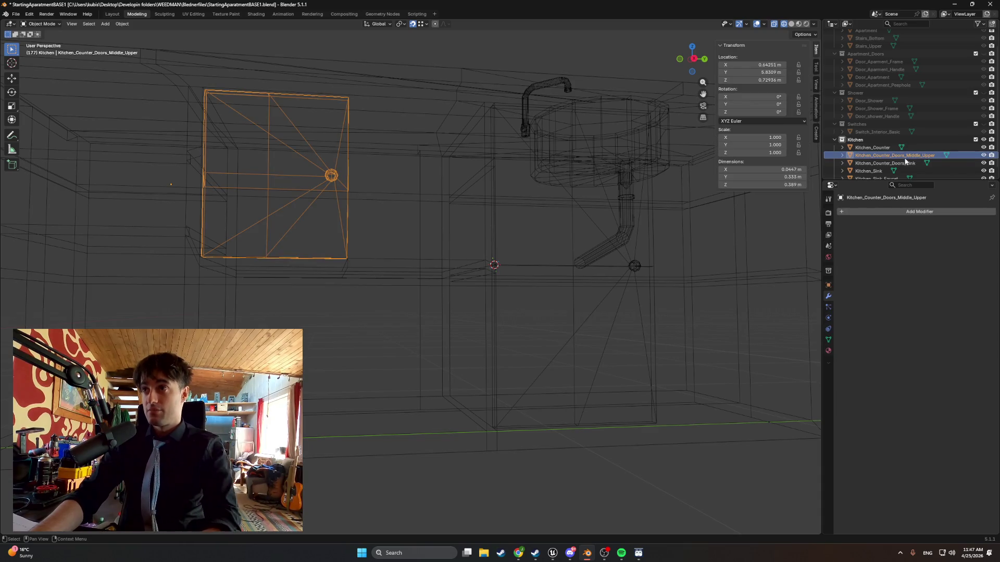
double_click(931, 155)
click(945, 154)
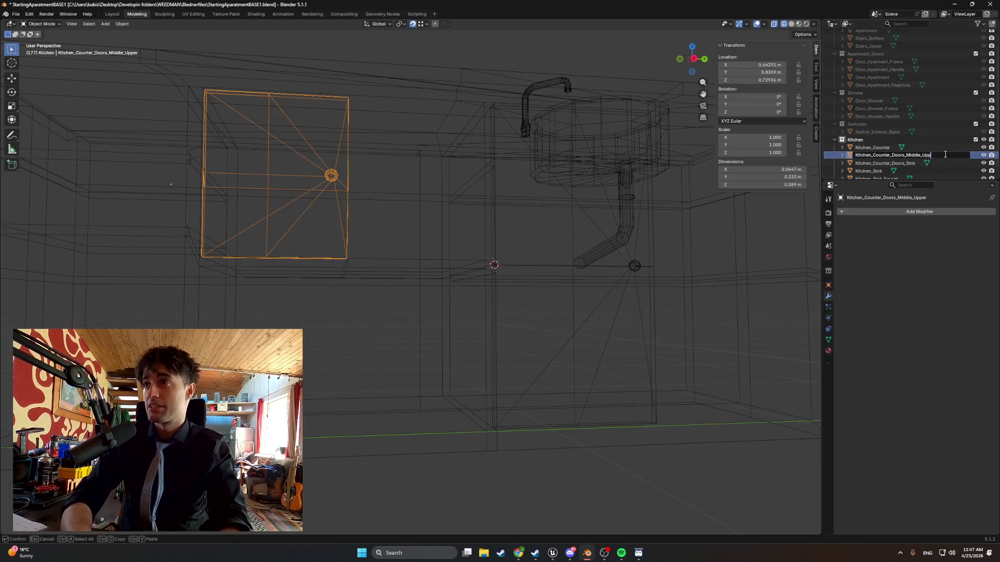
key(Return)
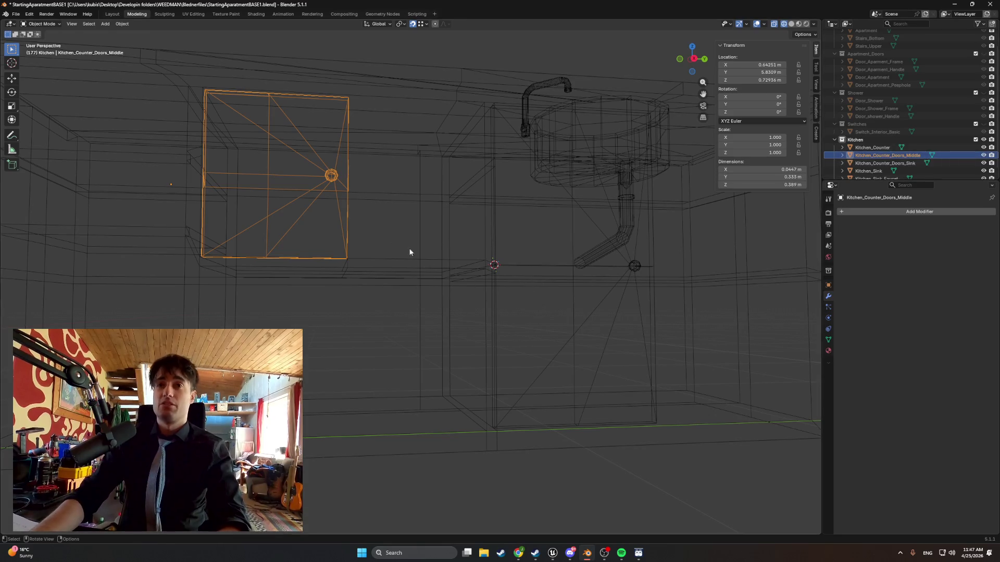
Return the viewport to solid shading and view the whole counter from above.
scroll(386, 267, down, 6)
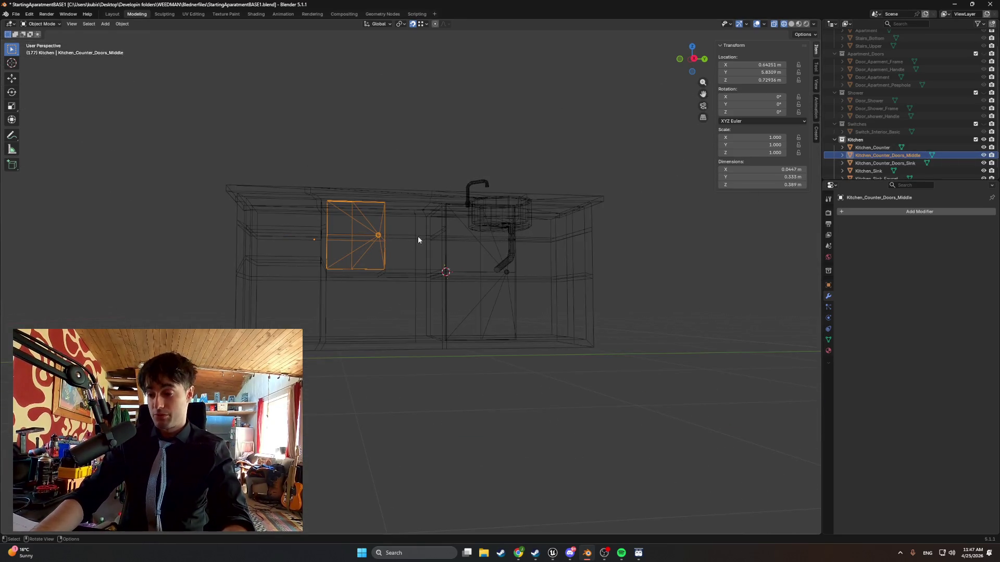
mouse_move(418, 236)
middle_down()
mouse_move(411, 254)
mouse_move(529, 282)
mouse_move(439, 255)
middle_up()
key(z)
scroll(438, 255, up, 5)
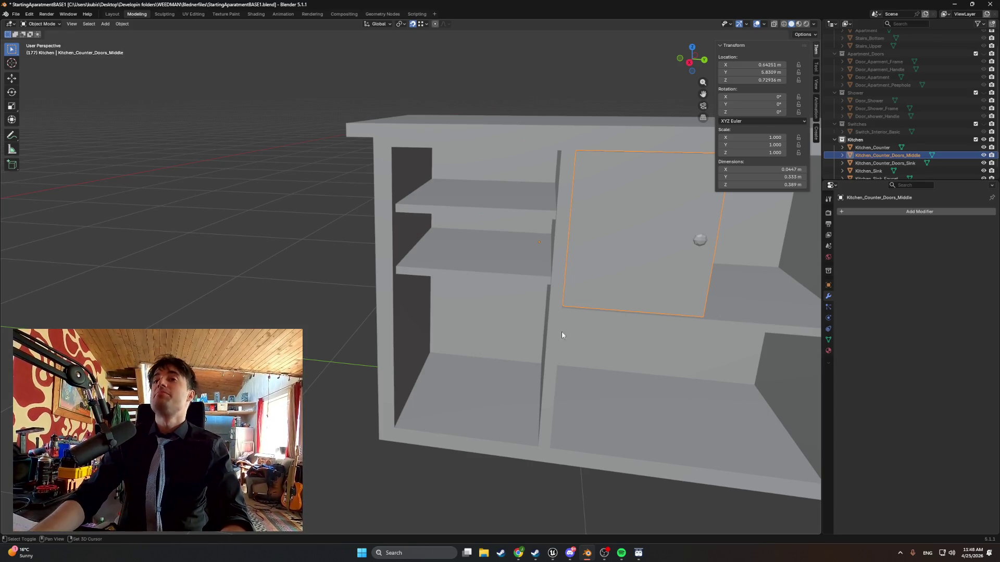
scroll(562, 334, down, 4)
mouse_move(563, 335)
middle_down()
mouse_move(329, 339)
mouse_move(486, 322)
mouse_move(459, 318)
mouse_move(508, 309)
mouse_move(564, 309)
mouse_move(391, 296)
mouse_move(404, 295)
middle_up()
scroll(541, 308, up, 4)
Briefly enter Edit Mode on the middle door, then return to Object Mode.
key(Tab)
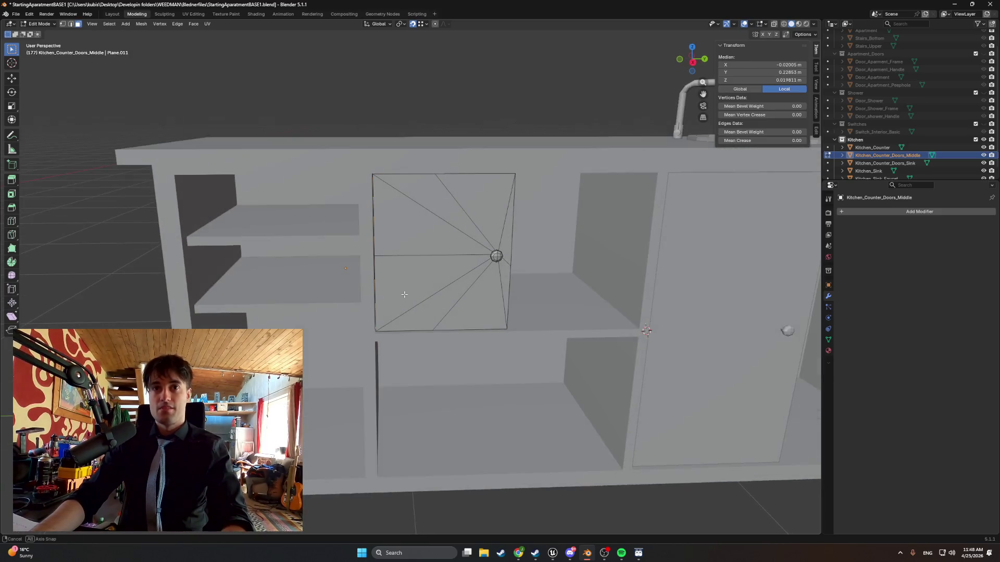
scroll(865, 172, down, 1)
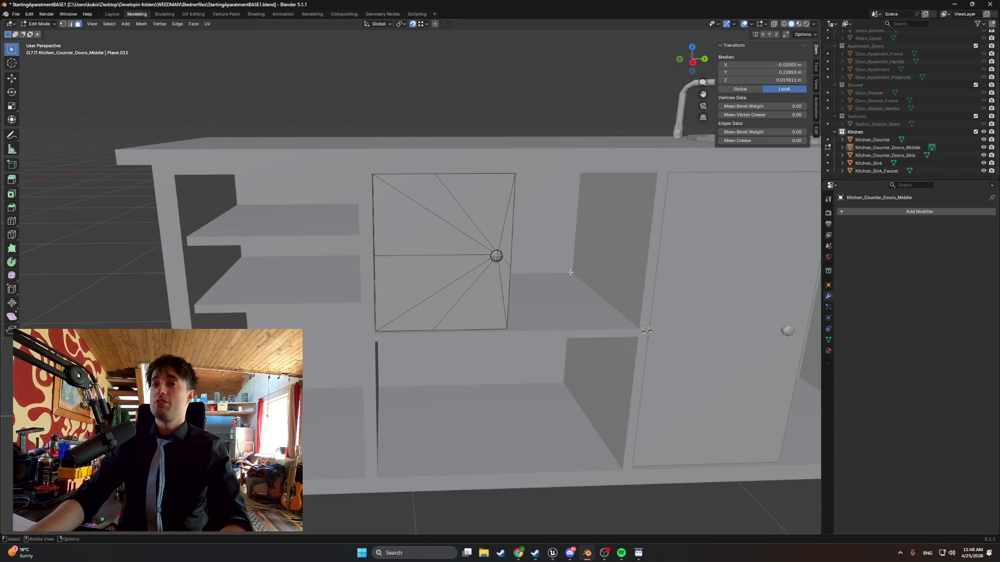
middle_drag(508, 263, 506, 280)
key(Tab)
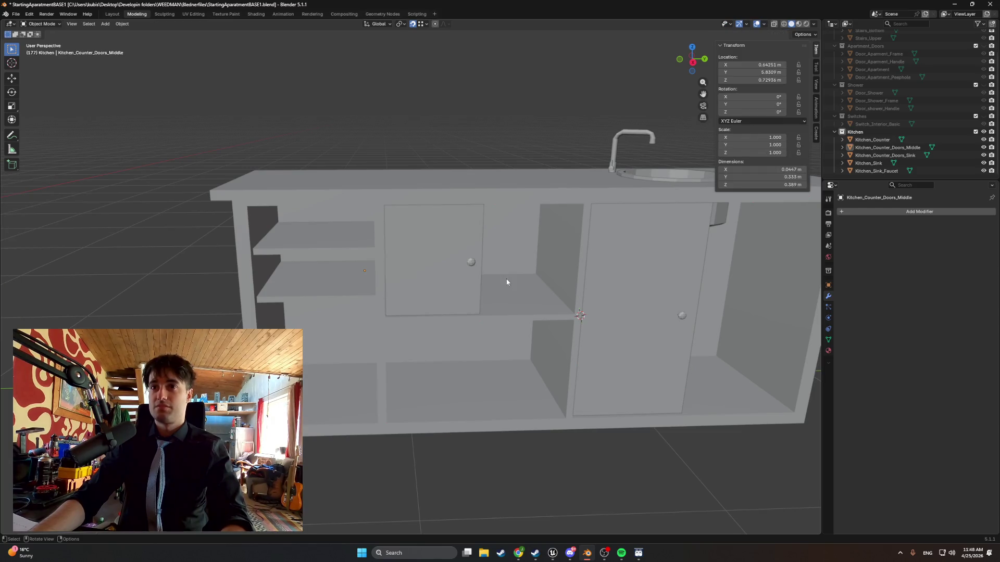
key(shift+a)
mouse_move(573, 264)
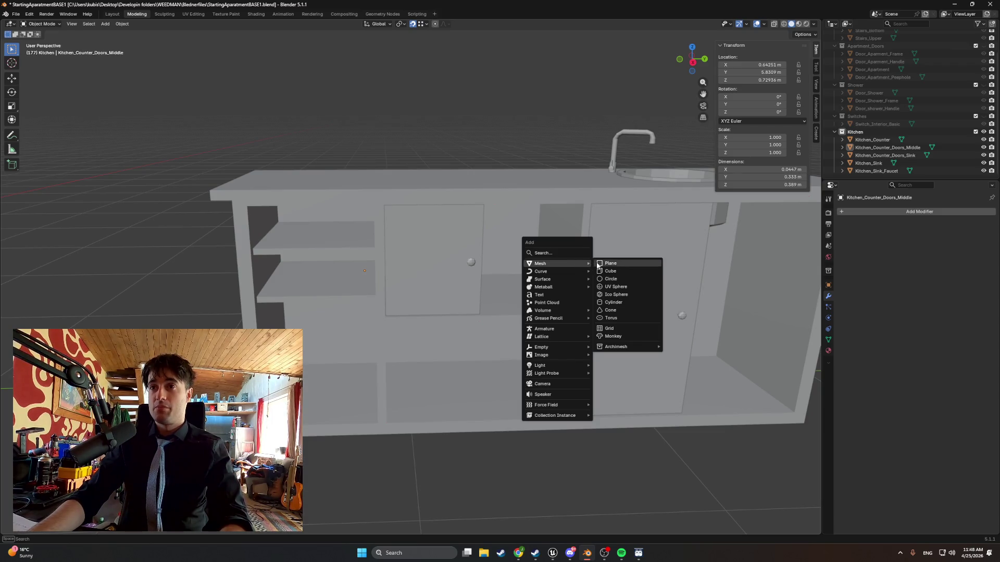
Add a plane and view it from the top in wireframe shading.
click(599, 267)
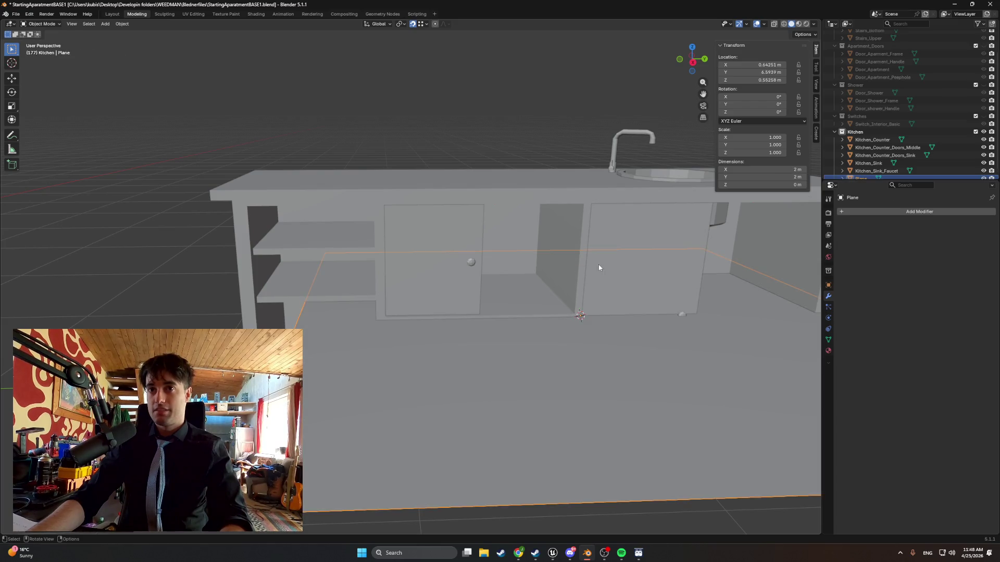
scroll(589, 274, down, 2)
scroll(861, 176, down, 1)
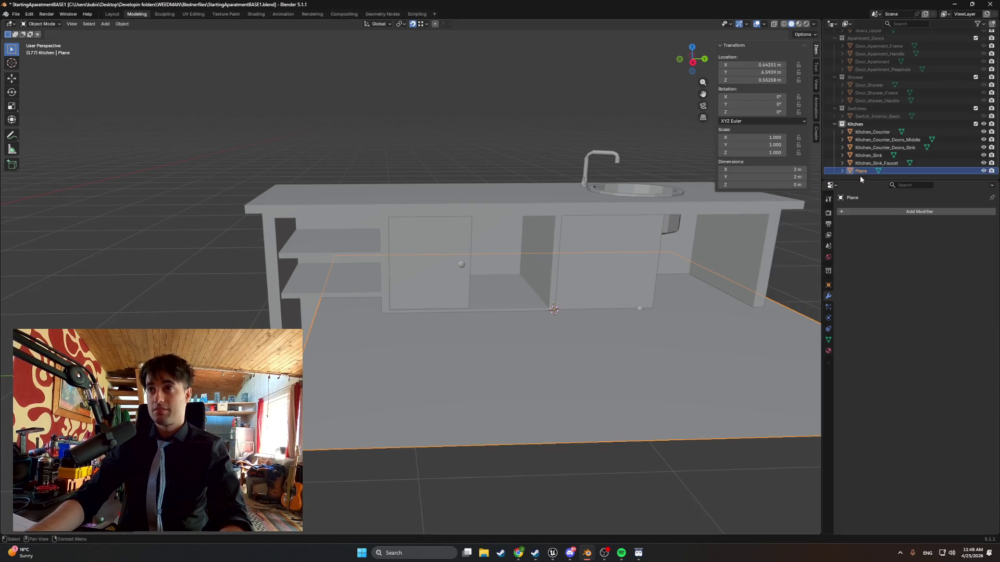
scroll(521, 315, down, 3)
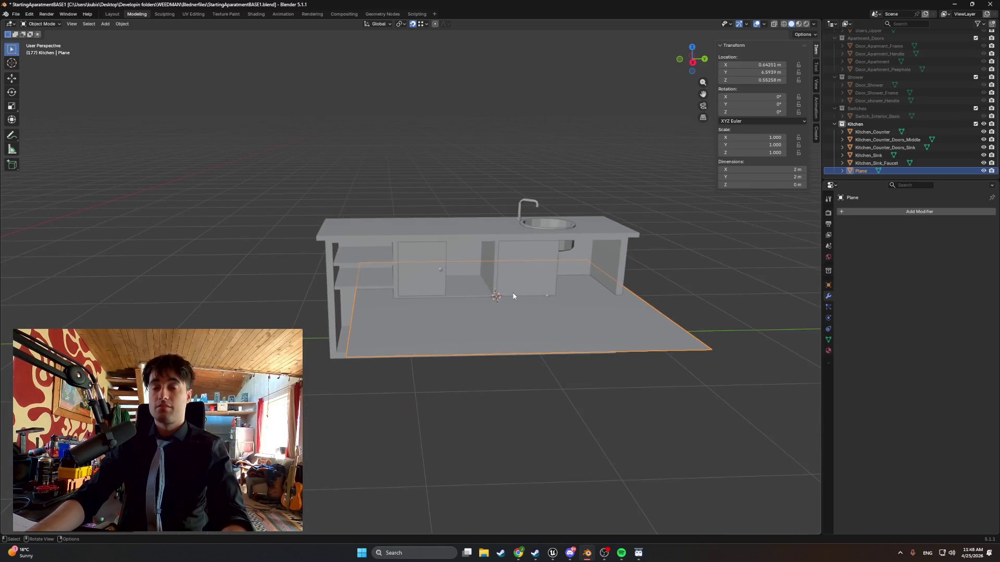
key(z)
click(451, 273)
key(KP_7)
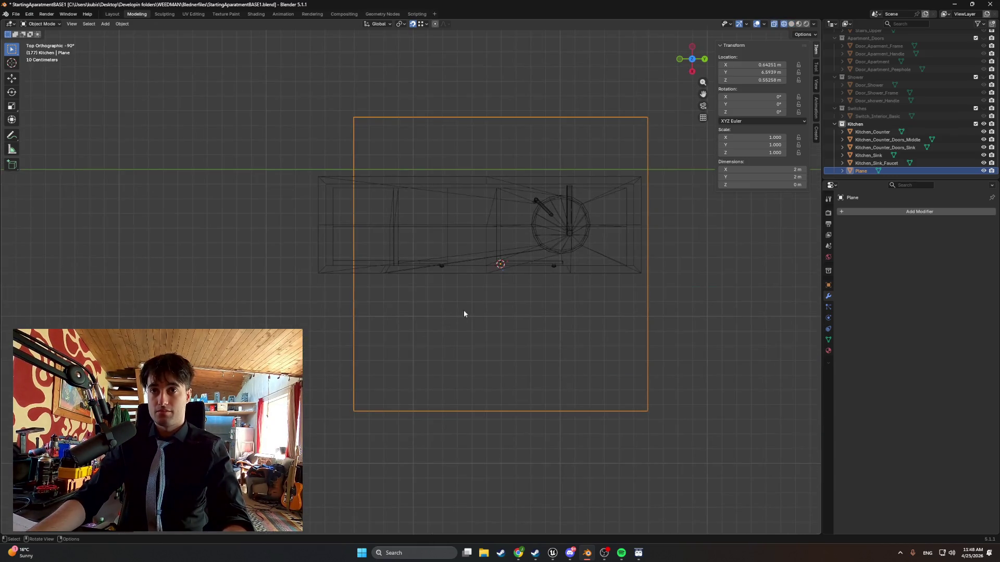
Move the plane over the counter's left section and scale it to 0.216 (0.431 m square).
key(g)
click(353, 244)
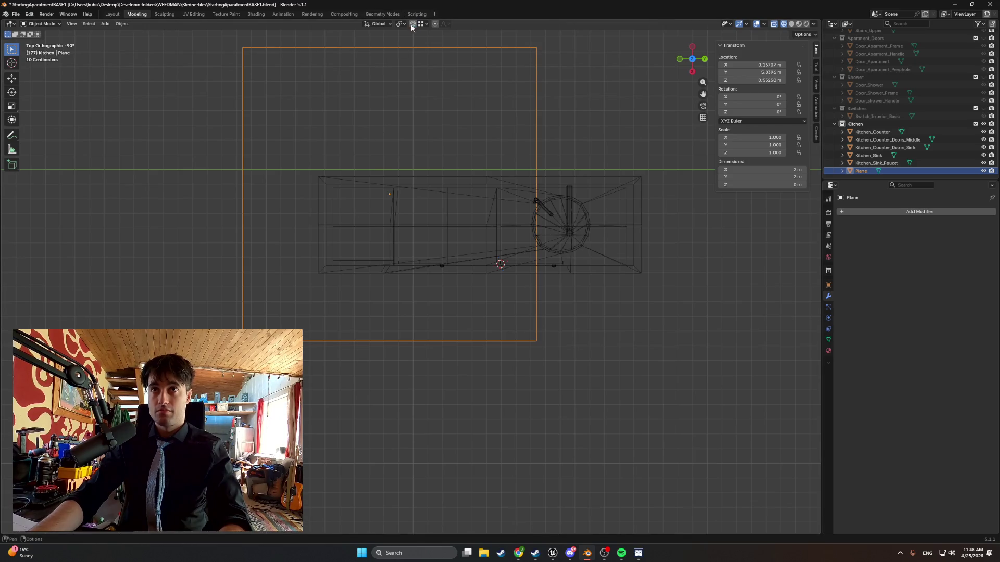
key(s)
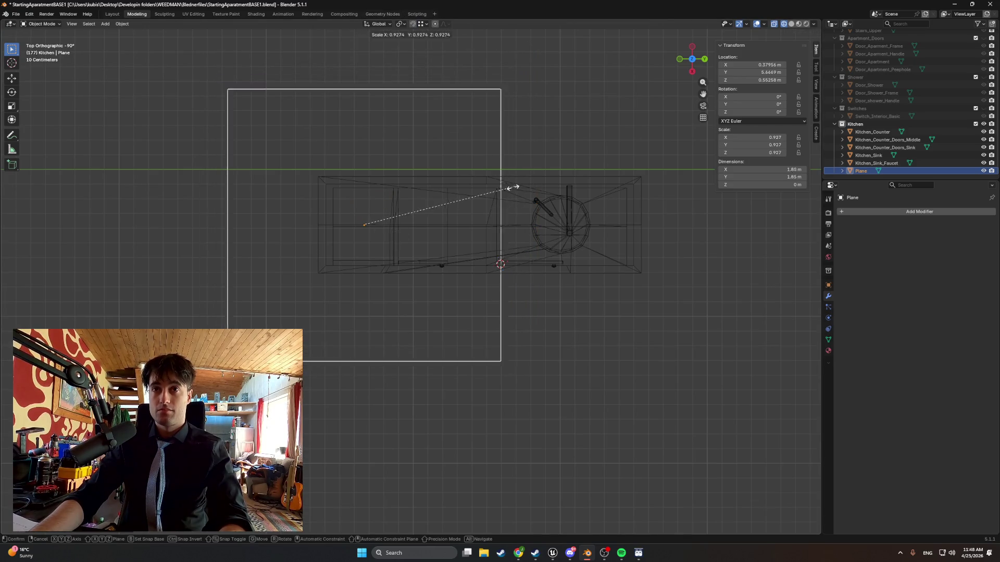
click(401, 208)
scroll(348, 192, up, 5)
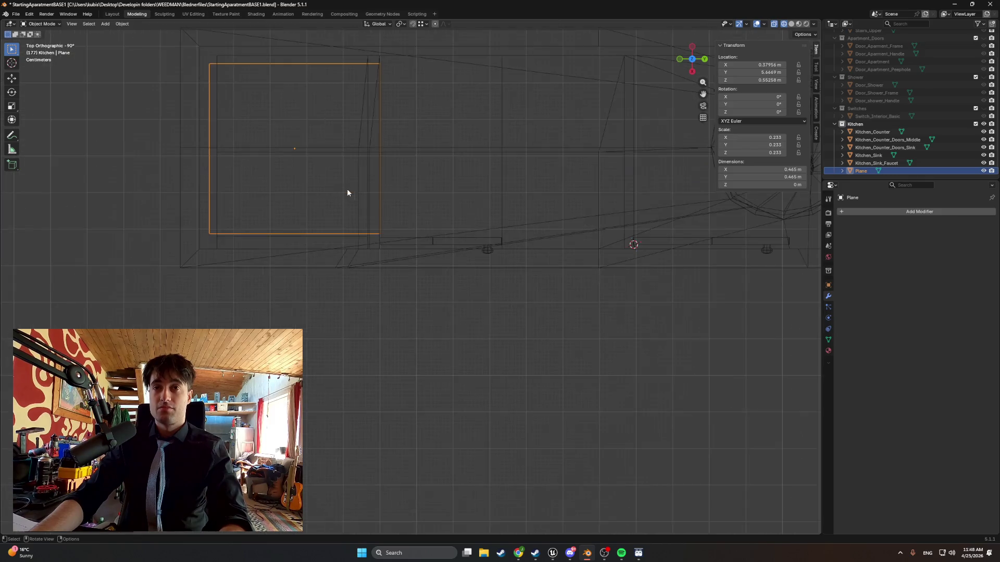
shift+middle_drag(348, 193, 457, 305)
scroll(355, 248, up, 3)
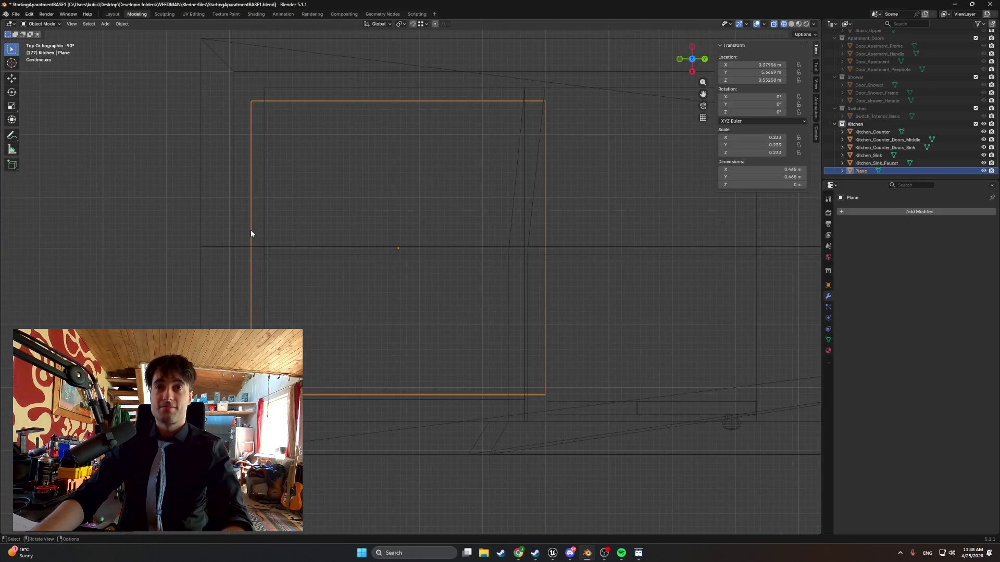
key(s)
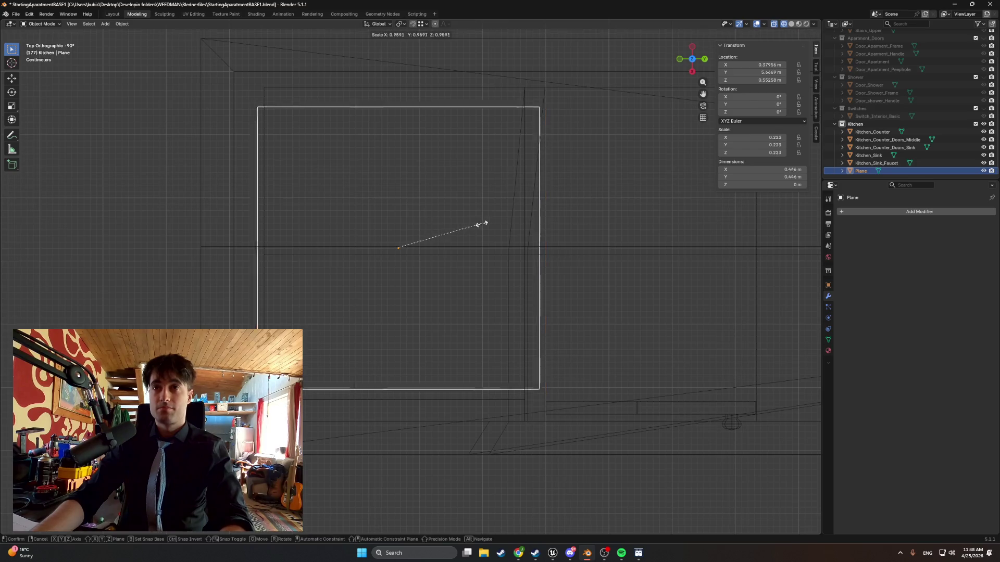
click(480, 225)
Orbit around the scaled plane, ending on a side view of the counter.
mouse_move(355, 209)
middle_down()
mouse_move(335, 219)
mouse_move(324, 186)
mouse_move(329, 150)
middle_up()
alt+middle_drag(363, 196, 335, 122)
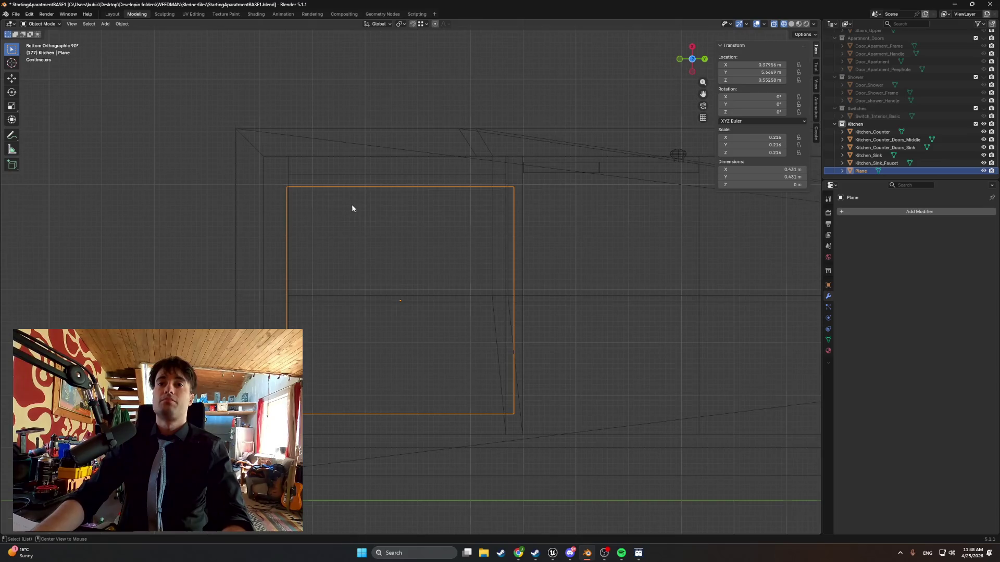
shift+scroll(353, 205, down, 2)
scroll(348, 283, down, 5)
middle_drag(361, 269, 371, 236)
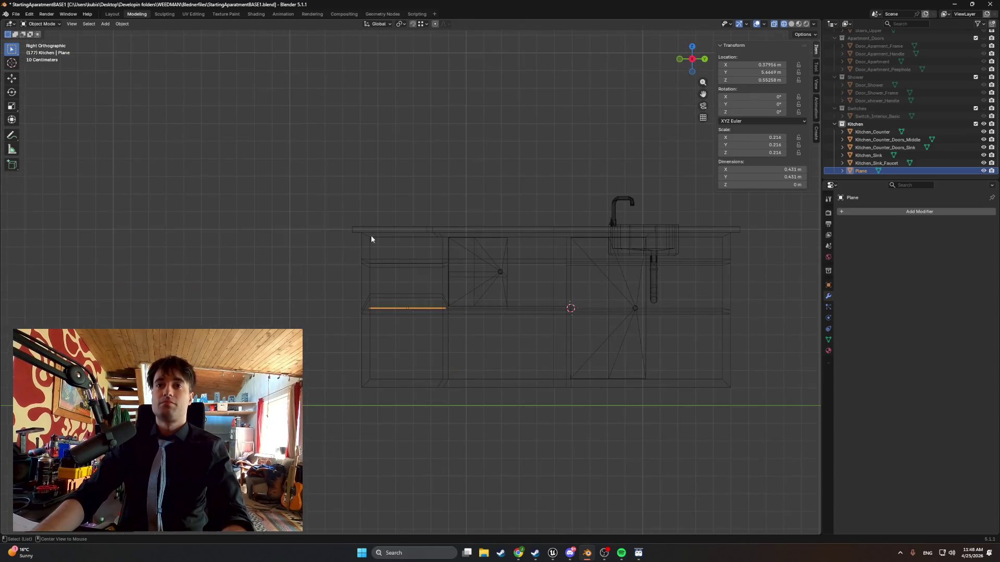
scroll(371, 235, up, 4)
Raise the plane along Z to shelf height at 0.835 m.
key(g)
key(z)
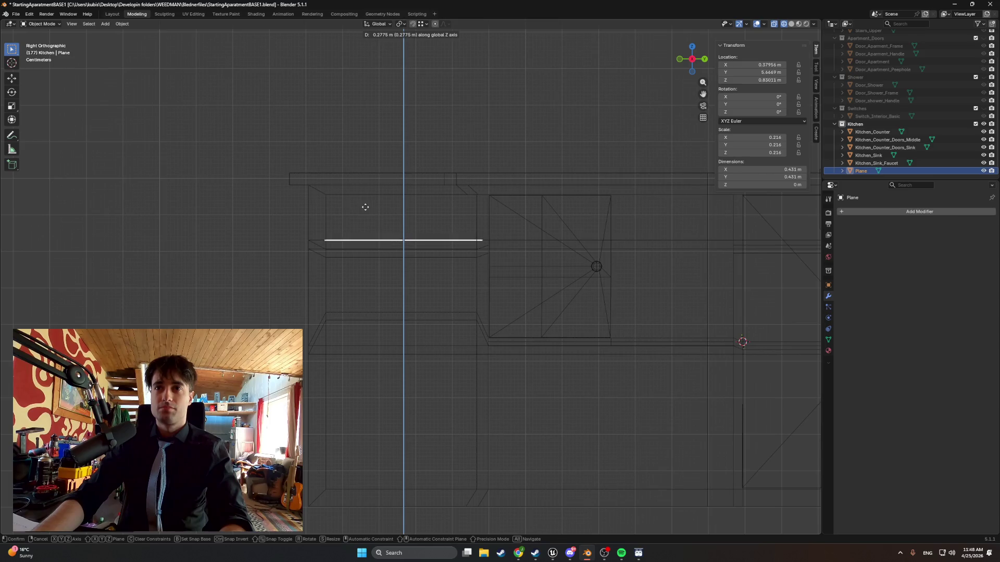
click(364, 205)
scroll(366, 207, up, 3)
shift+middle_drag(369, 211, 366, 287)
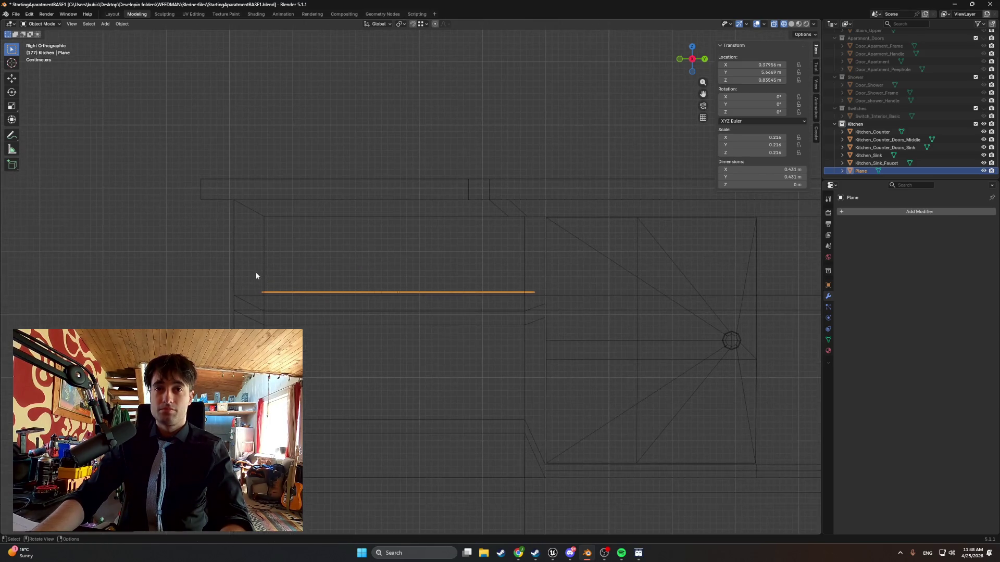
mouse_move(255, 272)
middle_down()
mouse_move(268, 273)
mouse_move(276, 297)
mouse_move(260, 233)
middle_up()
scroll(260, 232, down, 4)
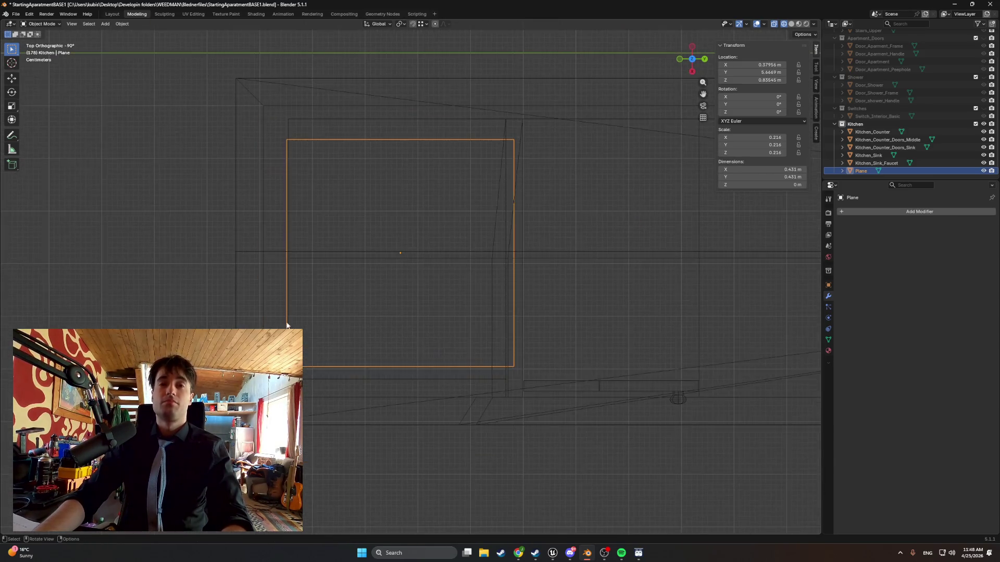
scroll(260, 233, up, 1)
In Edit Mode, select the plane's left edge and start moving it.
key(Tab)
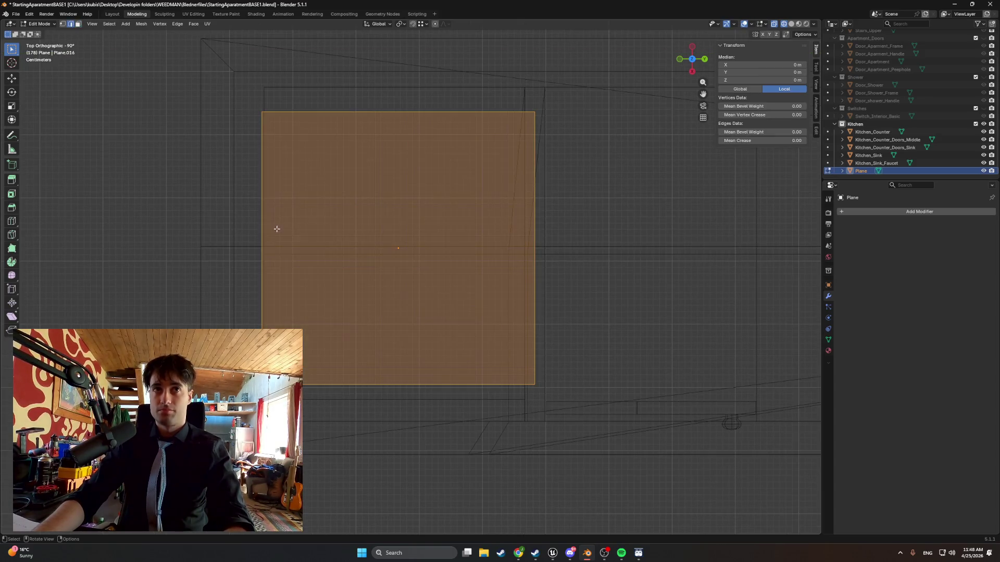
click(260, 224)
key(g)
key(x)
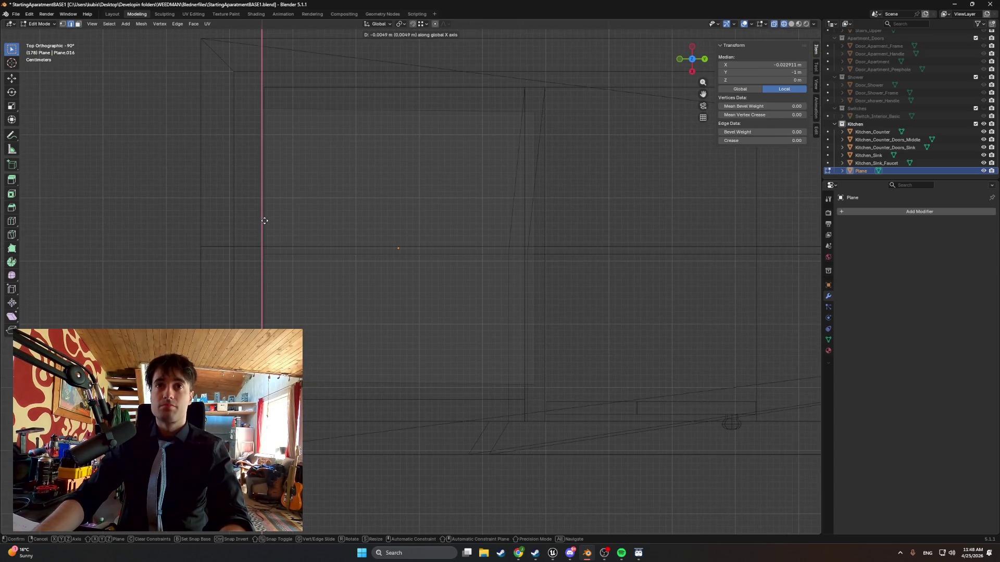
key(x)
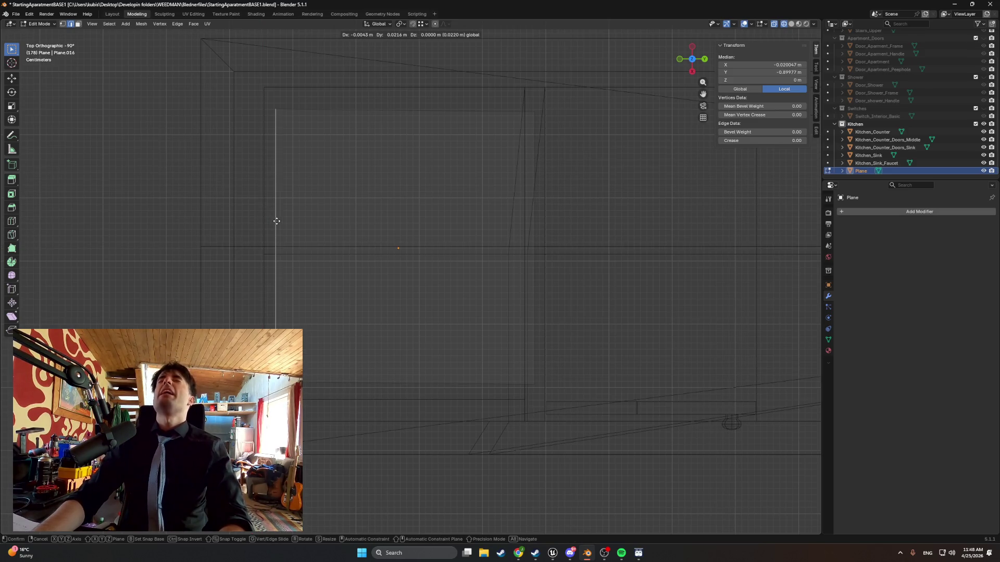
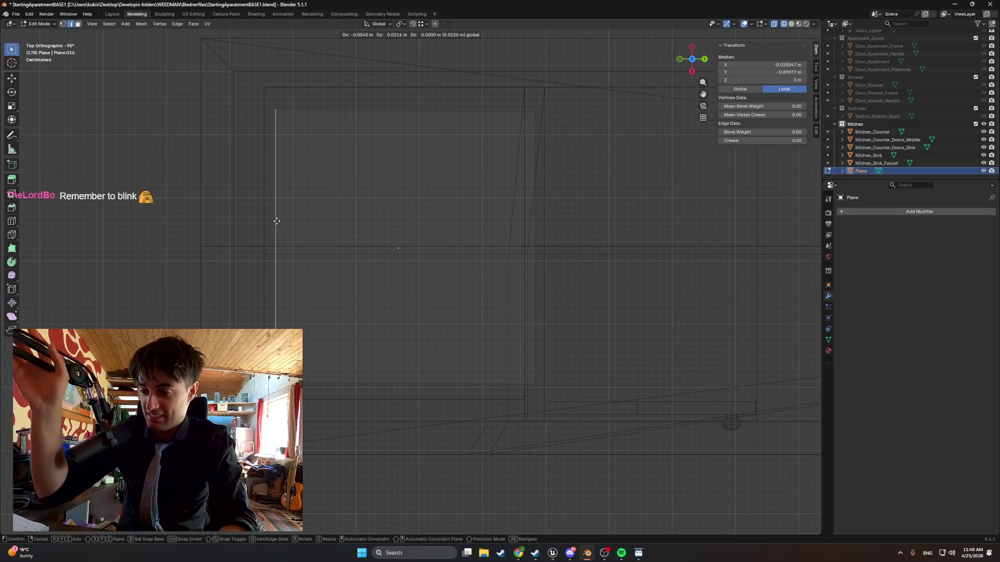
Slide the plane's two vertical edges along the Y axis to new positions.
key(Escape)
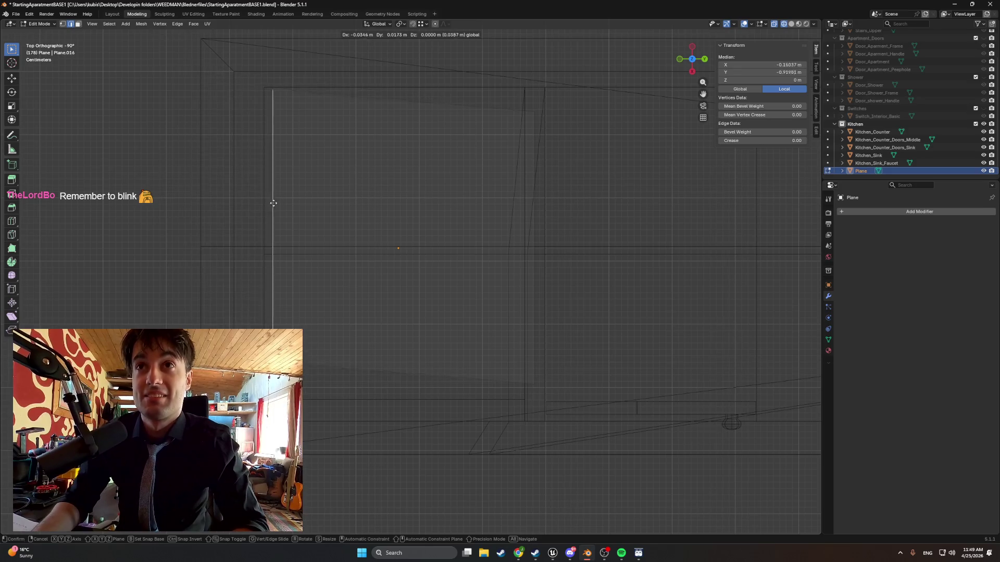
mouse_move(179, 142)
middle_down()
mouse_move(308, 176)
mouse_move(330, 215)
mouse_move(340, 287)
middle_up()
key(g)
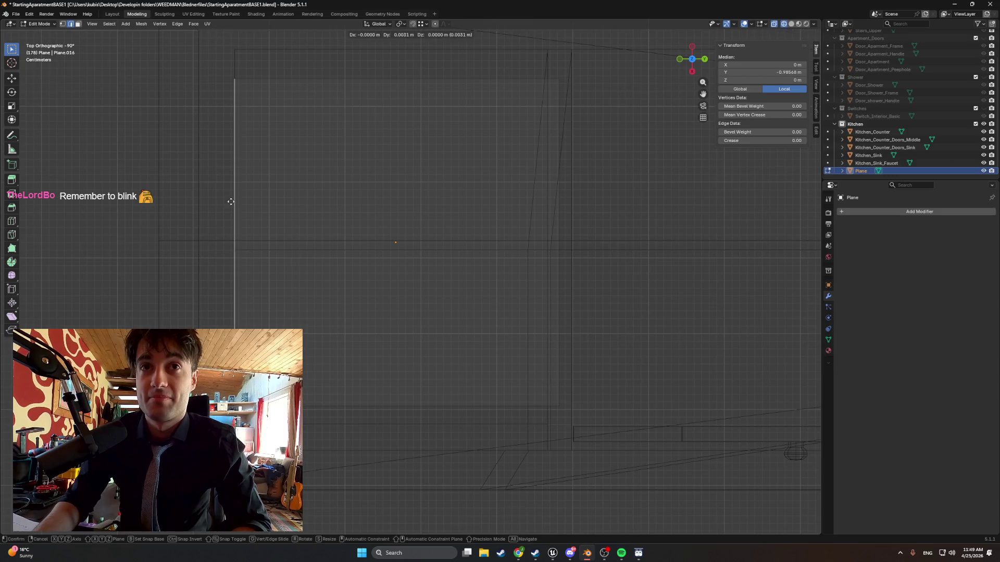
key(y)
click(233, 202)
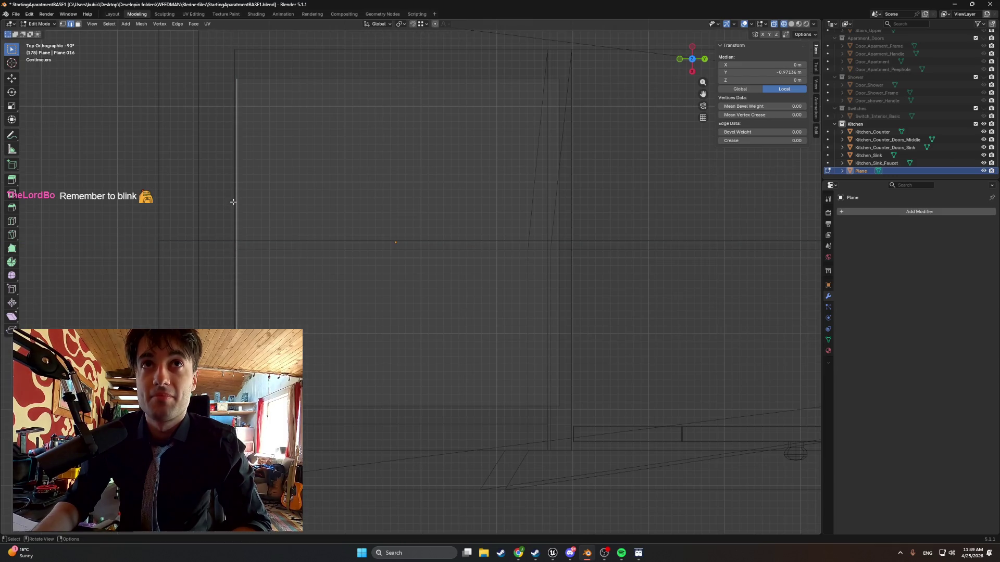
click(557, 114)
key(g)
key(y)
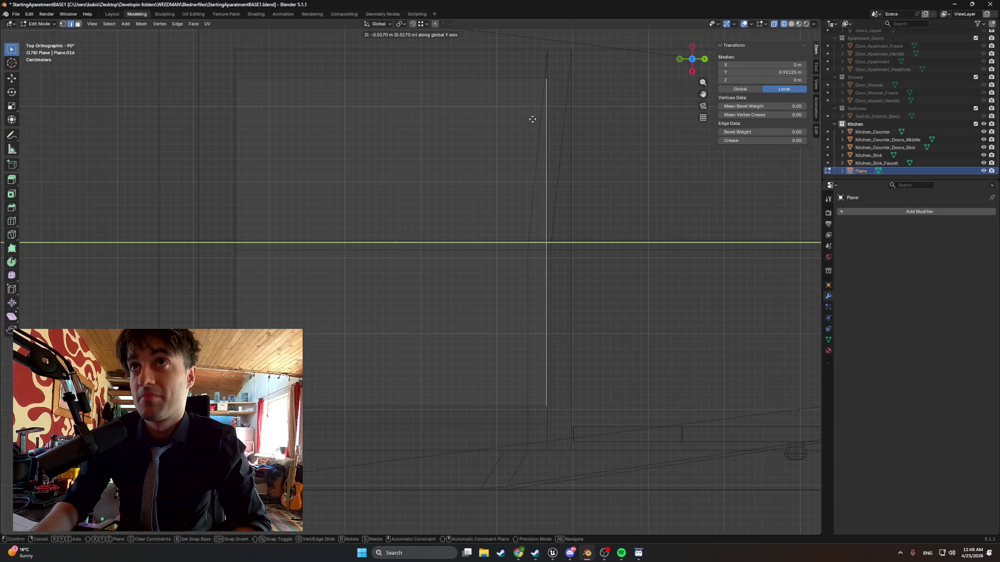
click(532, 119)
Try sliding the plane's top edge along X, then undo that move.
click(401, 81)
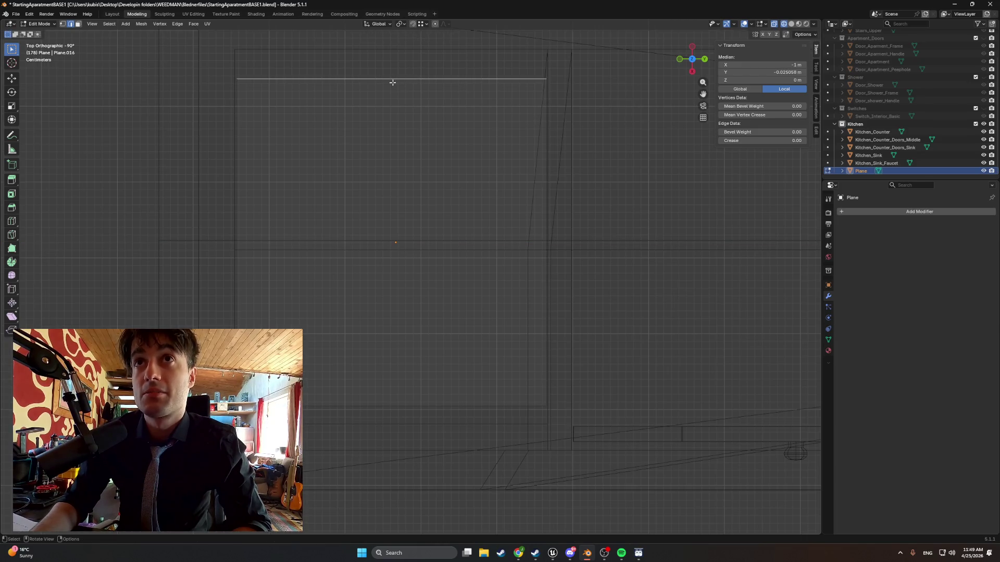
key(g)
key(x)
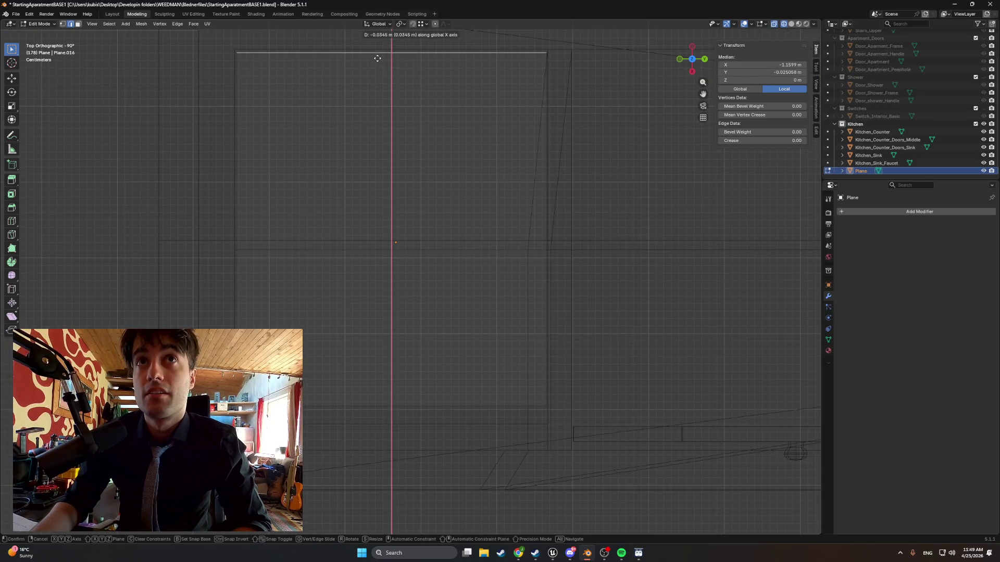
click(377, 62)
mouse_move(411, 250)
middle_down()
mouse_move(413, 219)
mouse_move(381, 260)
middle_up()
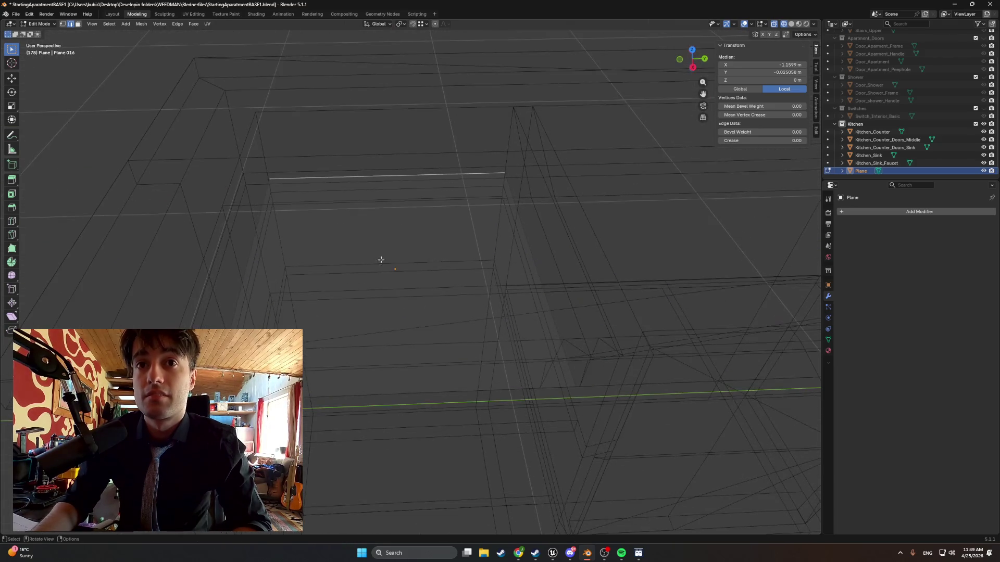
key(ctrl+z)
alt+middle_drag(335, 379, 343, 409)
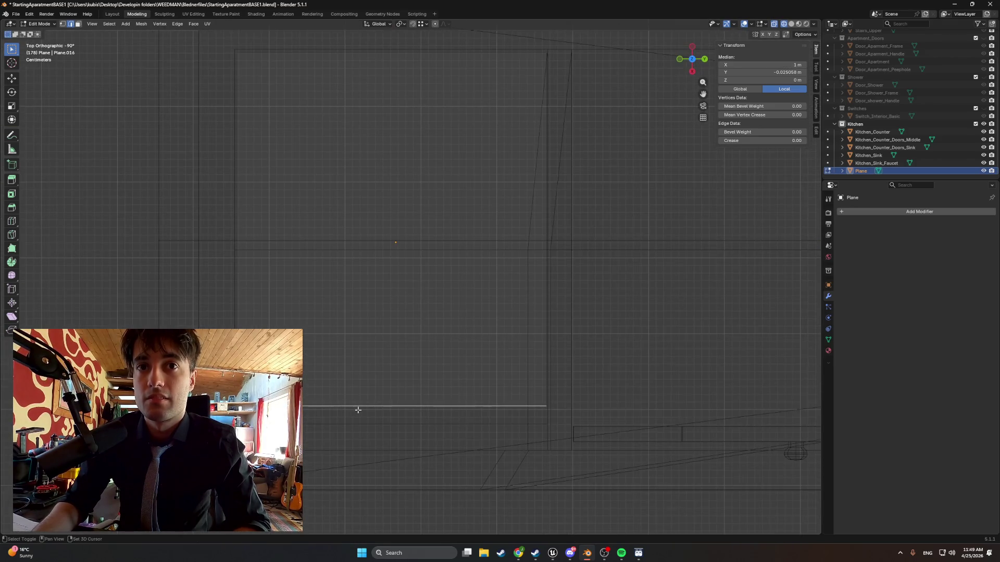
shift+middle_drag(366, 370, 368, 291)
Move the lower edge into place for a 0.492 m by 0.409 m plane, then leave Edit Mode.
key(g)
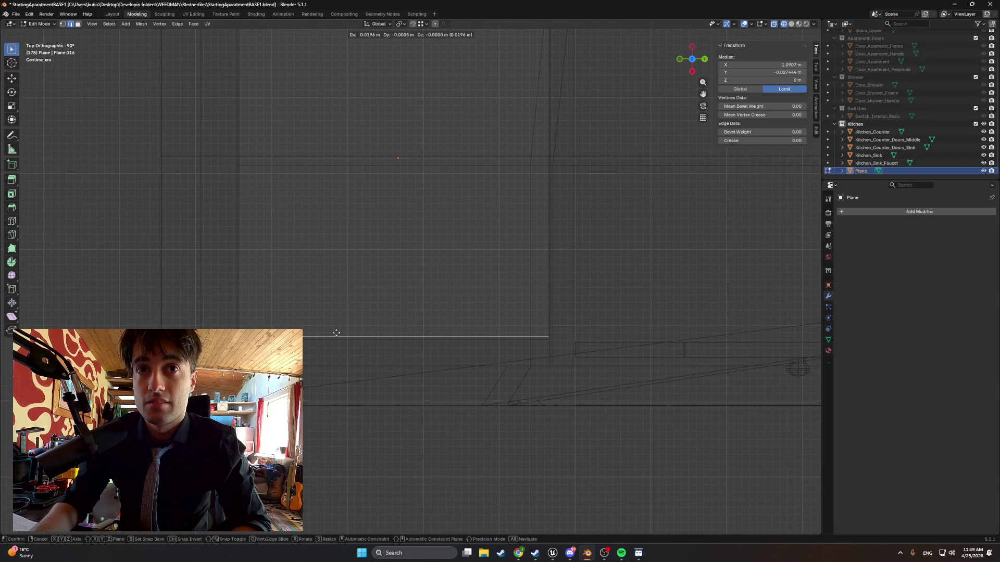
click(336, 338)
shift+scroll(372, 292, up, 2)
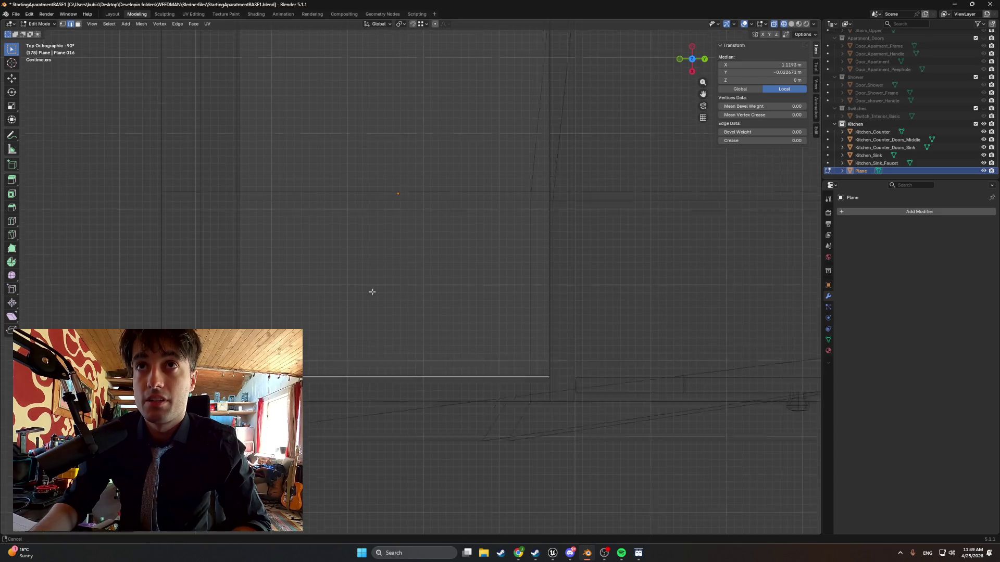
shift+scroll(371, 291, up, 5)
mouse_move(374, 318)
middle_down()
mouse_move(362, 235)
mouse_move(321, 227)
mouse_move(351, 232)
mouse_move(369, 282)
middle_up()
key(Tab)
key(KP_3)
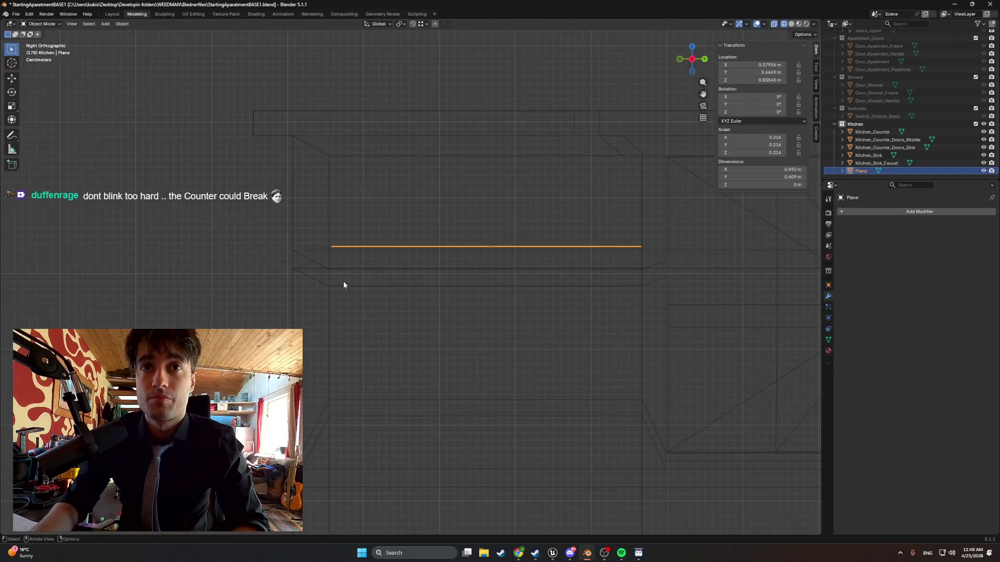
Lower the plane vertically to a height of about 0.807 m.
key(g)
key(z)
click(384, 250)
mouse_move(384, 250)
middle_down()
mouse_move(395, 261)
mouse_move(366, 270)
mouse_move(512, 251)
mouse_move(473, 254)
mouse_move(500, 229)
mouse_move(532, 246)
mouse_move(524, 262)
mouse_move(500, 266)
middle_up()
key(g)
key(z)
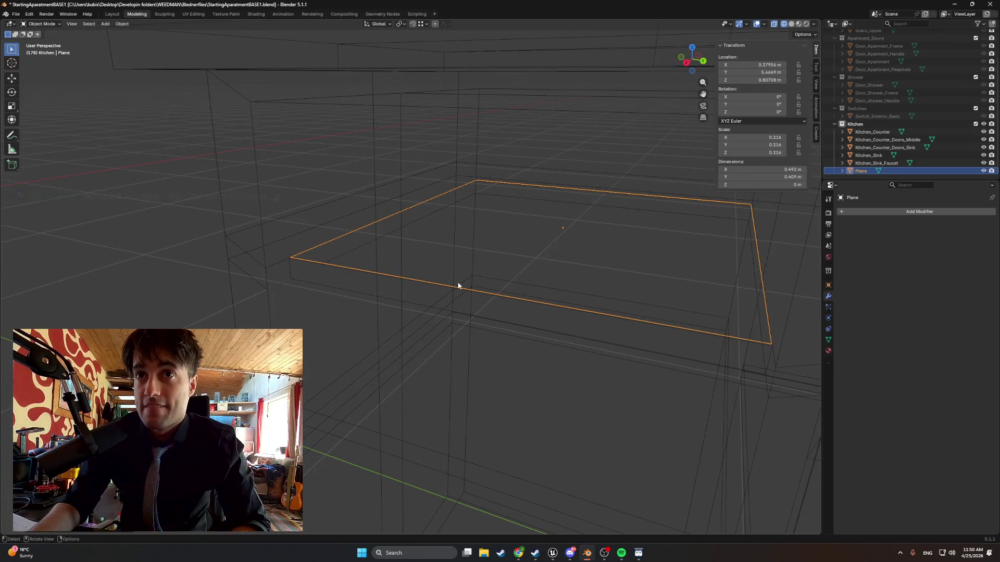
Enter Edit Mode on Kitchen_Counter and select its front and horizontal edges.
click(445, 288)
key(Tab)
click(437, 285)
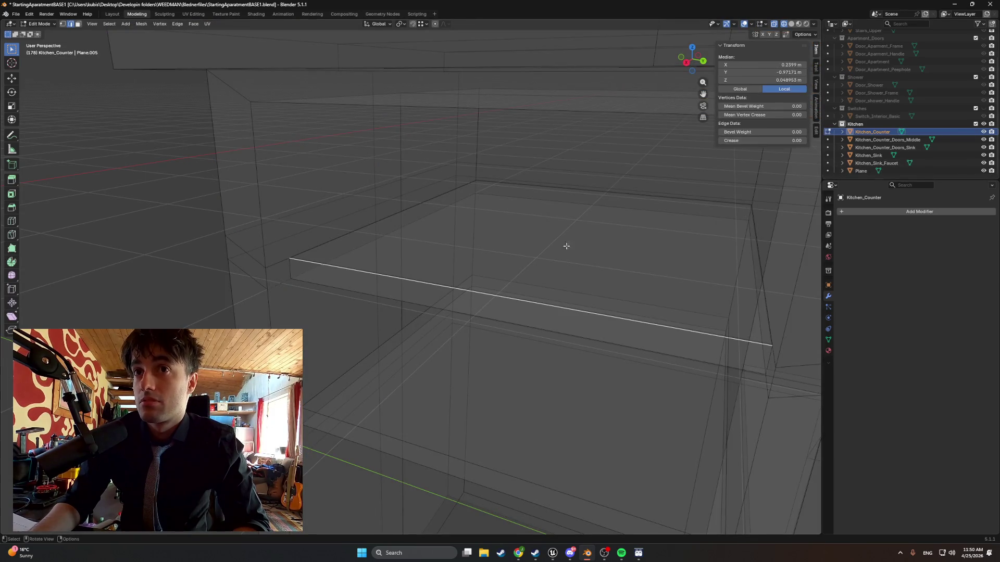
click(505, 262)
key(3)
click(565, 230)
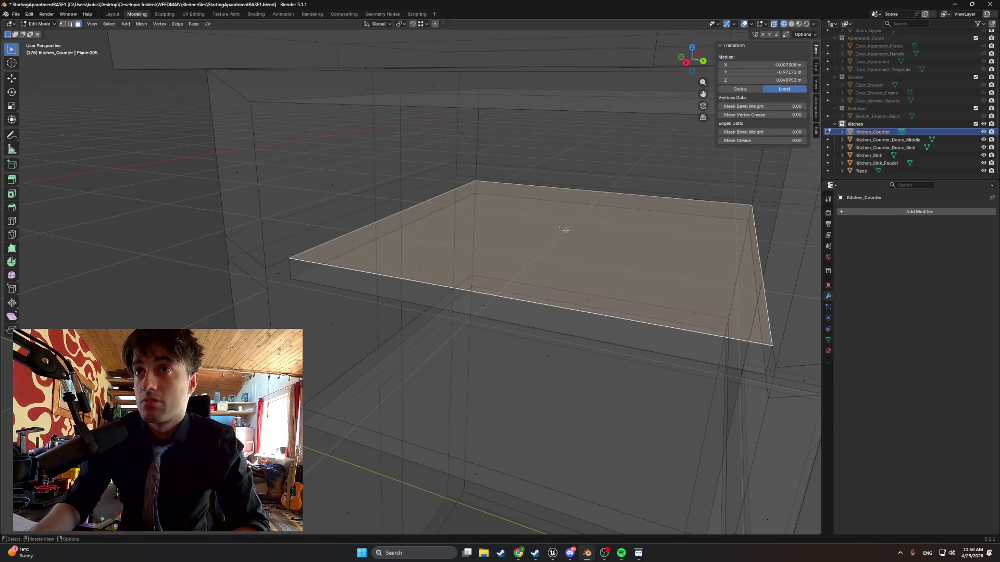
key(2)
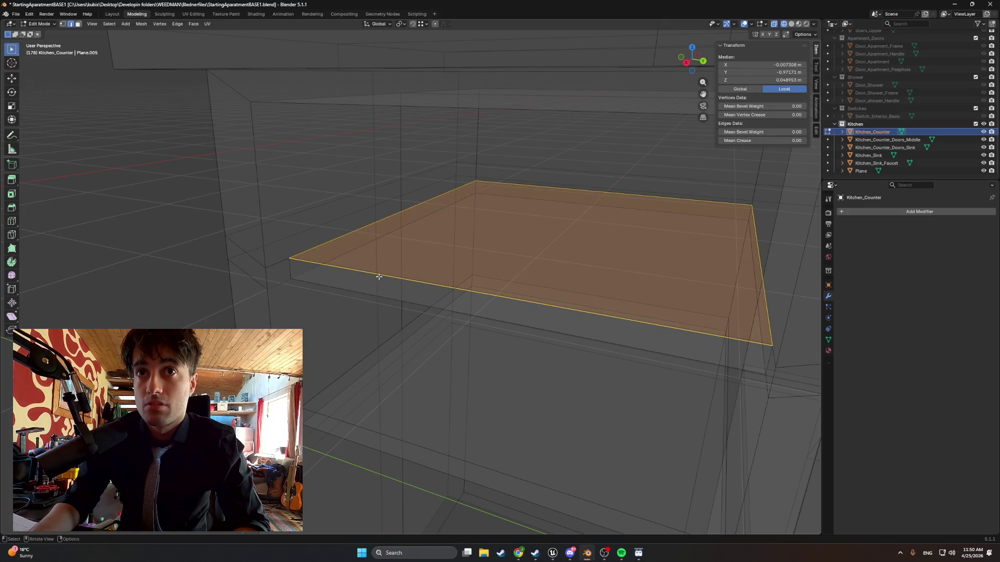
click(380, 276)
mouse_move(386, 275)
middle_down()
mouse_move(292, 288)
mouse_move(396, 288)
mouse_move(253, 224)
middle_up()
click(460, 304)
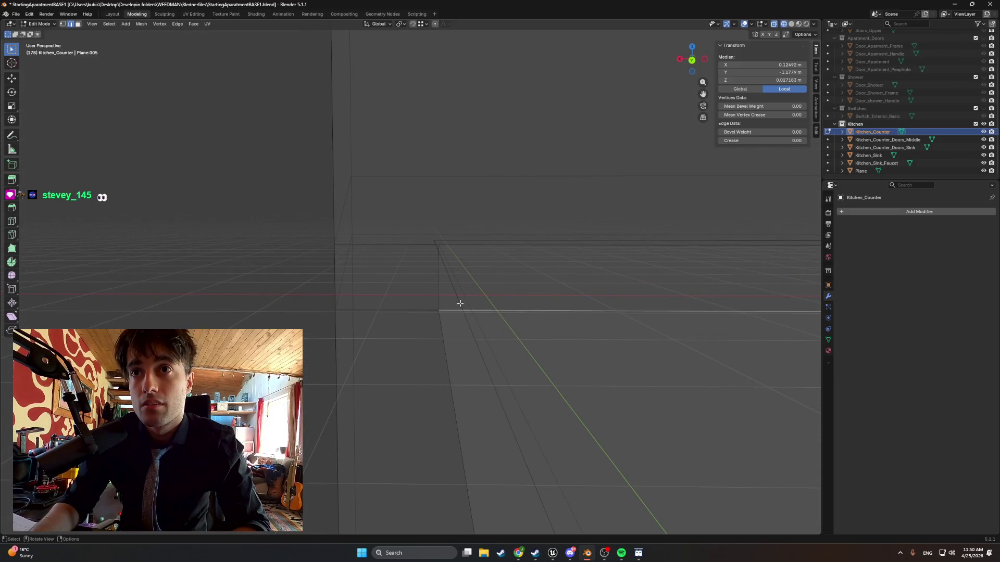
Make the Plane active and select its diagonal edge.
click(455, 289)
middle_drag(458, 284, 424, 276)
click(424, 280)
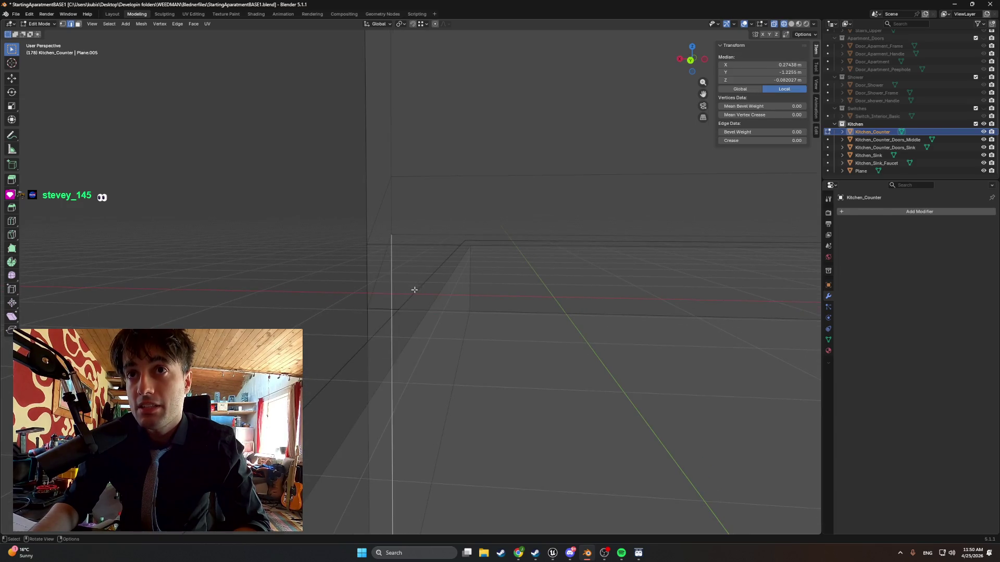
click(859, 171)
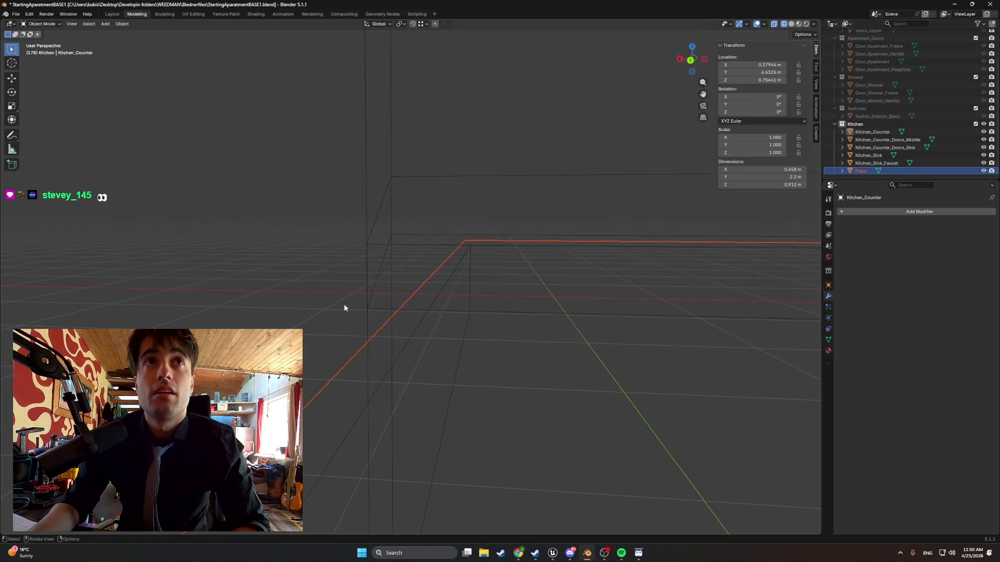
click(381, 328)
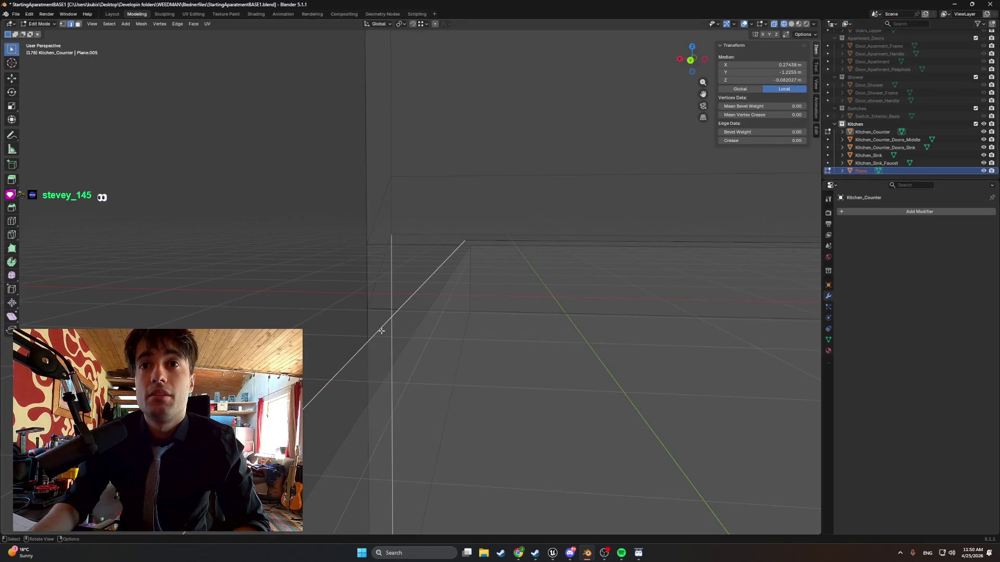
mouse_move(410, 328)
middle_down()
mouse_move(439, 321)
mouse_move(433, 298)
mouse_move(421, 295)
middle_up()
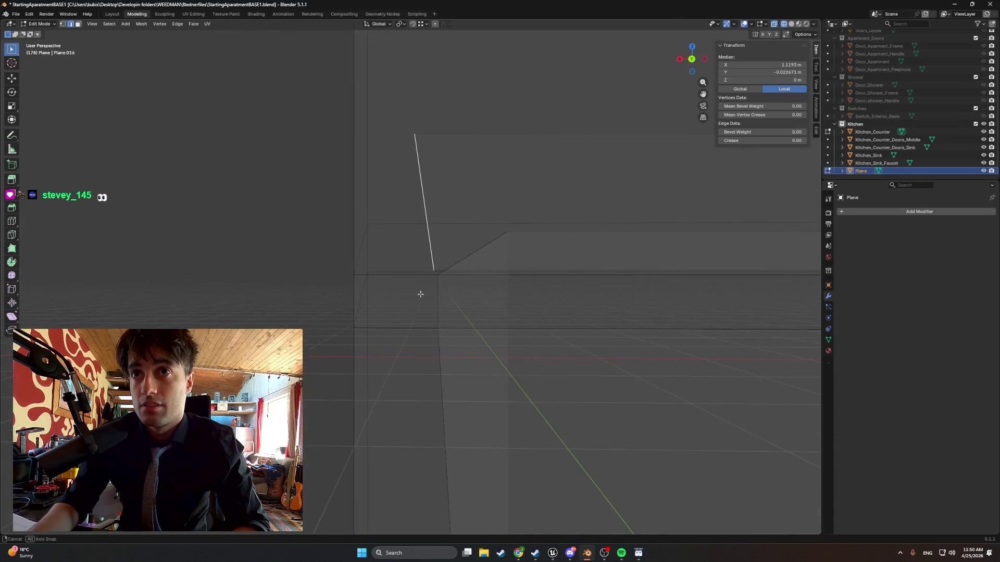
Lower the Plane's edge along Z to line up with the counter's lower edge.
key(g)
key(z)
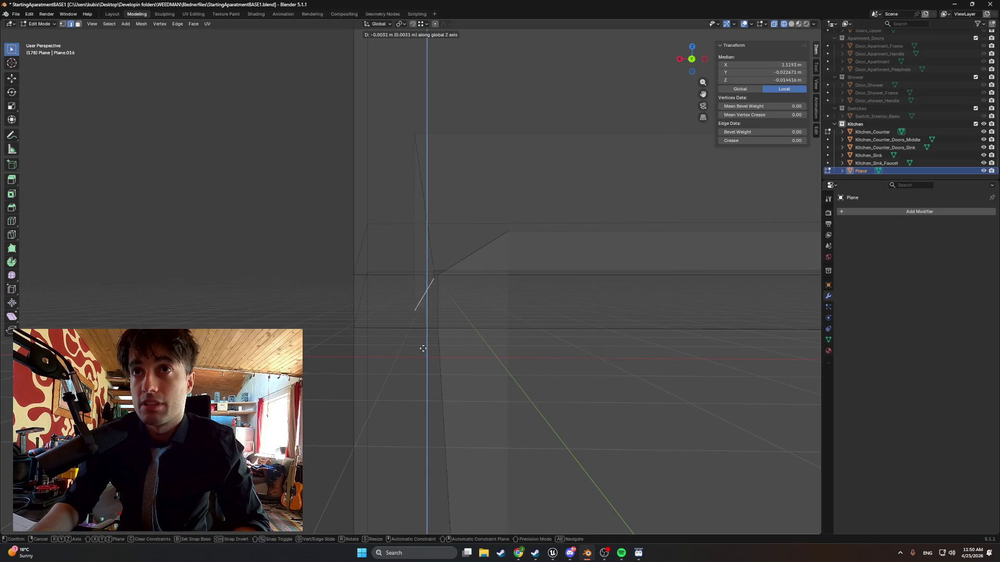
click(417, 402)
mouse_move(417, 404)
middle_down()
mouse_move(438, 392)
mouse_move(455, 353)
mouse_move(449, 320)
middle_up()
key(g)
key(z)
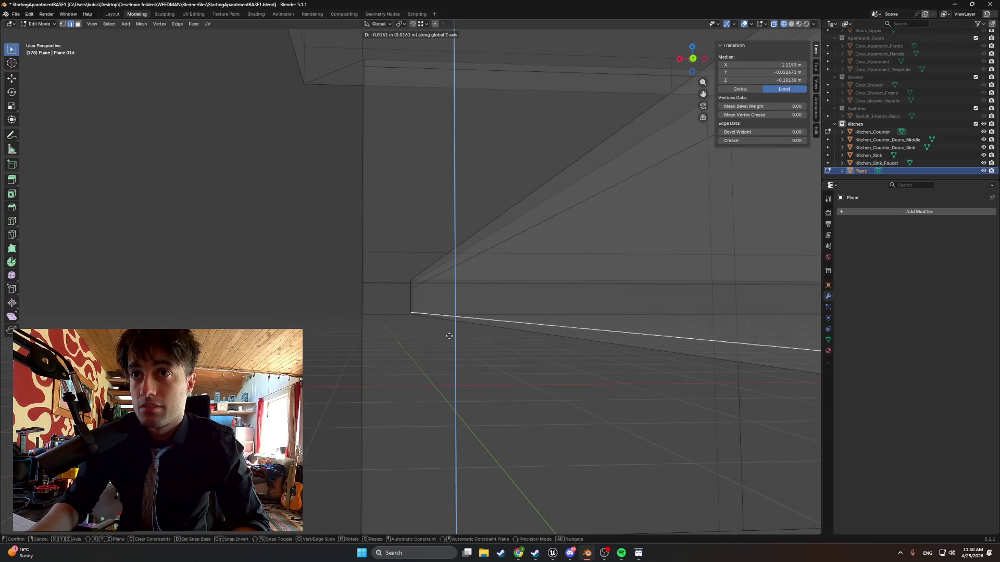
click(474, 330)
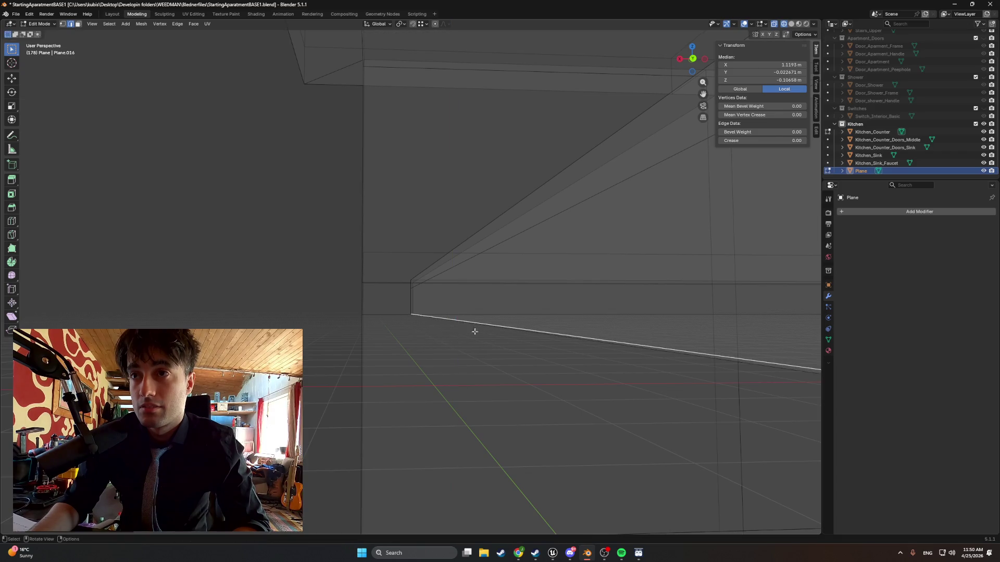
mouse_move(473, 330)
middle_down()
mouse_move(569, 331)
mouse_move(509, 333)
middle_up()
Check the edge from back and left views and nudge it to Z -0.1062 m.
key(ctrl+KP_1)
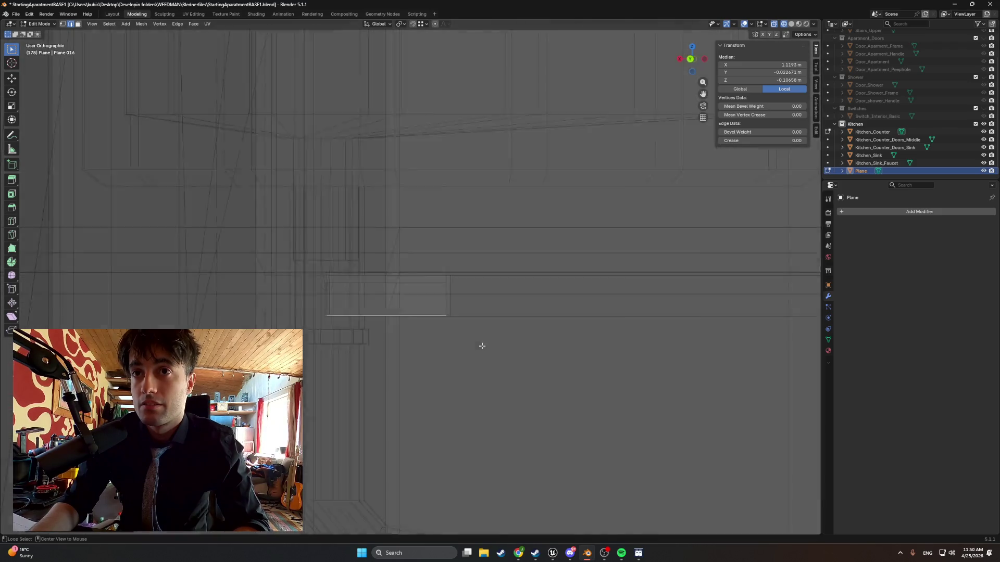
key(ctrl+KP_3)
scroll(417, 321, up, 3)
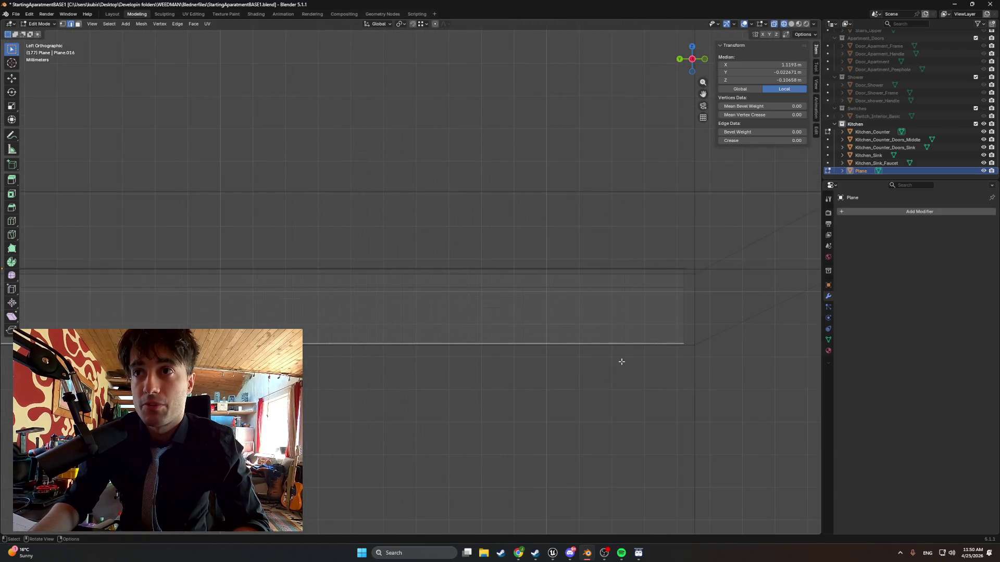
scroll(624, 355, up, 2)
key(g)
key(z)
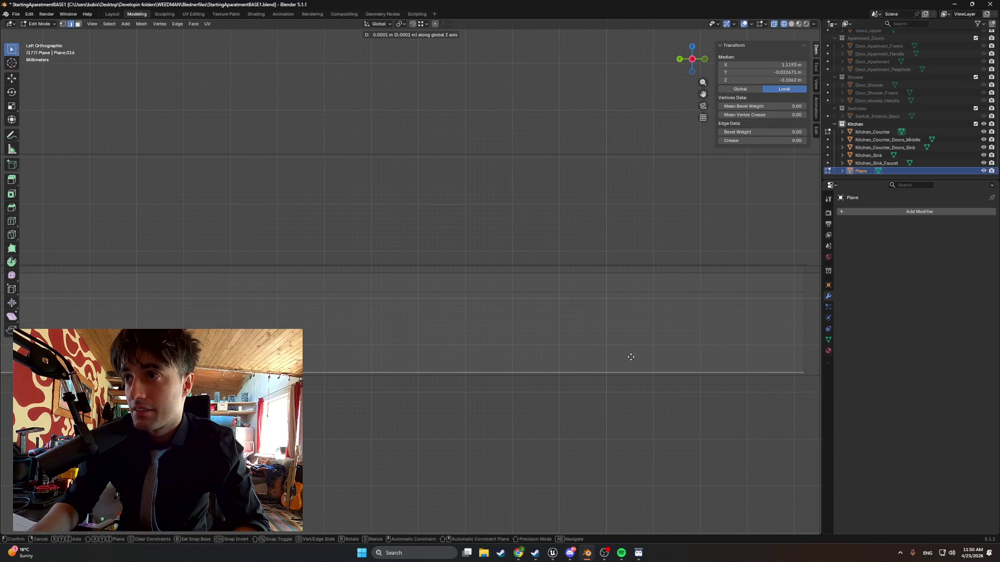
right_click(631, 357)
Switch the viewport to Solid shading and inspect the counter shelves.
middle_drag(607, 352, 460, 349)
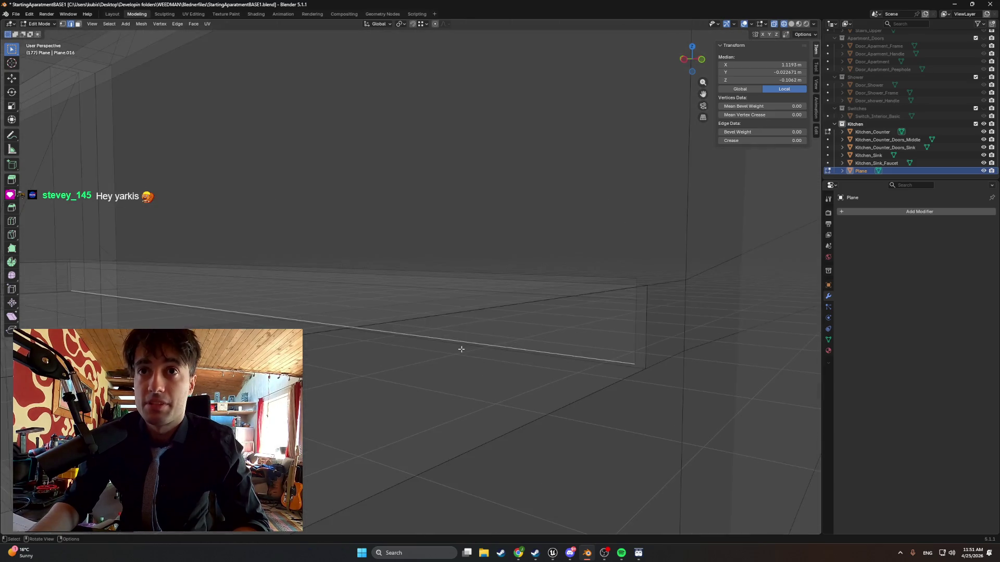
key(z)
click(510, 352)
mouse_move(526, 350)
middle_down()
mouse_move(428, 352)
mouse_move(392, 324)
mouse_move(543, 324)
mouse_move(565, 292)
middle_up()
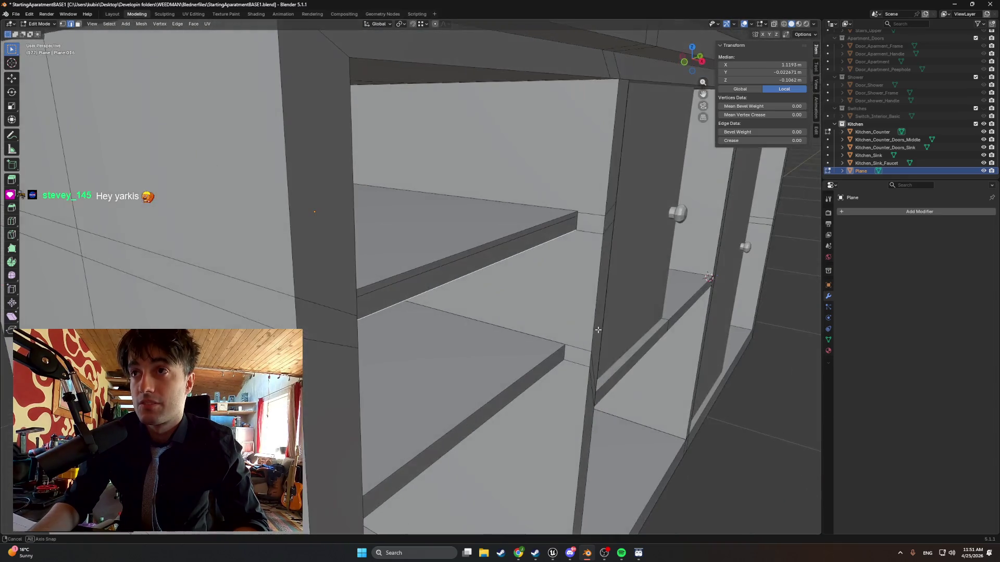
Slide the drawer's front edge along the X axis into position.
key(g)
key(x)
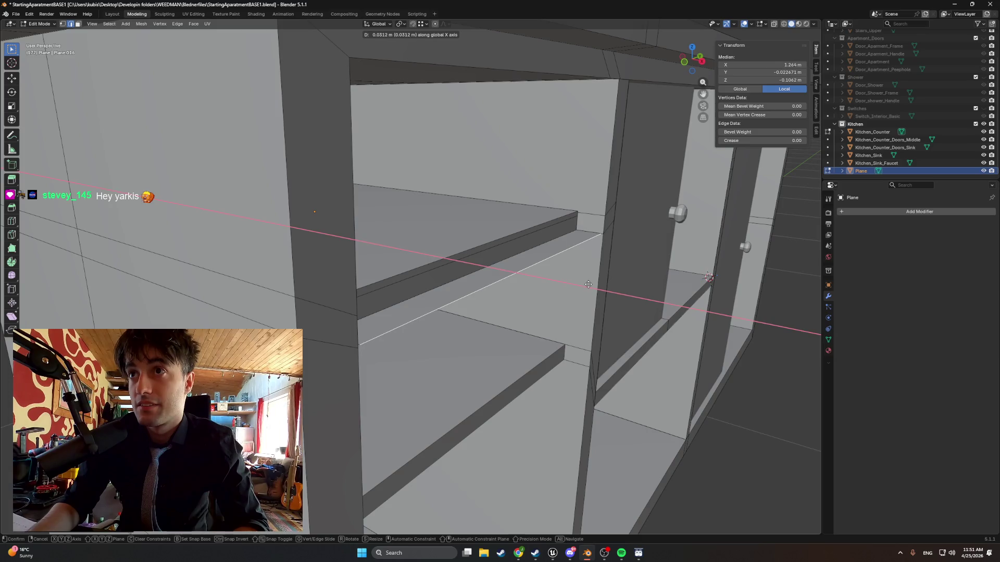
click(588, 285)
middle_drag(588, 285, 640, 268)
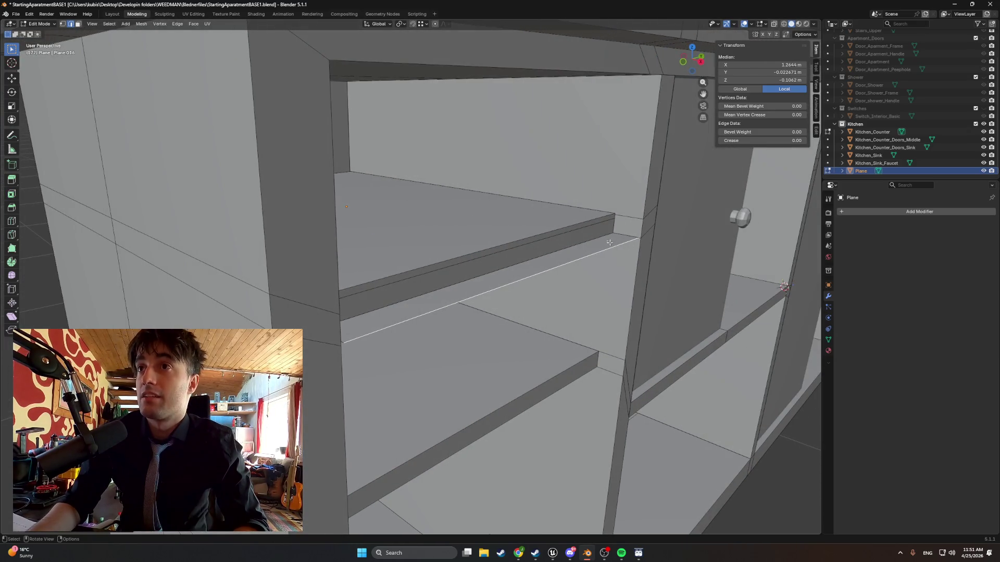
Extrude the front edge straight up about 0.169 m and select the new panel face.
key(e)
key(z)
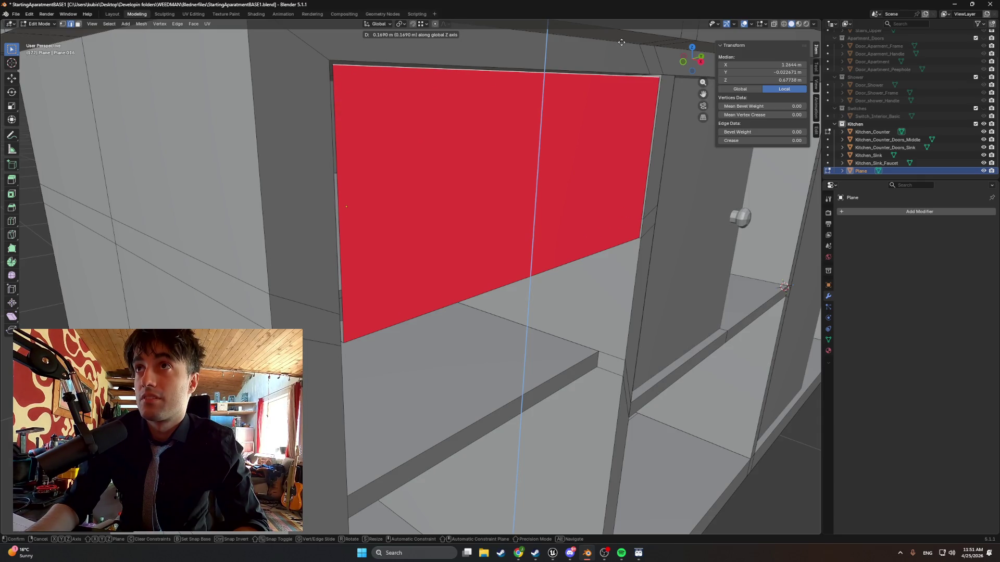
click(621, 42)
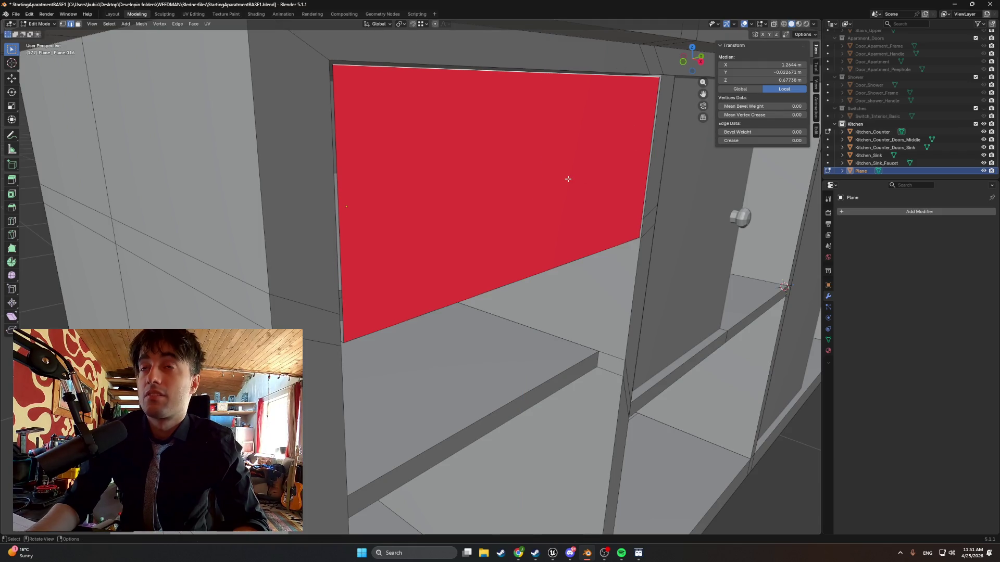
key(3)
click(545, 162)
key(alt+n)
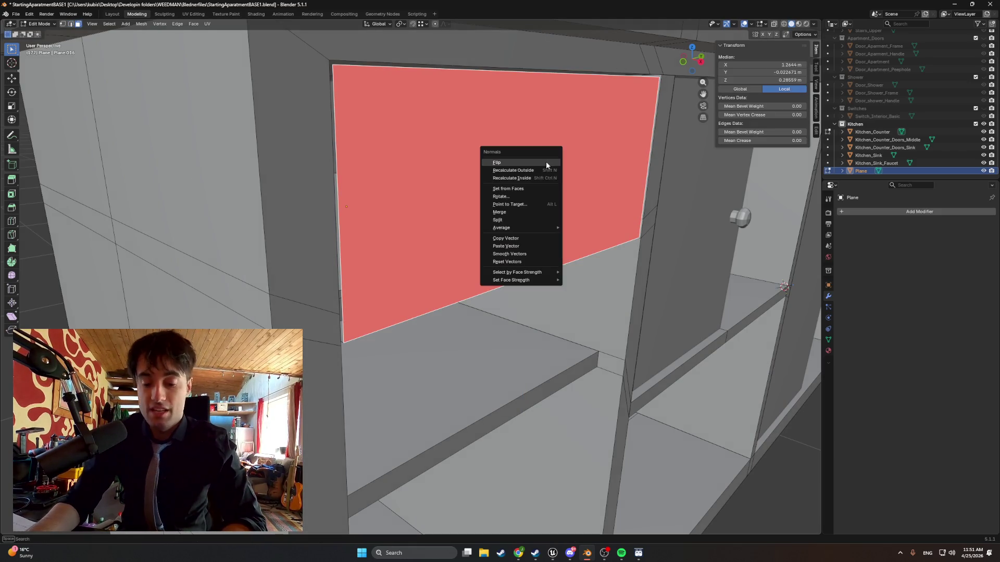
Flip the front panel face's normals and zoom in on the red panel.
click(546, 162)
mouse_move(523, 170)
middle_down()
mouse_move(560, 172)
mouse_move(297, 164)
middle_up()
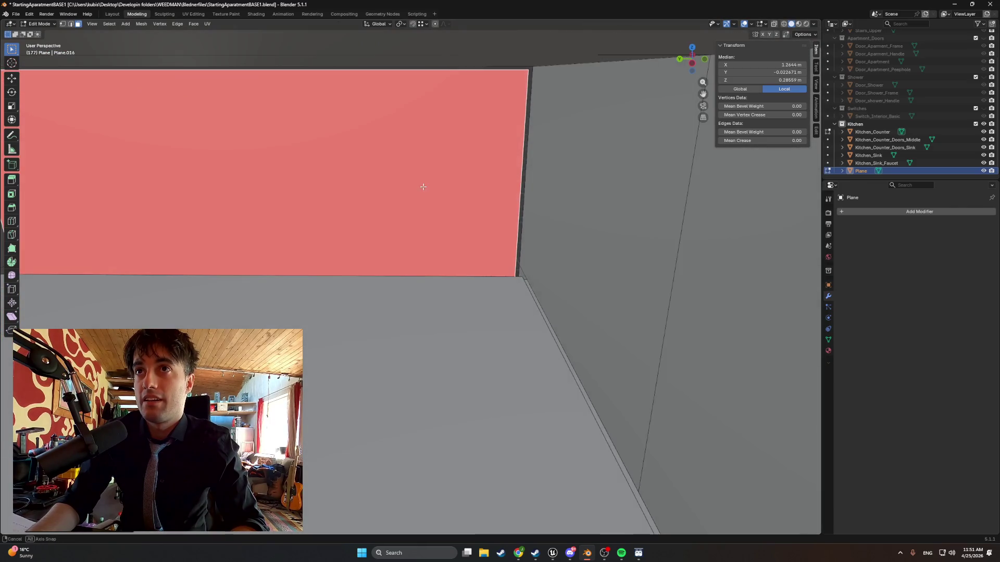
mouse_move(422, 183)
ctrl+middle_down()
mouse_move(514, 234)
mouse_move(540, 286)
mouse_move(648, 272)
mouse_move(470, 277)
mouse_move(437, 261)
mouse_move(524, 268)
mouse_move(540, 285)
ctrl+middle_up()
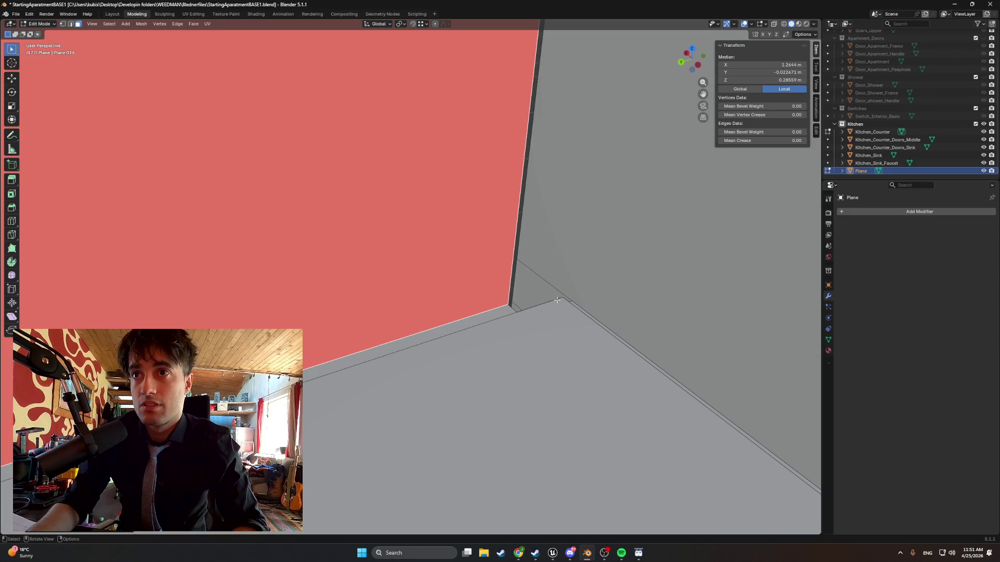
Select the panel's bottom and top corner vertices.
middle_drag(537, 292, 538, 288)
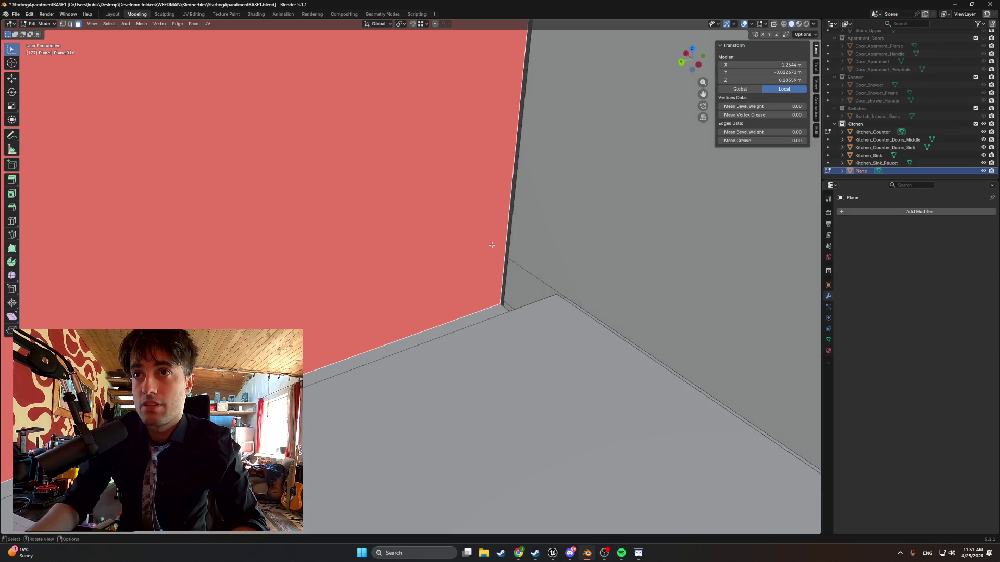
scroll(551, 292, down, 1)
key(1)
click(537, 291)
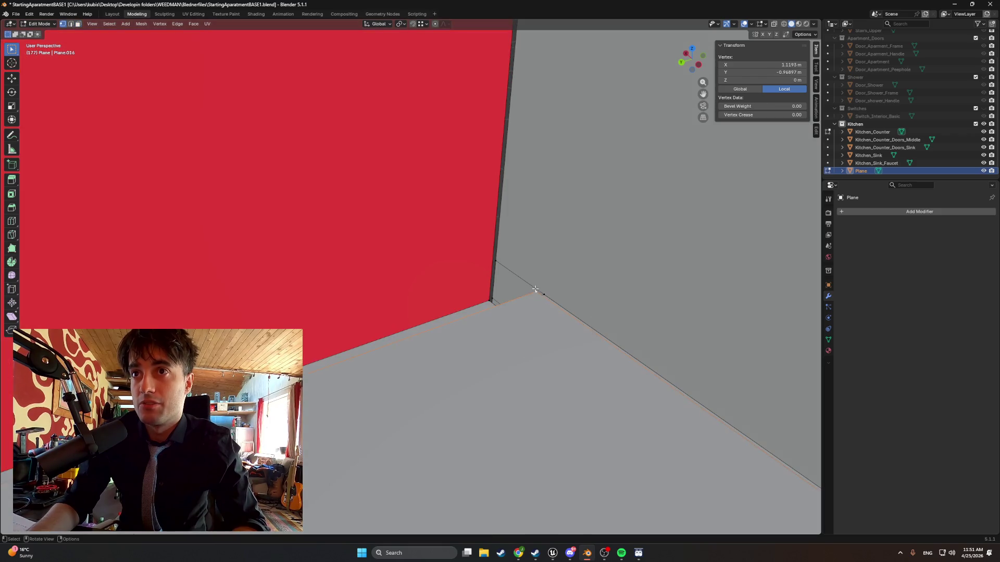
mouse_move(537, 288)
middle_down()
mouse_move(531, 259)
mouse_move(528, 330)
mouse_move(523, 312)
middle_up()
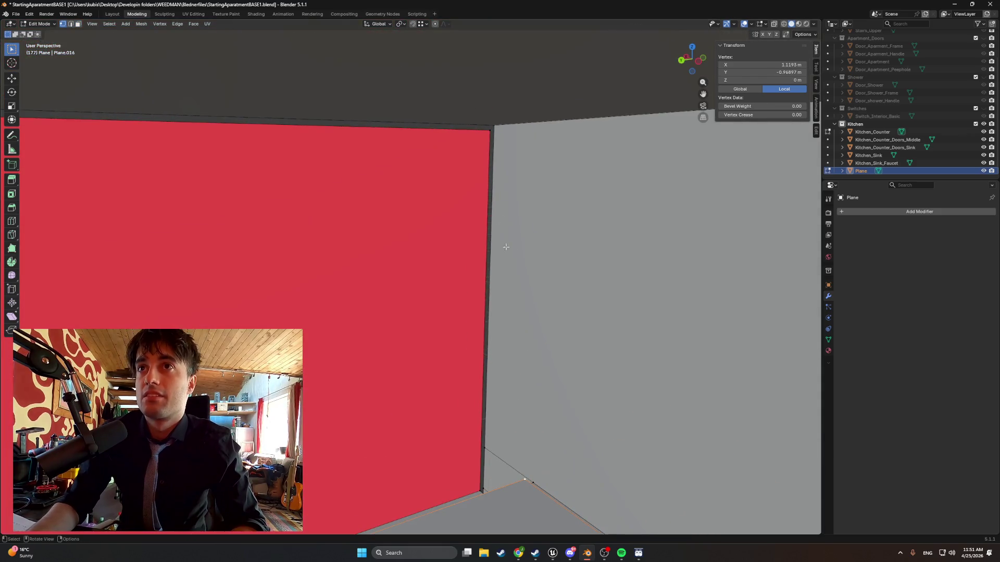
shift+click(486, 126)
mouse_move(502, 210)
middle_down()
mouse_move(500, 291)
mouse_move(513, 288)
middle_up()
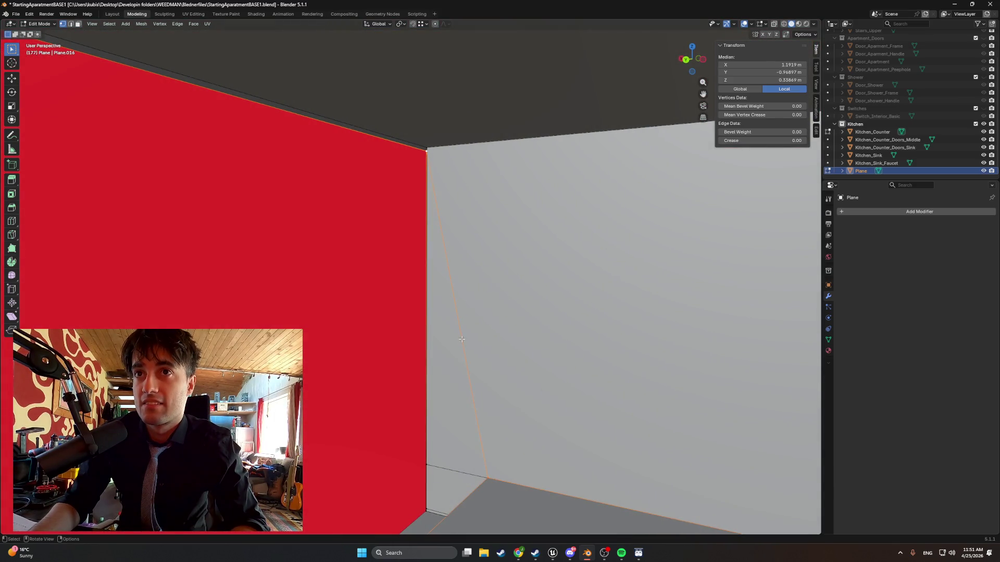
mouse_move(461, 340)
middle_down()
mouse_move(438, 377)
mouse_move(408, 379)
middle_up()
Select the wall's corner edge together with the diagonal edge.
click(426, 336)
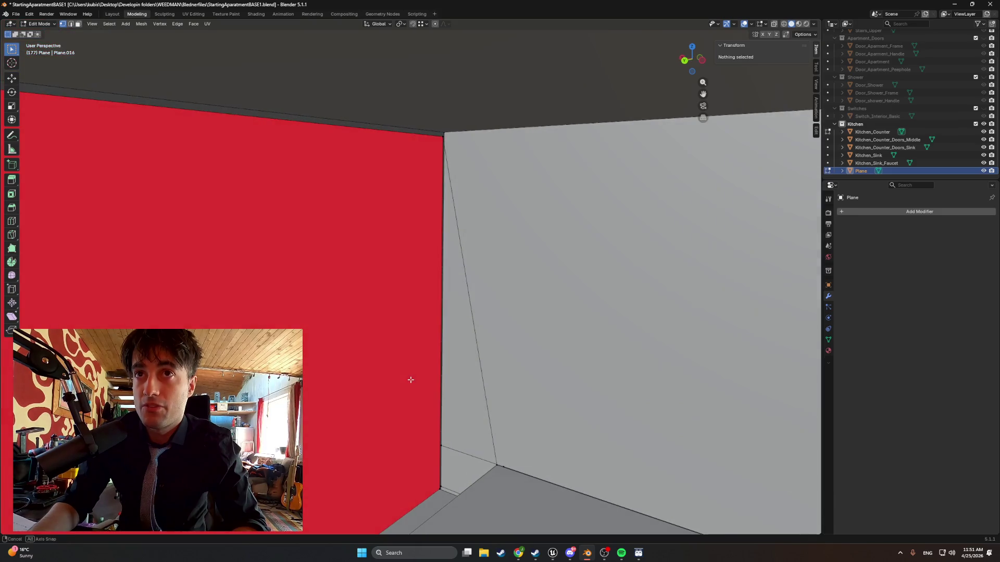
click(443, 352)
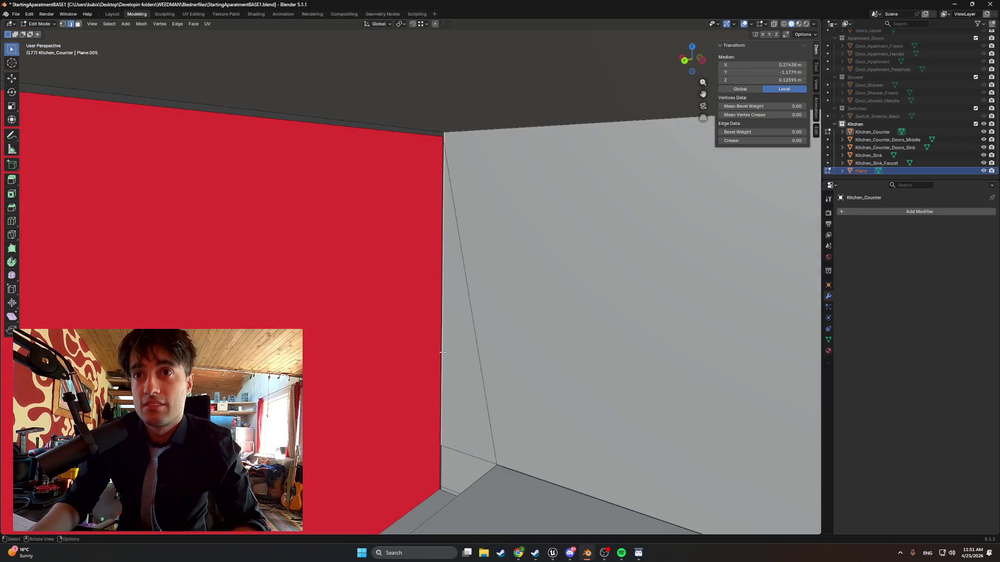
shift+click(475, 336)
mouse_move(475, 336)
middle_down()
mouse_move(485, 368)
mouse_move(458, 365)
middle_up()
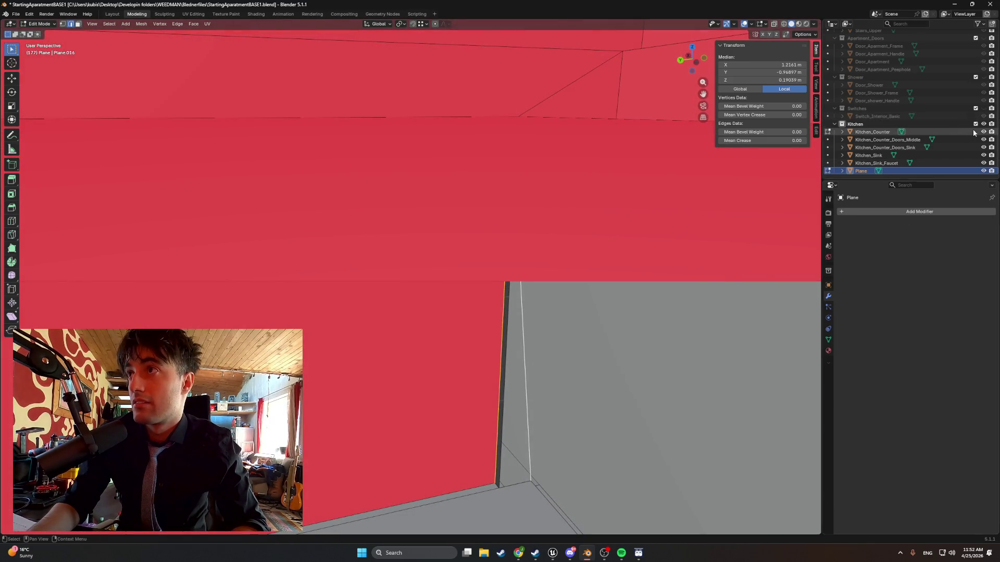
Hide Kitchen_Counter in the Outliner and select an edge on the plane alone.
click(984, 132)
mouse_move(625, 291)
middle_down()
mouse_move(590, 317)
mouse_move(531, 306)
mouse_move(411, 448)
mouse_move(411, 427)
mouse_move(438, 388)
mouse_move(425, 390)
mouse_move(442, 388)
mouse_move(425, 395)
middle_up()
shift+click(392, 458)
click(392, 475)
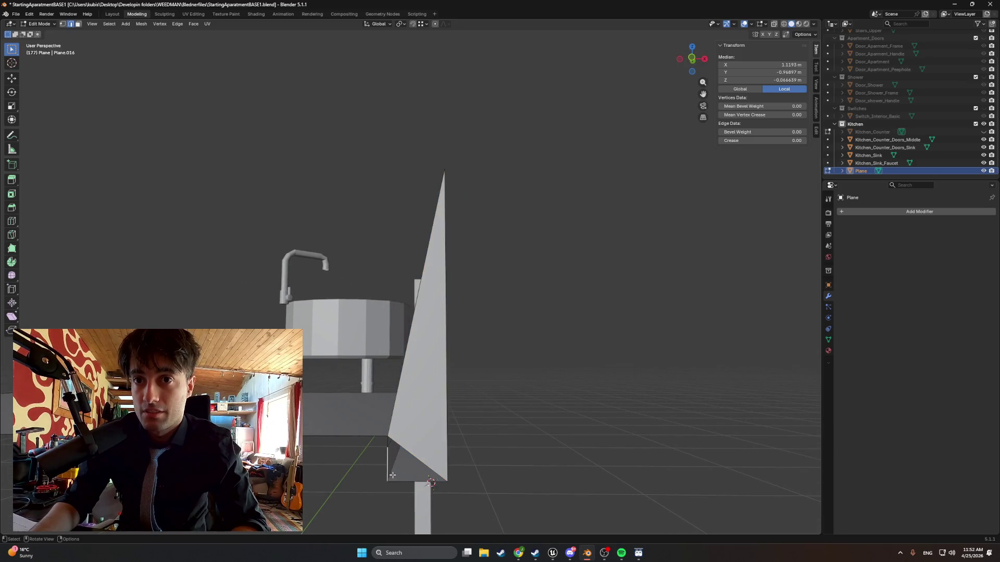
mouse_move(398, 456)
middle_down()
mouse_move(387, 434)
mouse_move(408, 479)
middle_up()
shift+click(401, 474)
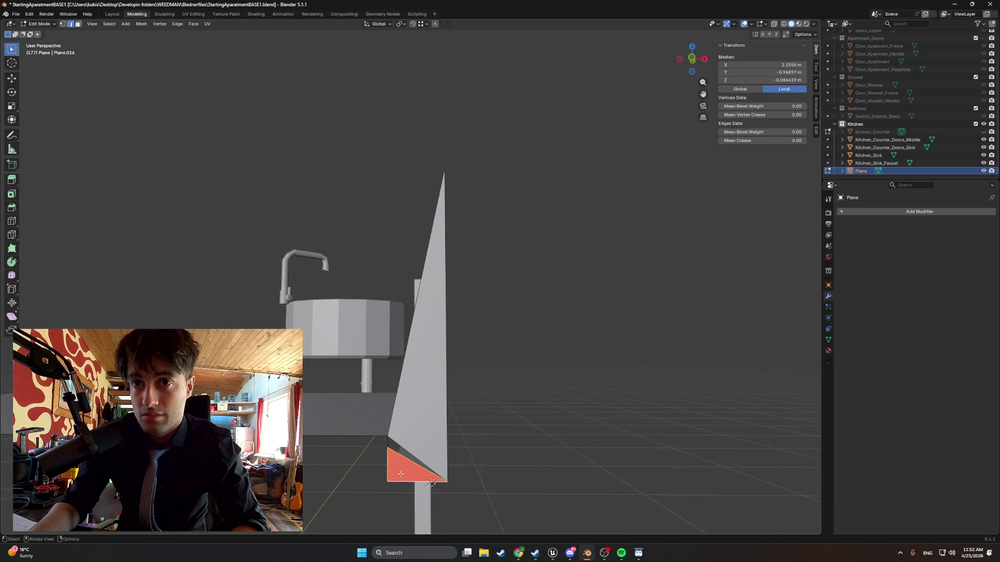
shift+click(396, 451)
mouse_move(397, 451)
middle_down()
mouse_move(411, 453)
mouse_move(385, 451)
middle_up()
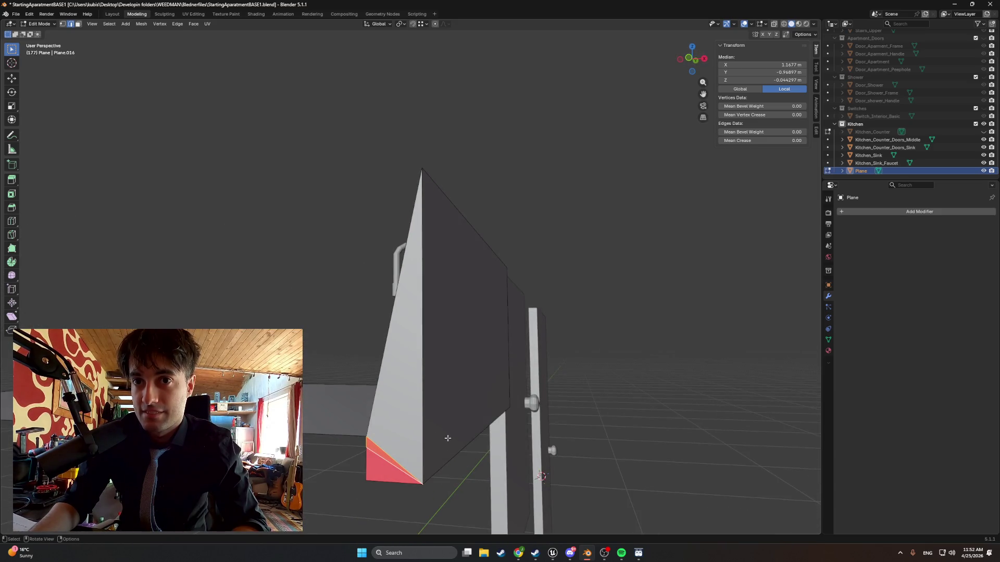
mouse_move(447, 439)
middle_down()
mouse_move(430, 429)
mouse_move(487, 427)
middle_up()
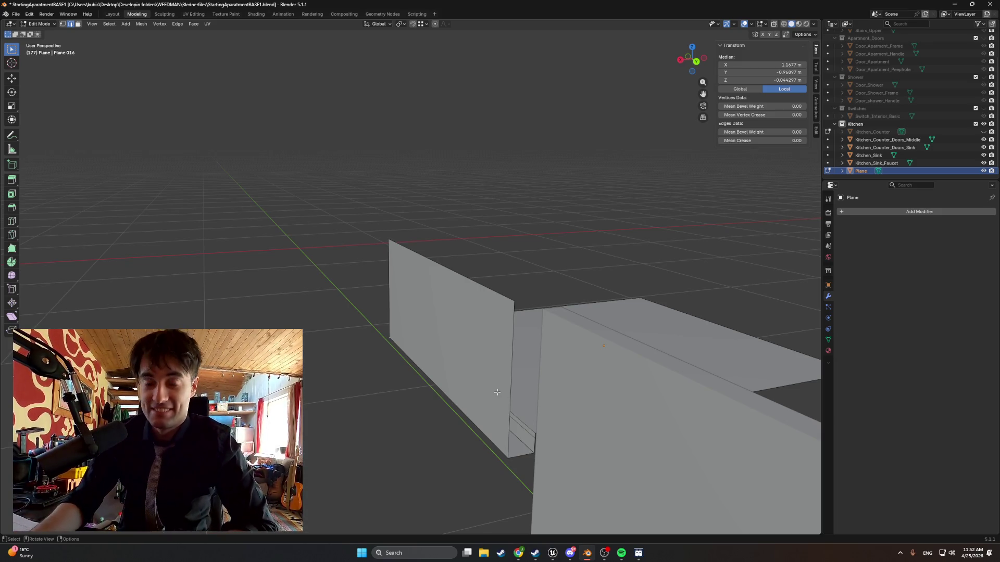
key(super)
text(night)
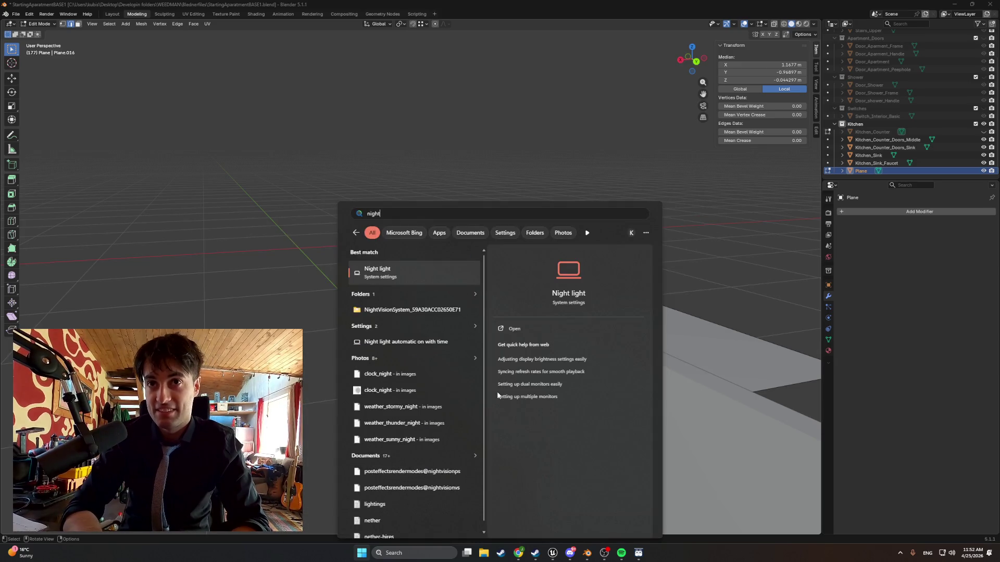
key(Return)
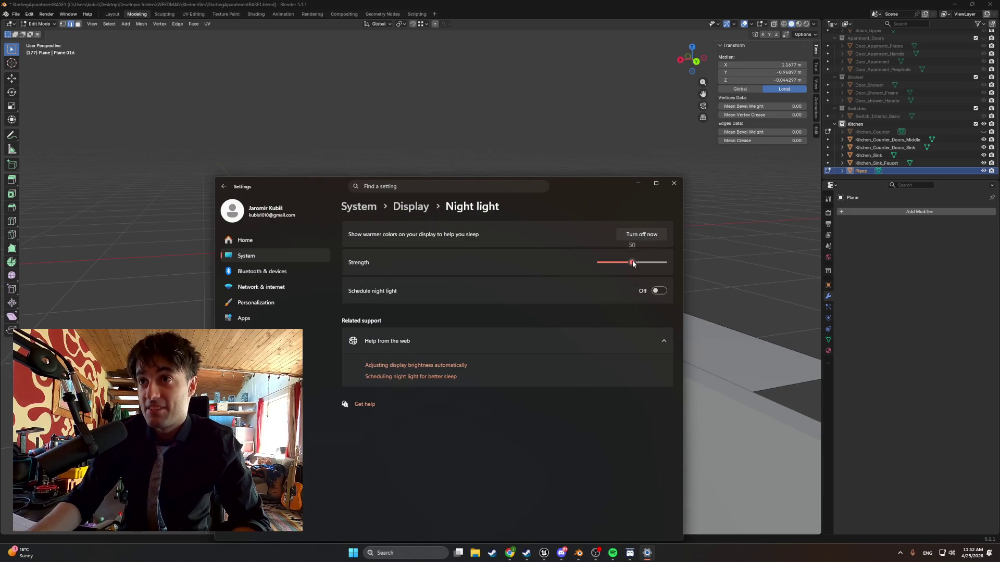
click(638, 184)
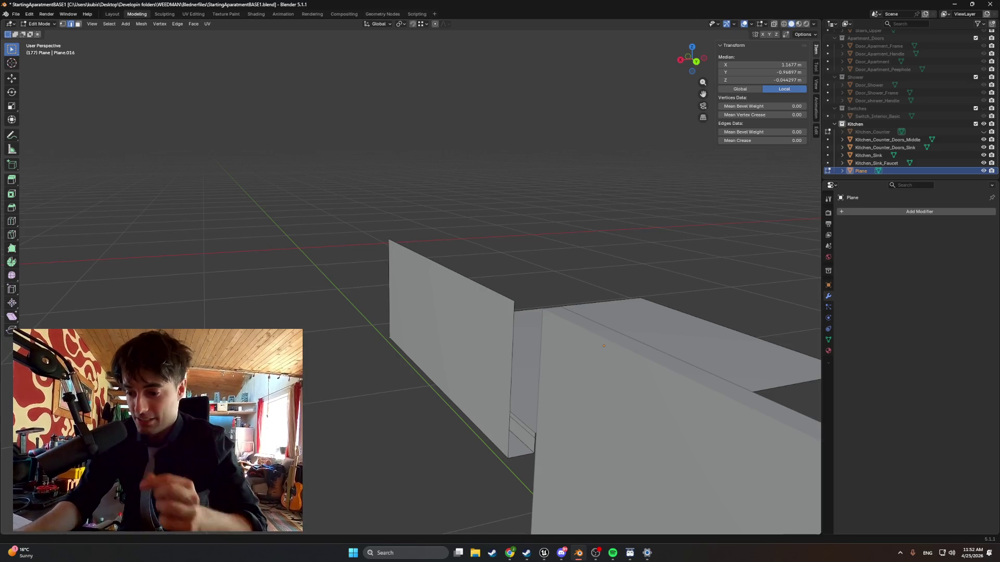
click(630, 553)
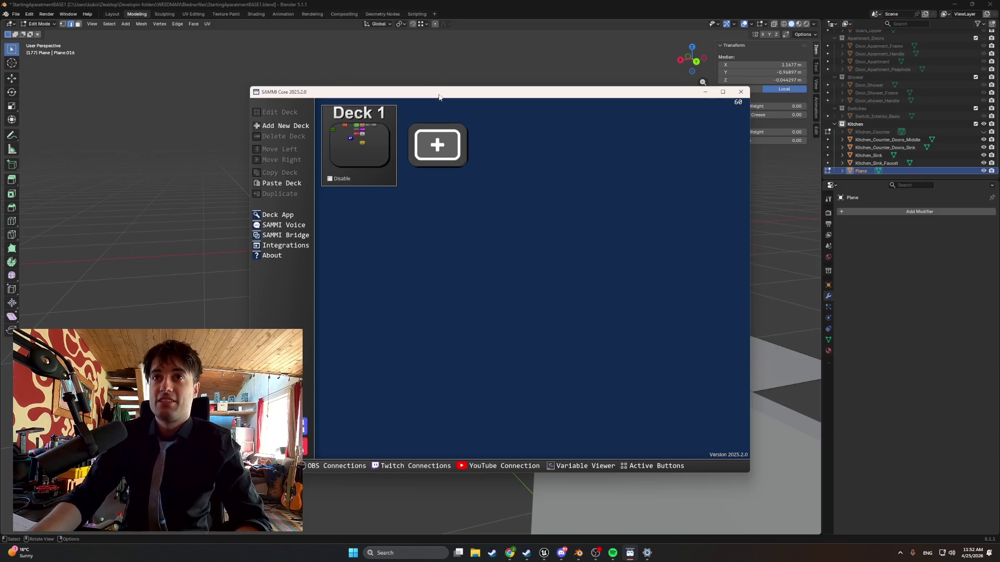
Dismiss the SAMMI Core deck window with Alt+Tab.
key(alt+Tab)
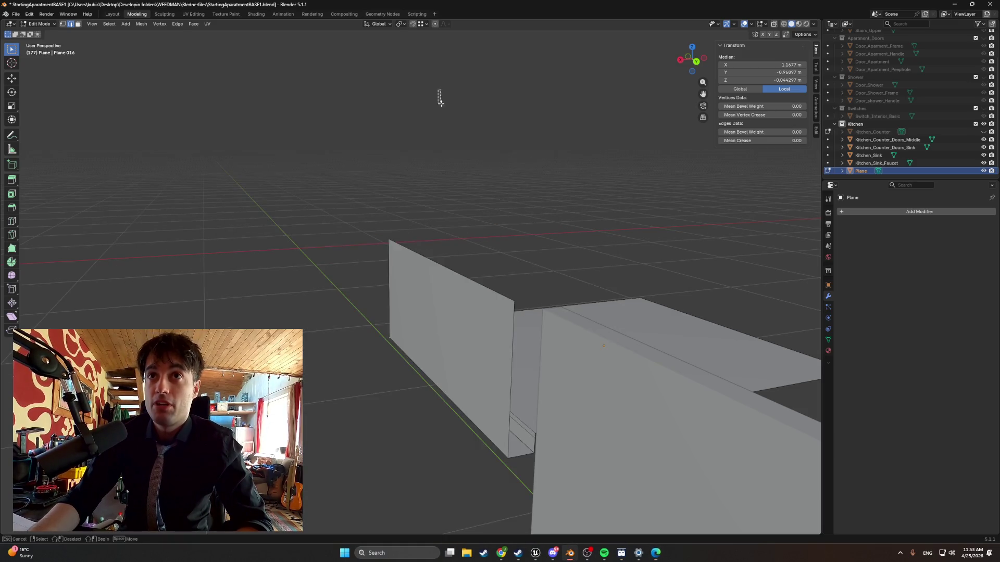
Minimise the Edge Twitch authorization page and decline pinning facebook.com to the taskbar.
click(472, 397)
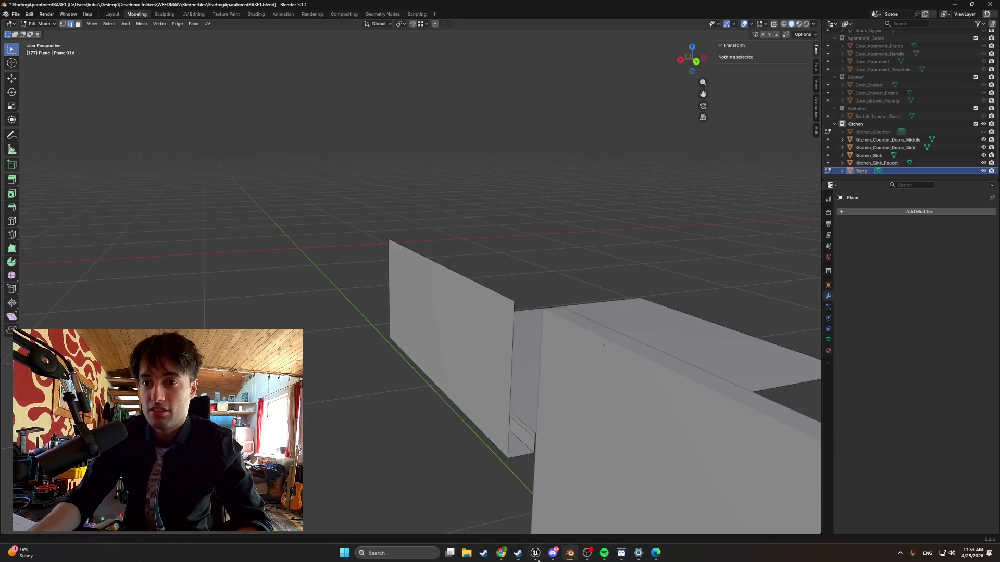
click(652, 554)
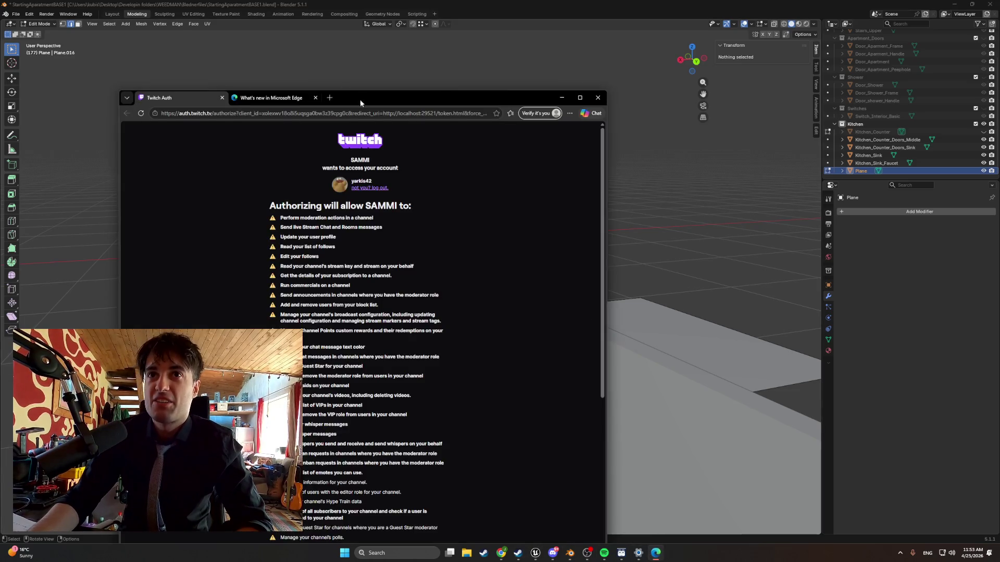
click(656, 553)
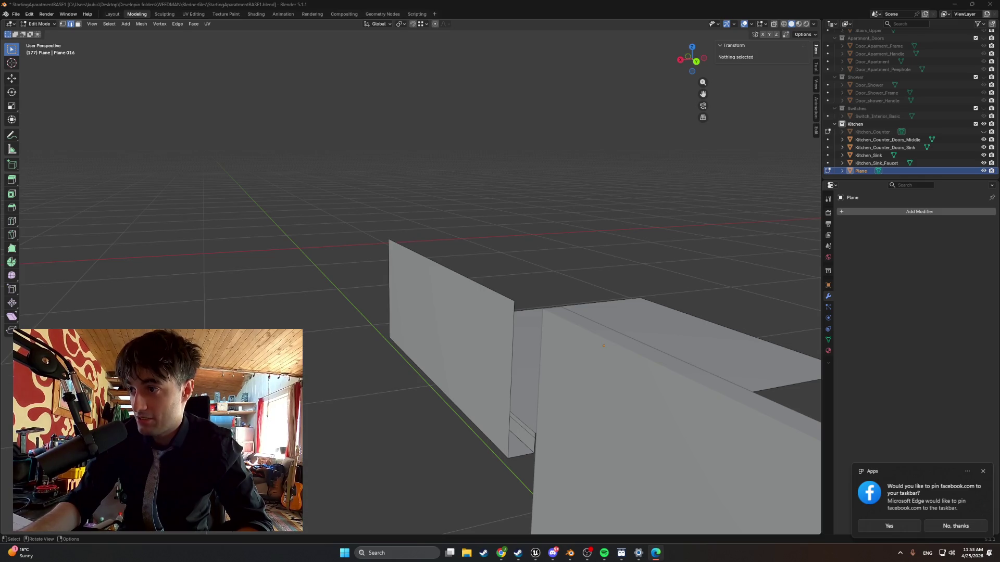
click(943, 527)
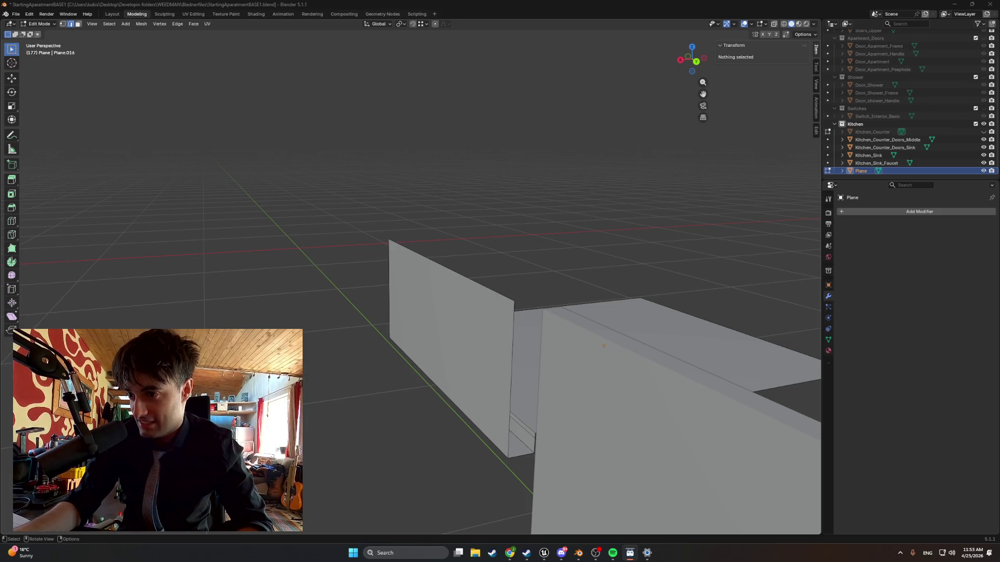
mouse_move(692, 408)
middle_down()
mouse_move(574, 381)
mouse_move(492, 381)
middle_up()
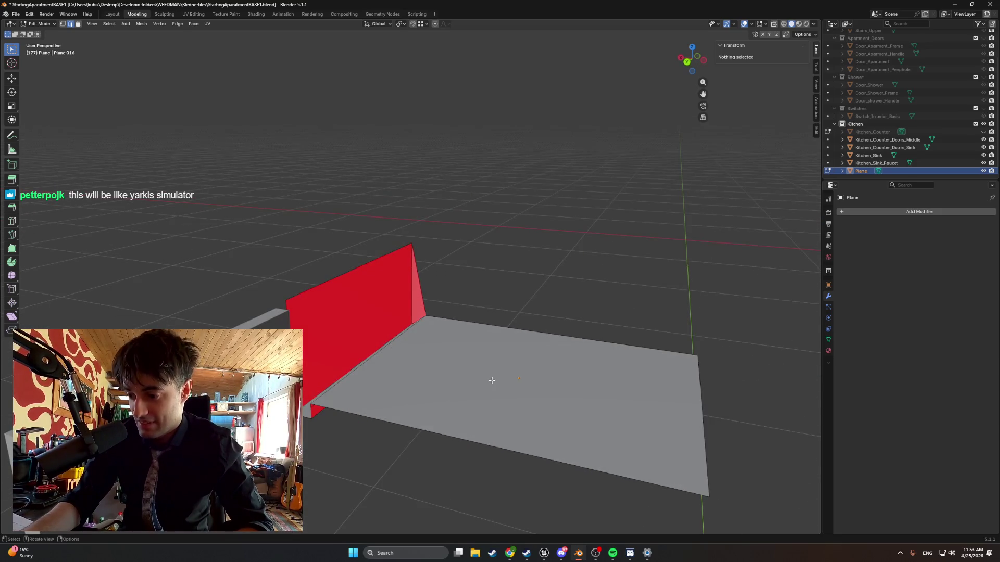
Select a single edge at the wall's left corner.
scroll(402, 407, up, 3)
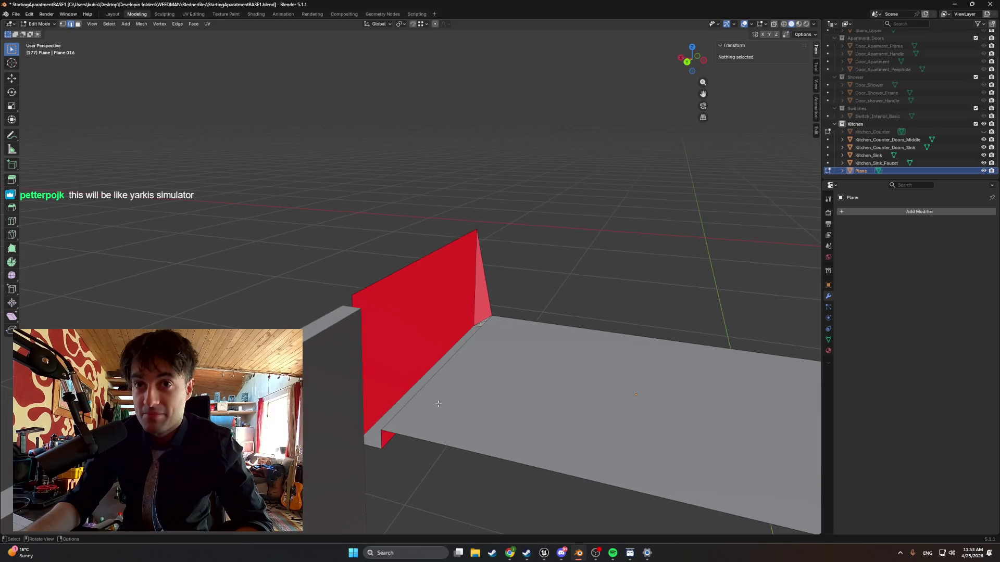
click(315, 302)
shift+click(345, 437)
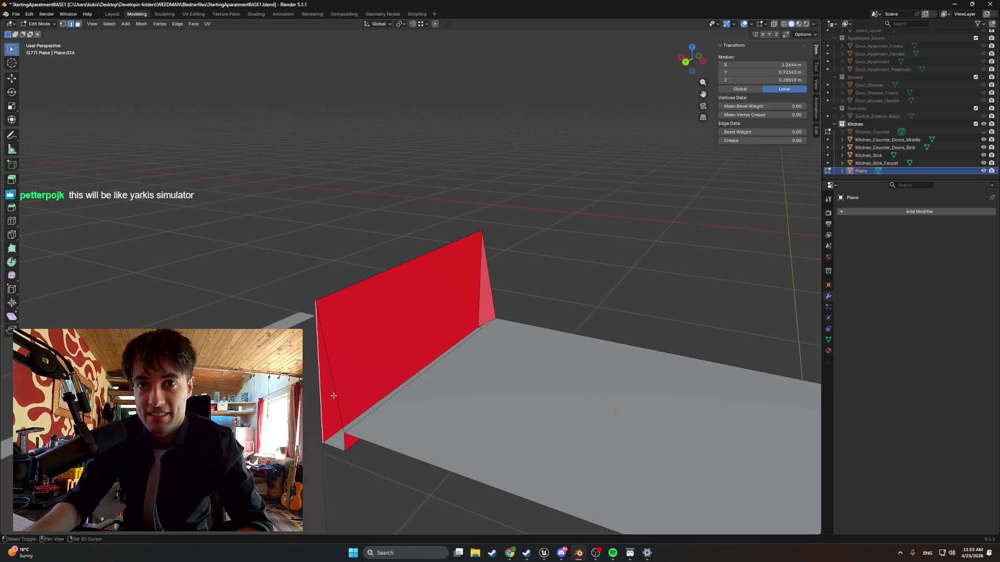
shift+click(336, 448)
shift+click(339, 437)
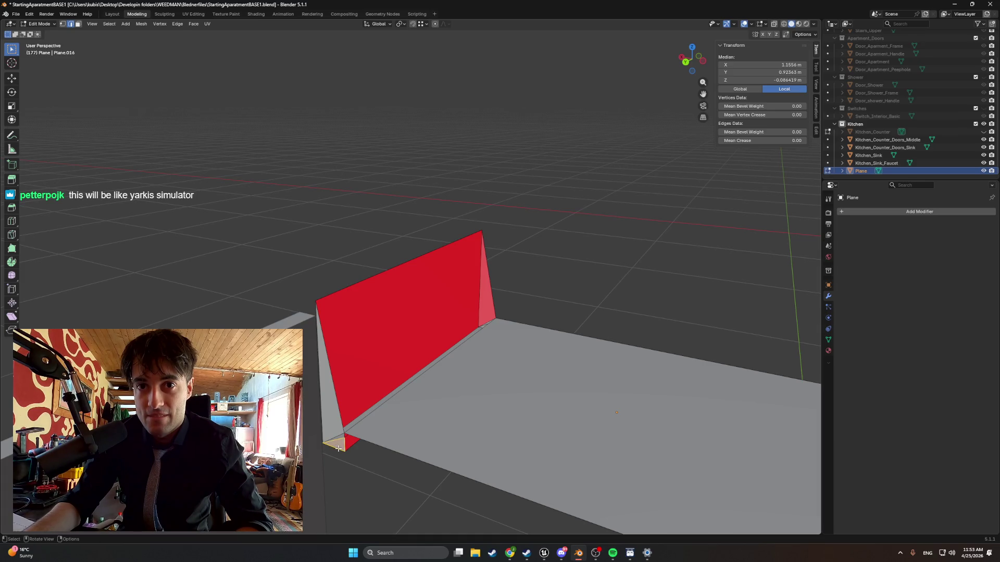
click(339, 439)
mouse_move(339, 436)
middle_down()
mouse_move(368, 464)
mouse_move(337, 487)
mouse_move(360, 468)
mouse_move(324, 417)
mouse_move(366, 373)
middle_up()
Select the small bottom face of the red panel and bring up its context menu.
scroll(365, 374, up, 2)
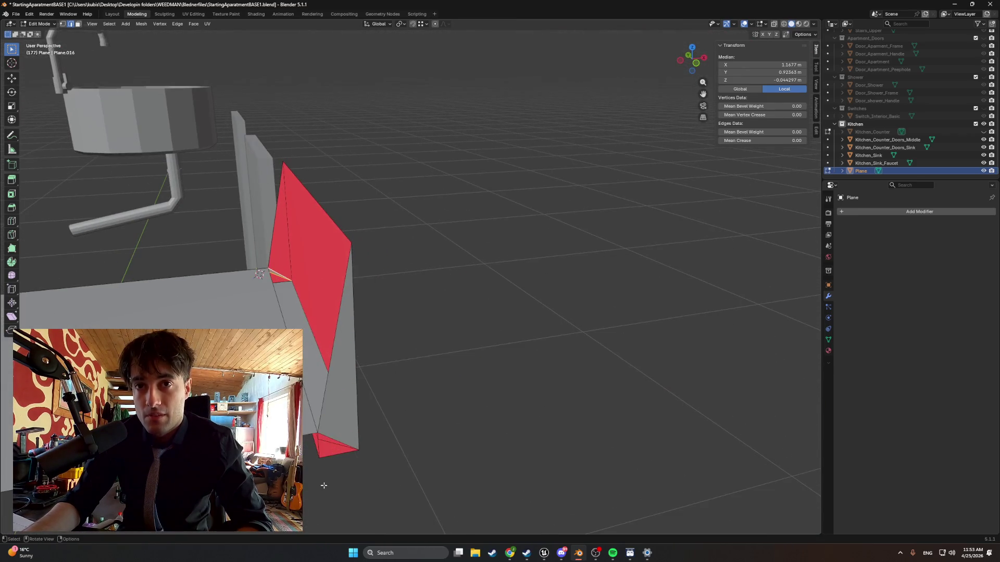
key(3)
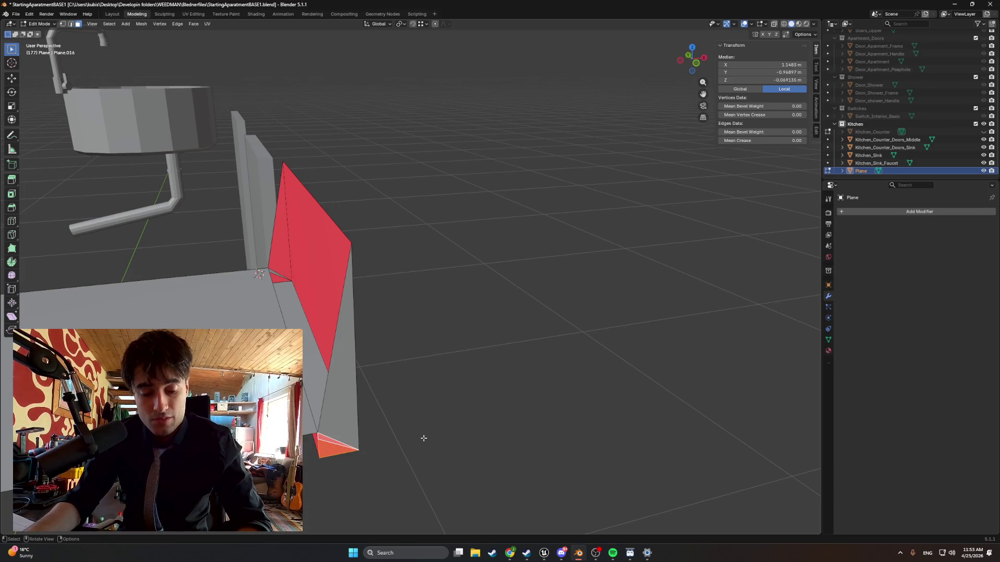
right_click(423, 440)
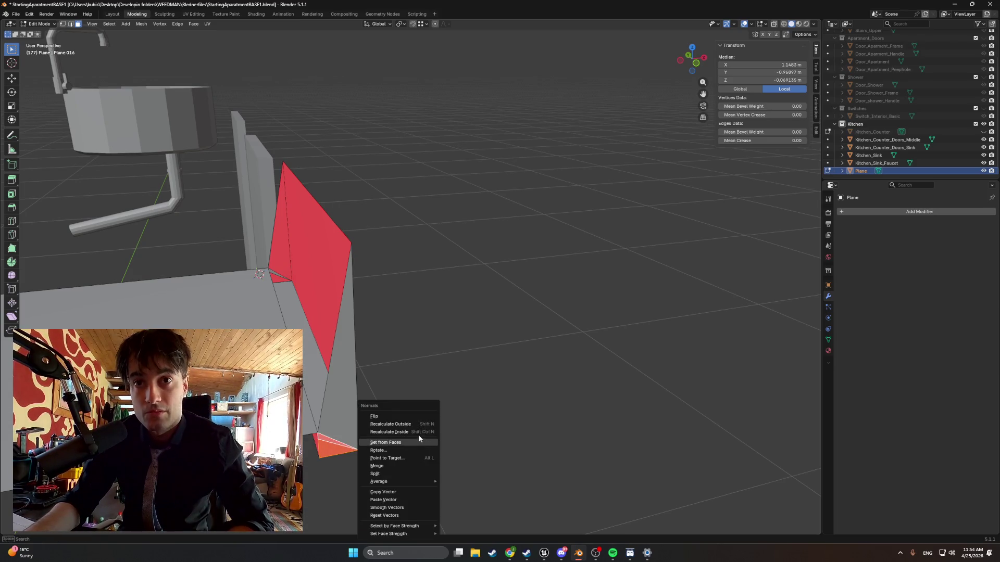
Change the bottom face's normals and select the small element at the panel's edge.
click(413, 417)
mouse_move(413, 418)
middle_down()
mouse_move(542, 297)
mouse_move(474, 339)
mouse_move(411, 409)
mouse_move(416, 428)
mouse_move(418, 412)
mouse_move(407, 388)
mouse_move(399, 392)
middle_up()
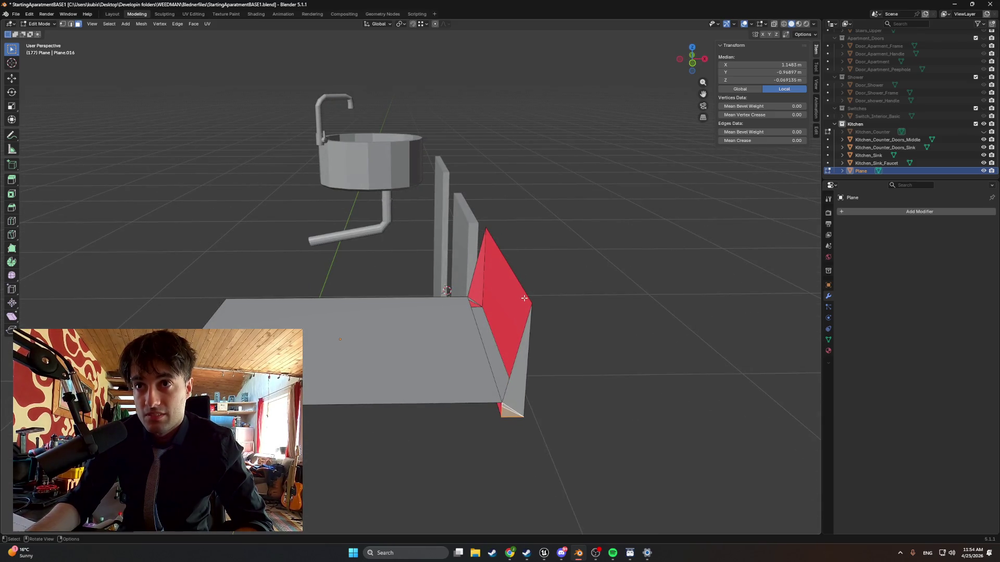
click(474, 302)
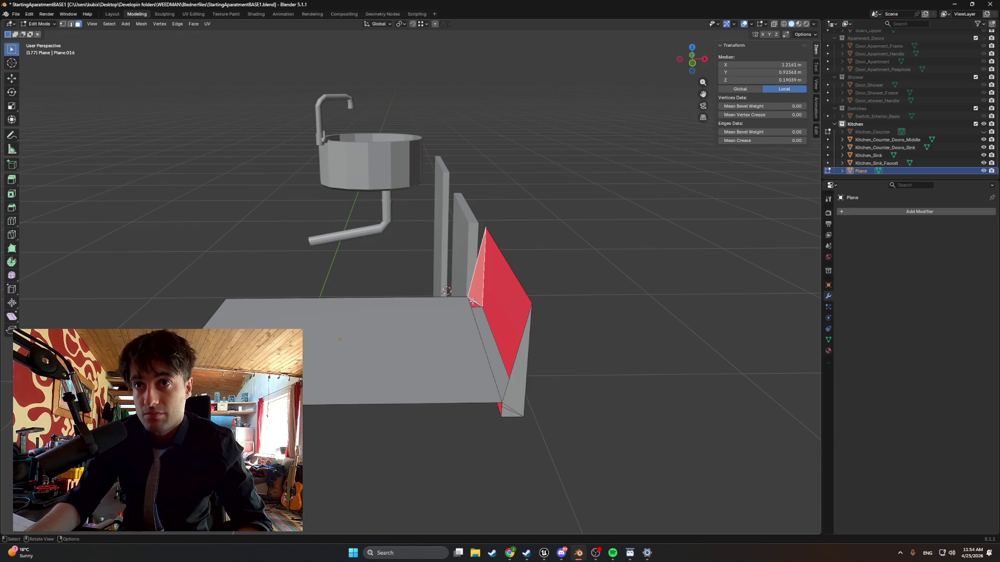
mouse_move(475, 307)
middle_down()
mouse_move(505, 266)
mouse_move(464, 270)
mouse_move(485, 297)
mouse_move(478, 315)
middle_up()
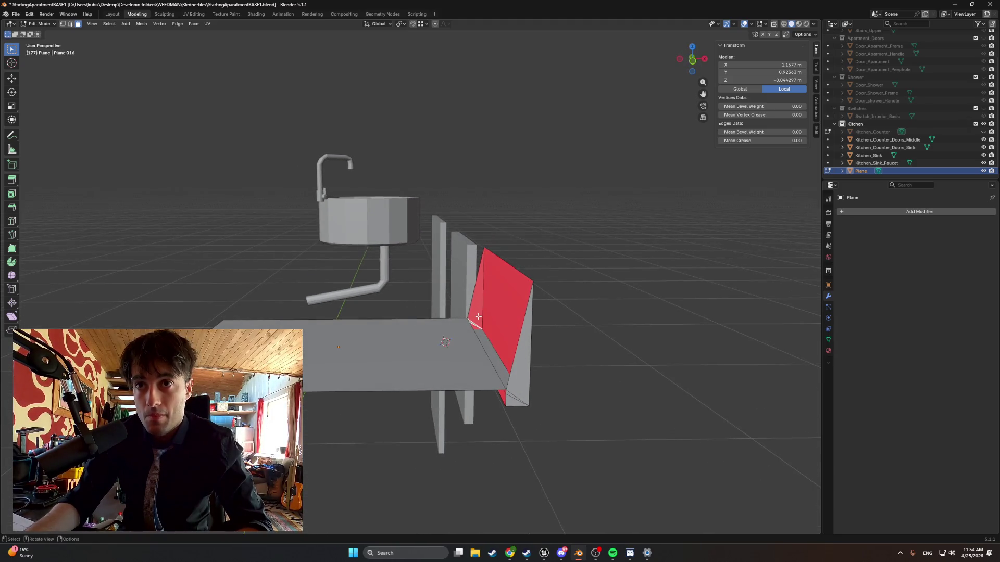
Orbit around the red panel to inspect it from high and low angles near the sink.
right_click(478, 316)
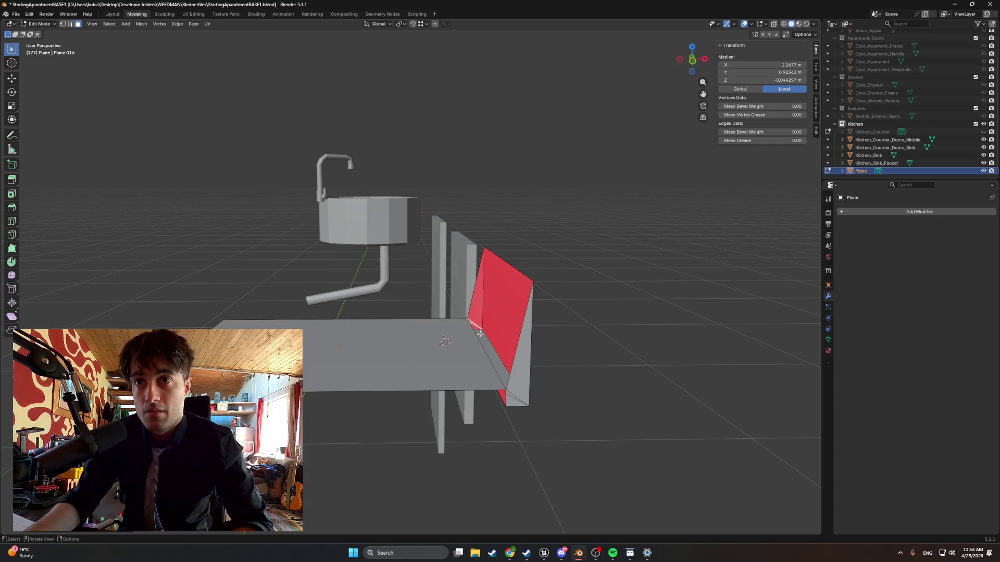
mouse_move(478, 316)
middle_down()
mouse_move(468, 342)
mouse_move(498, 356)
middle_up()
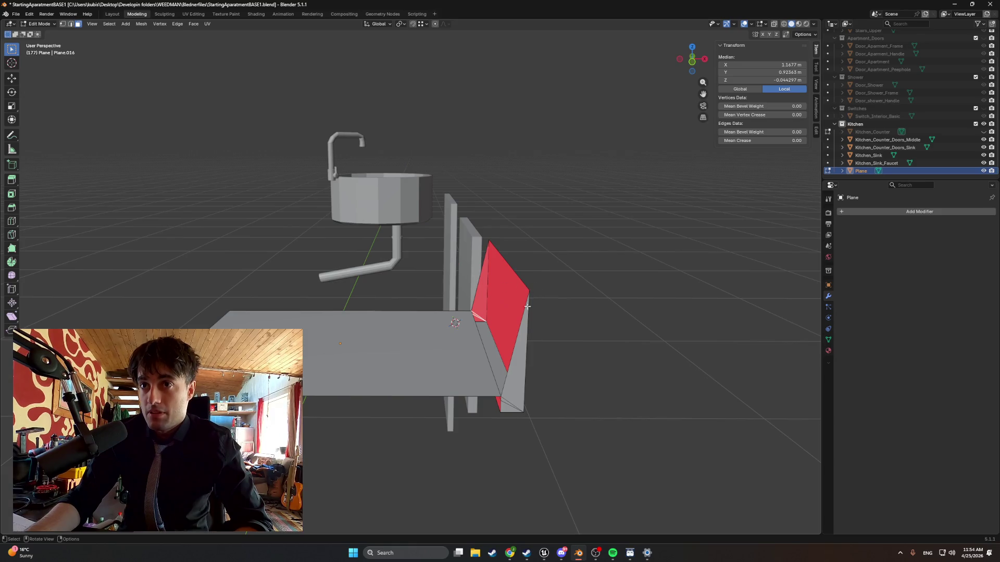
middle_drag(528, 307, 492, 335)
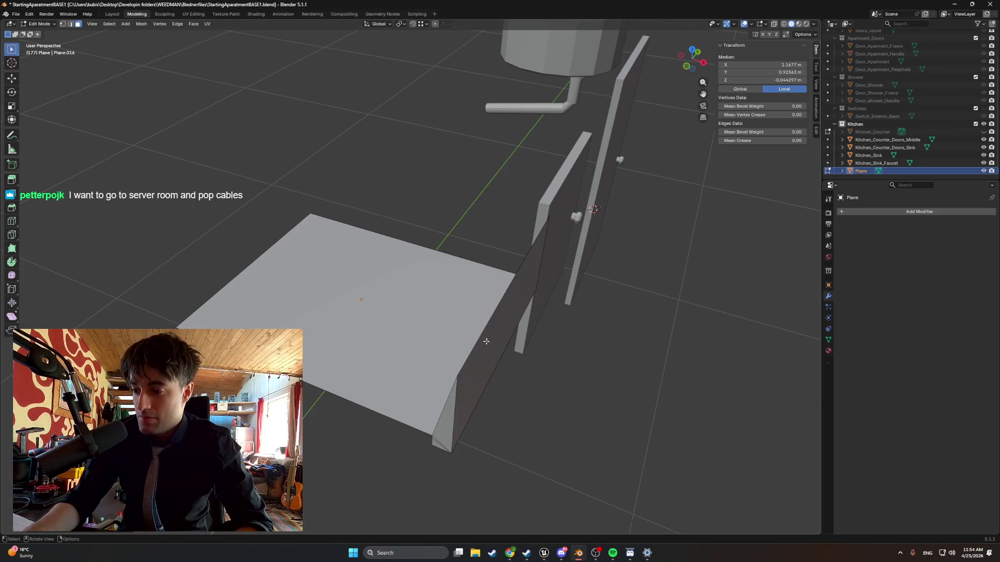
mouse_move(478, 346)
middle_down()
mouse_move(433, 355)
mouse_move(305, 324)
middle_up()
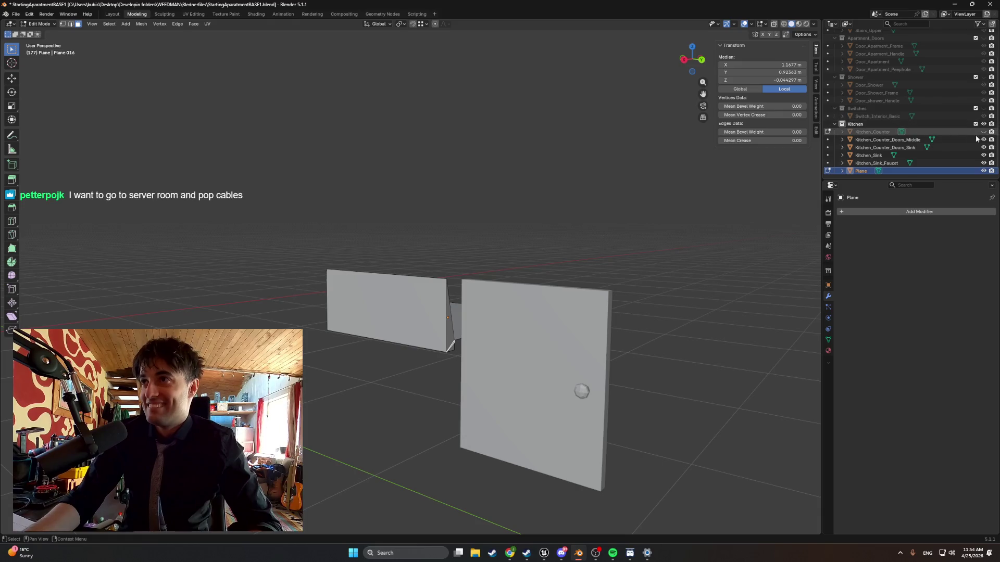
click(983, 132)
middle_drag(542, 333, 507, 329)
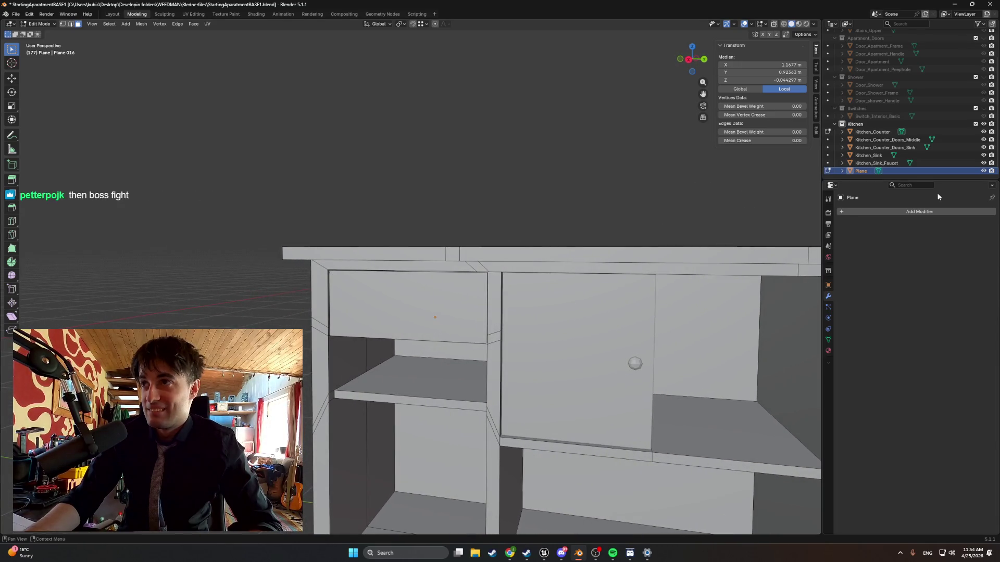
click(983, 125)
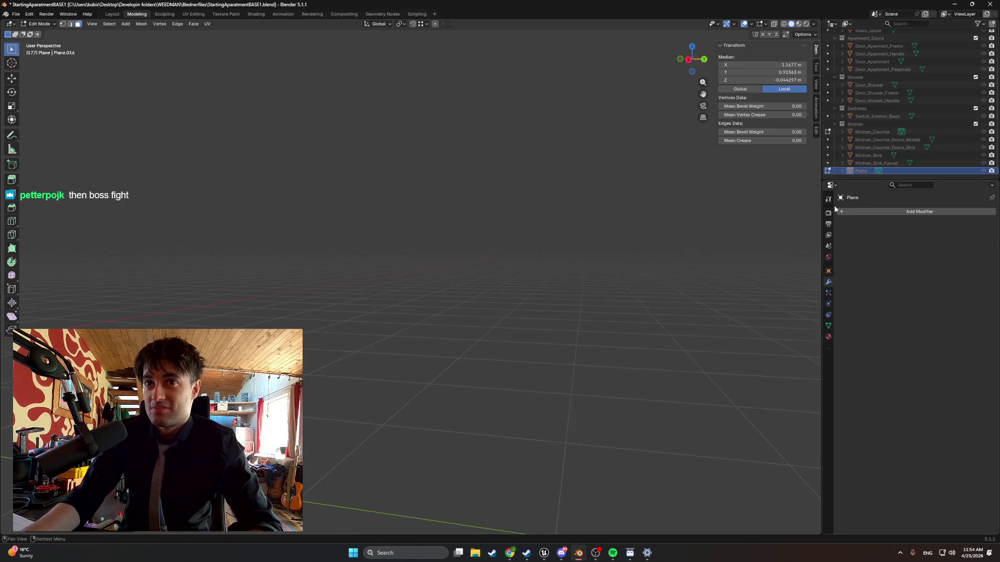
click(984, 125)
mouse_move(469, 302)
middle_down()
mouse_move(510, 300)
mouse_move(453, 308)
mouse_move(489, 308)
middle_up()
click(491, 321)
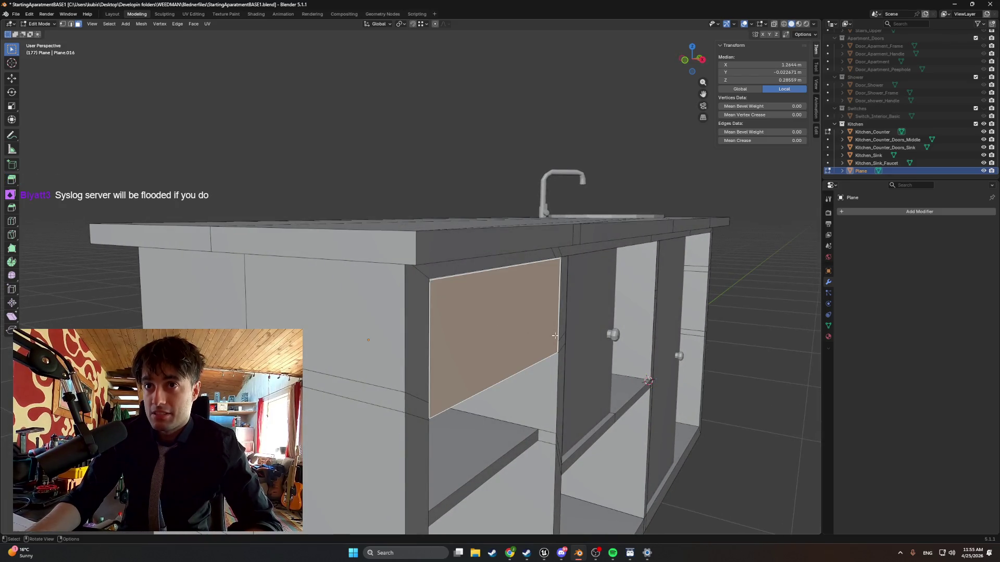
key(g)
key(x)
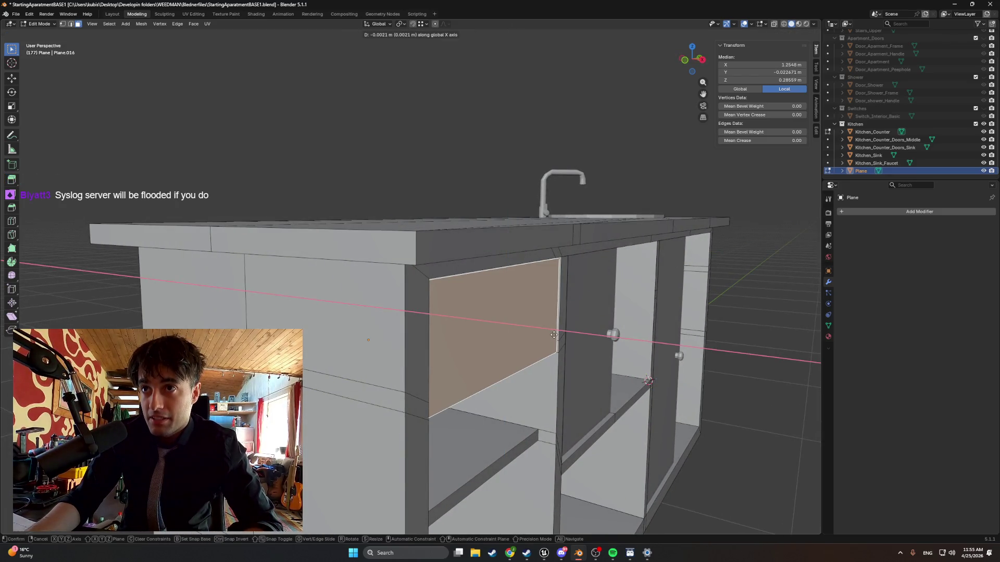
right_click(554, 335)
scroll(521, 336, up, 5)
middle_drag(521, 336, 467, 337)
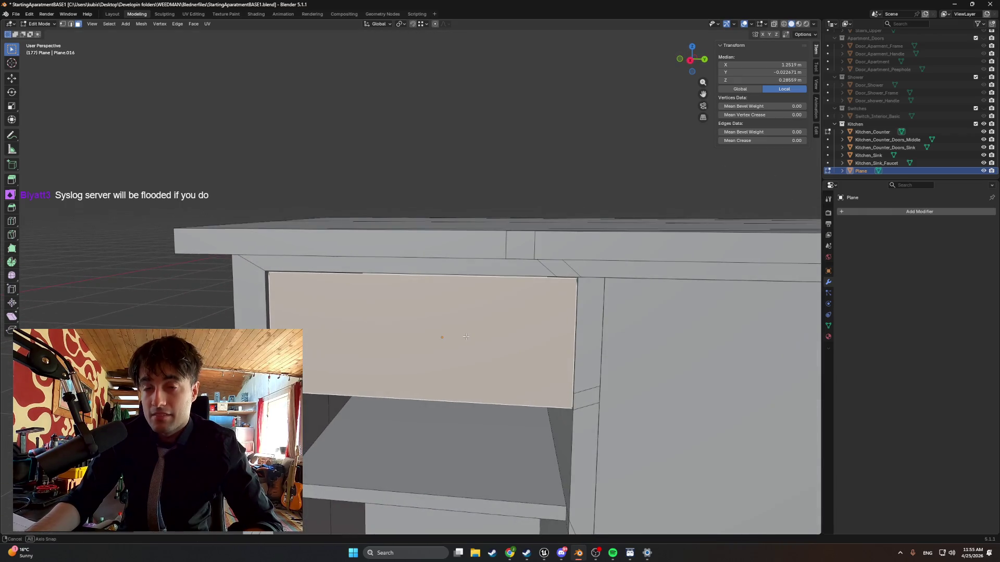
click(982, 134)
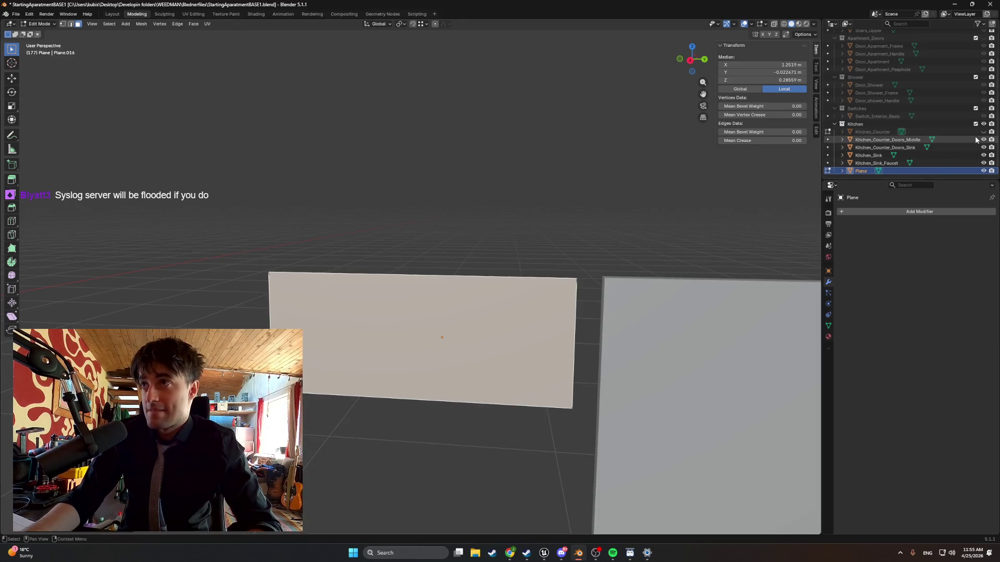
click(984, 132)
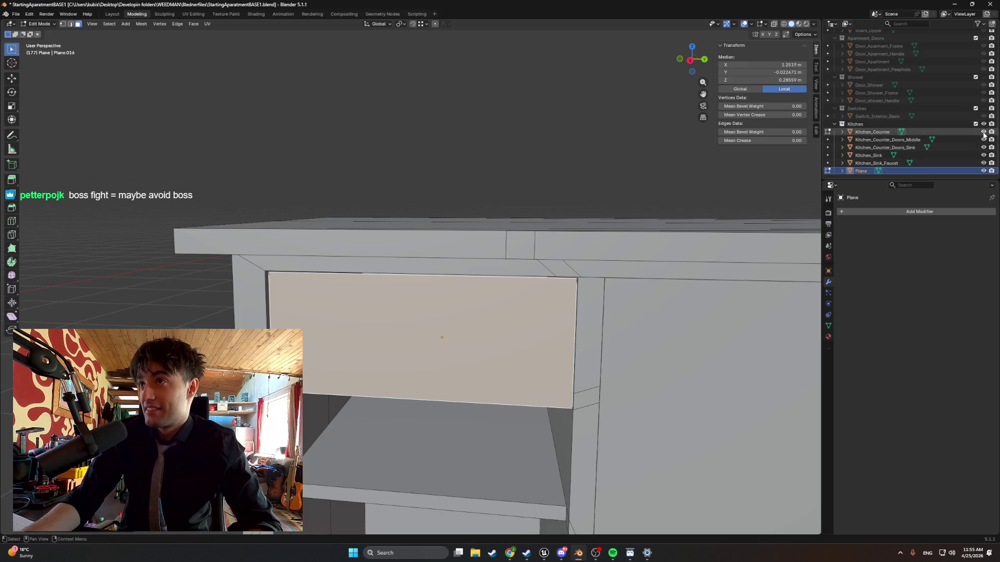
click(984, 134)
mouse_move(520, 219)
middle_down()
mouse_move(528, 305)
mouse_move(502, 284)
mouse_move(509, 308)
middle_up()
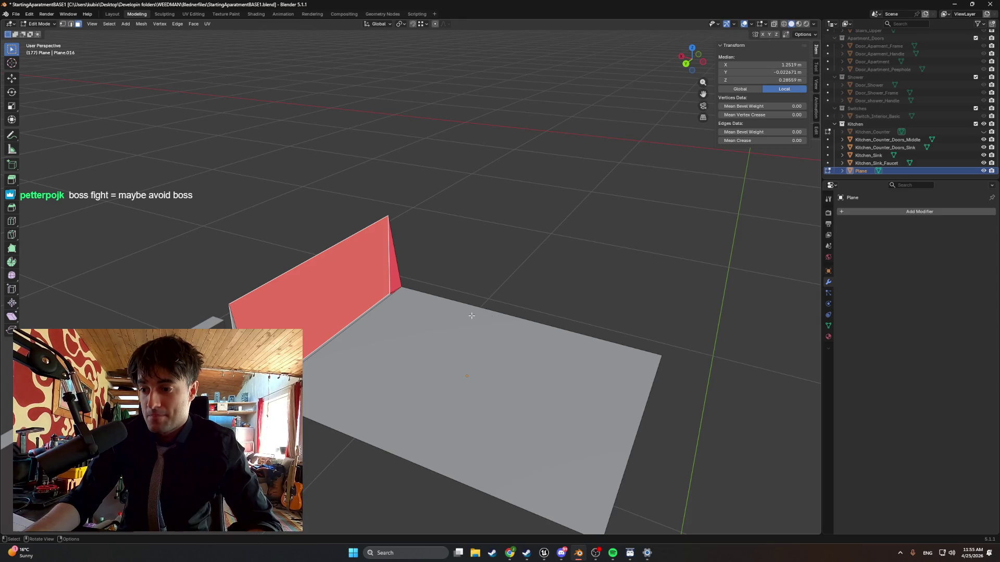
Inset a border around the plane's face.
mouse_move(472, 316)
middle_down()
mouse_move(424, 335)
mouse_move(438, 354)
middle_up()
click(446, 383)
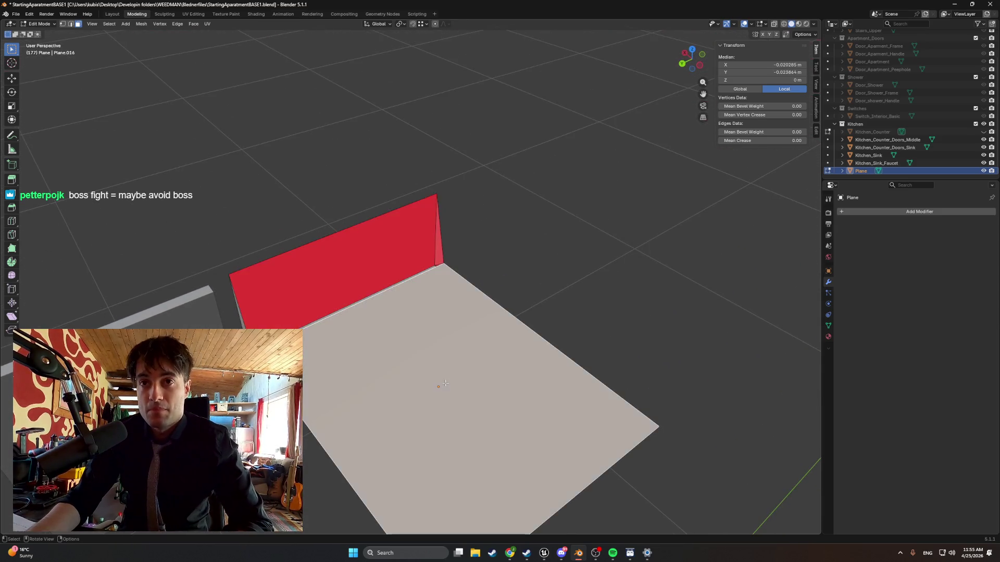
key(i)
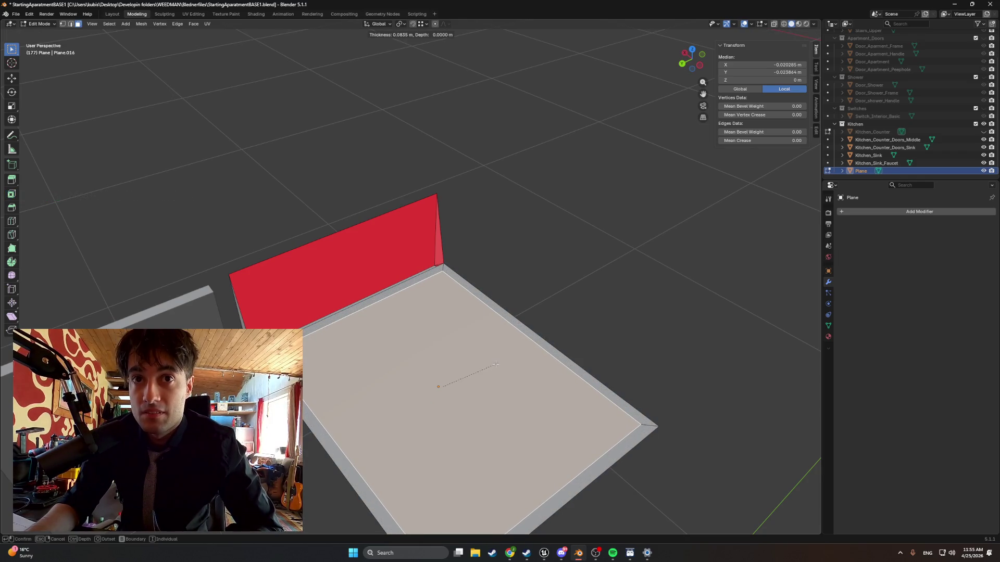
click(496, 364)
Extrude the far, right and near border strips straight up along Z into walls.
middle_drag(495, 364, 430, 277)
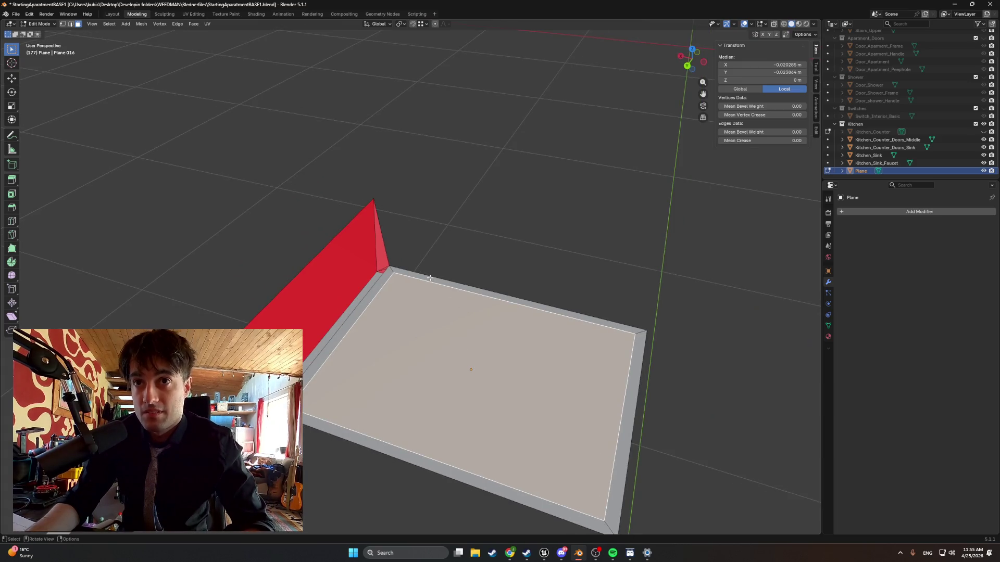
click(429, 278)
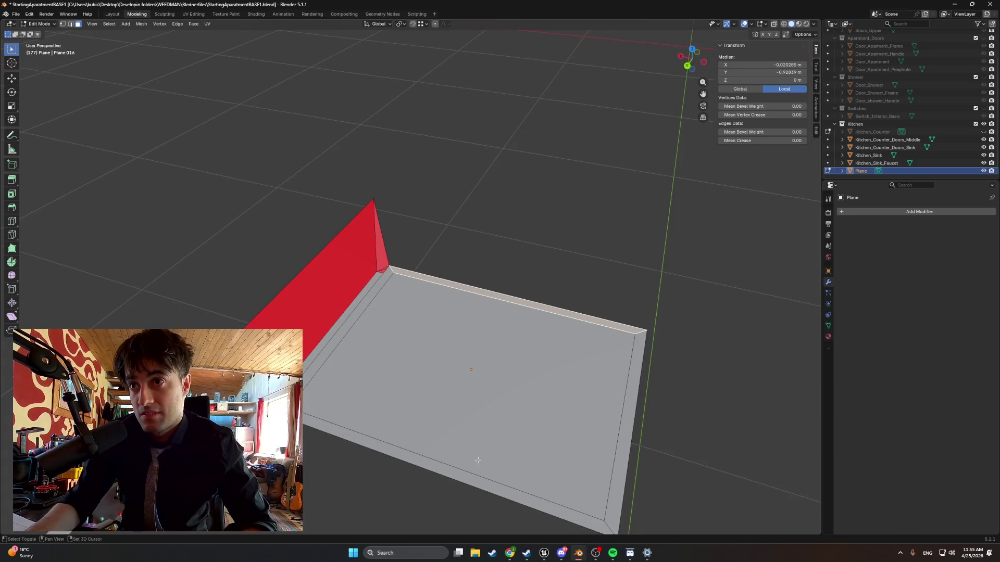
shift+click(625, 408)
shift+click(480, 471)
key(e)
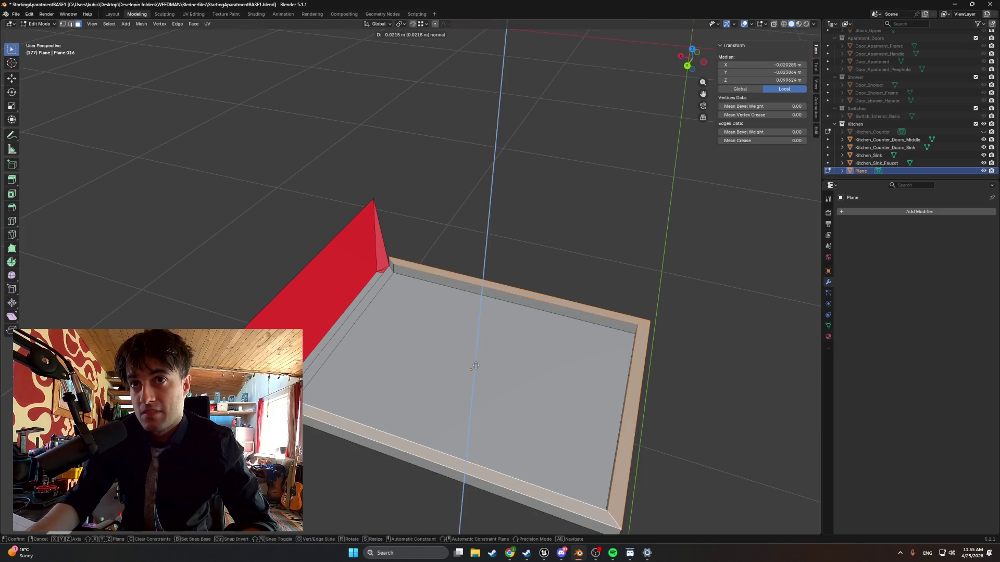
key(z)
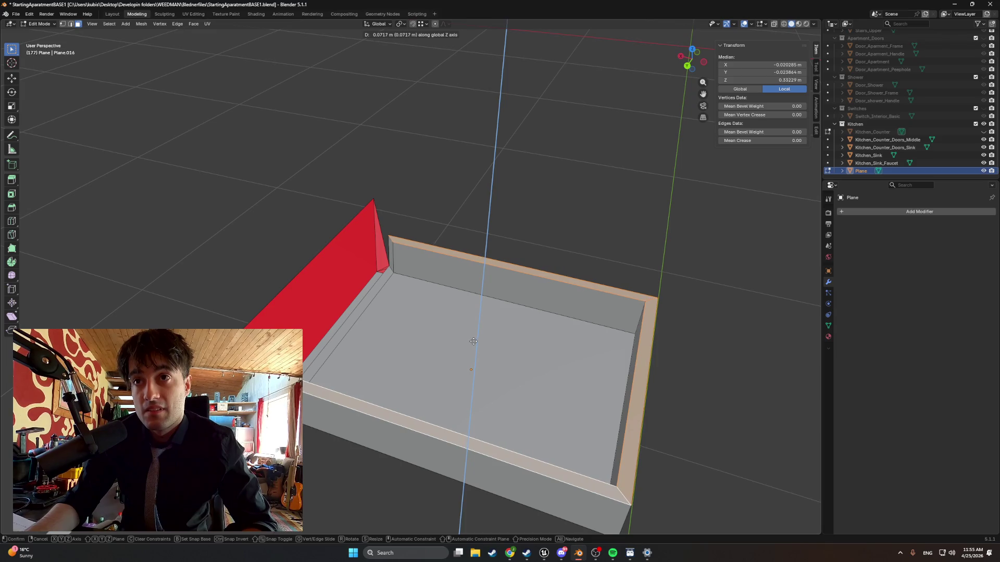
click(473, 334)
Extrude the wall tops further up along Z to about 0.527 m.
middle_drag(473, 333, 472, 302)
key(e)
key(z)
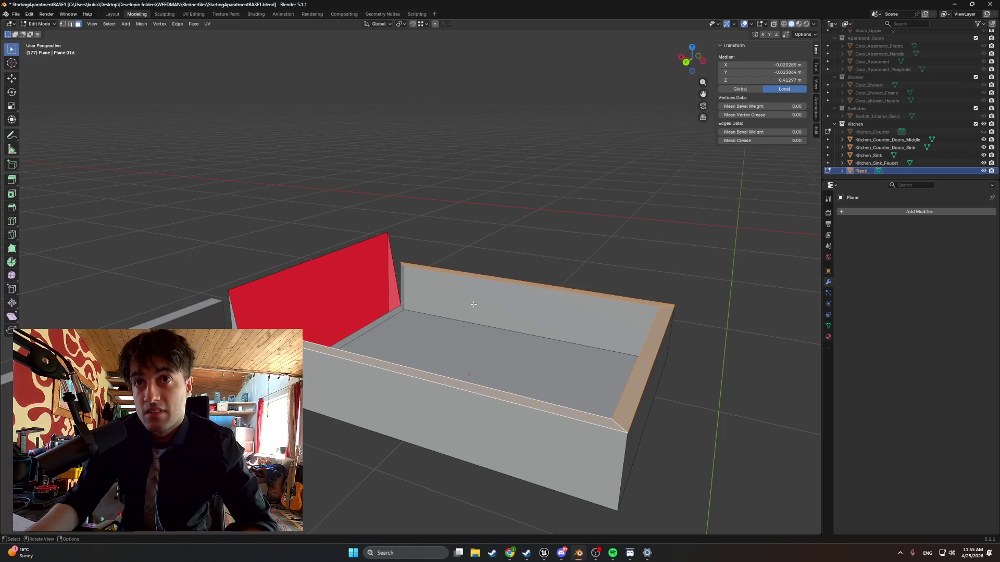
key(z)
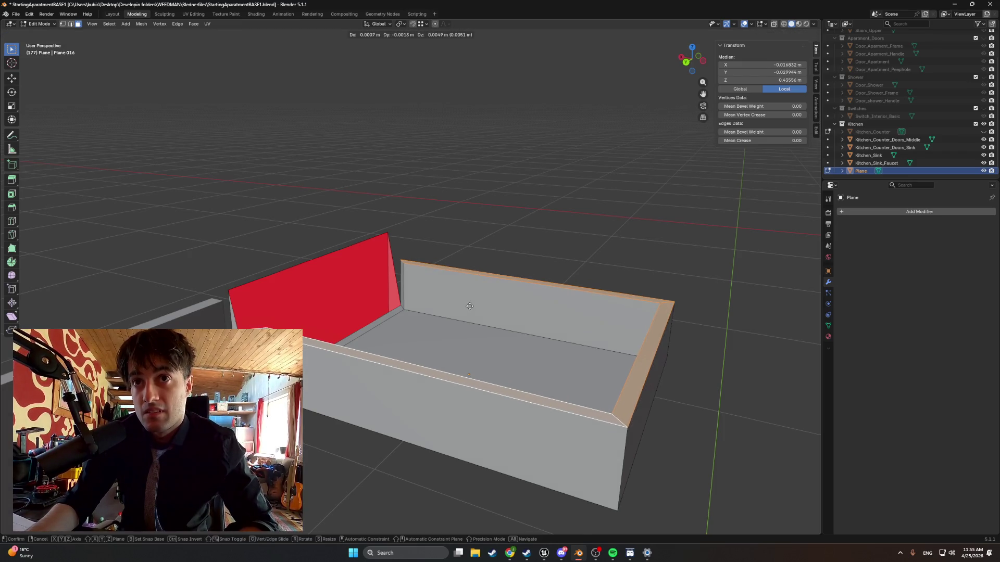
key(z)
middle_drag(470, 302, 457, 292)
key(z)
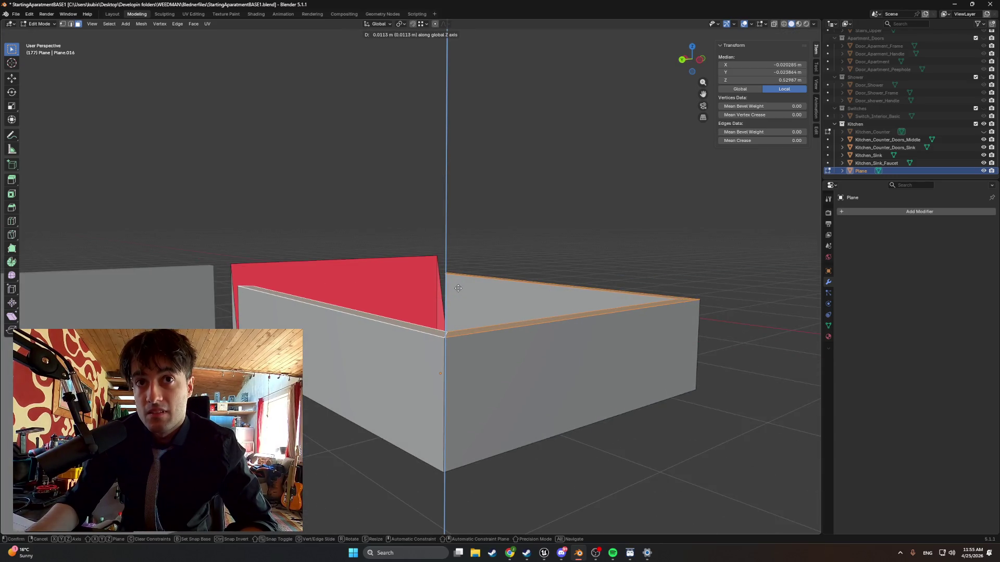
click(459, 289)
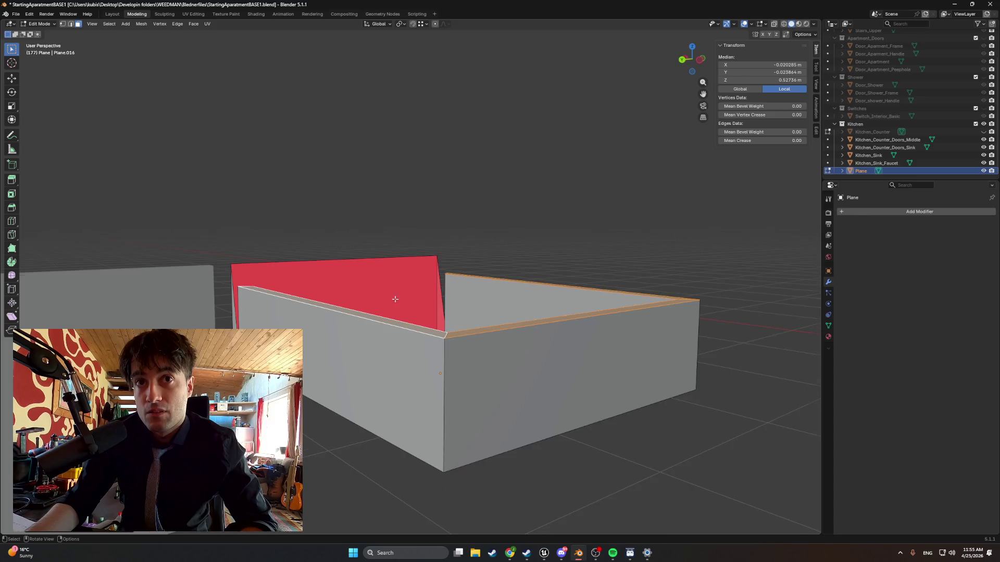
mouse_move(458, 289)
middle_down()
mouse_move(538, 336)
mouse_move(598, 323)
mouse_move(648, 339)
middle_up()
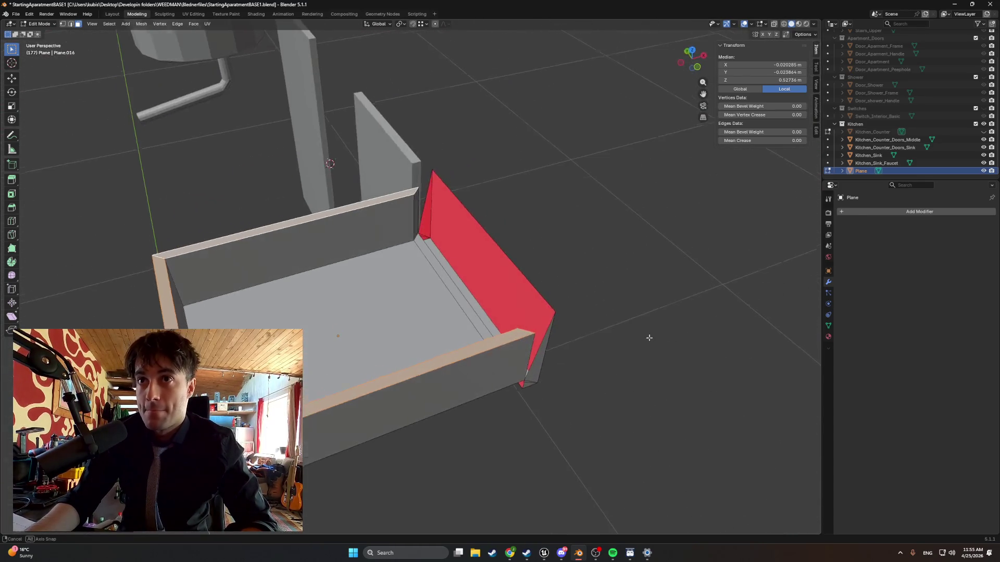
scroll(573, 334, up, 5)
mouse_move(573, 334)
middle_down()
mouse_move(444, 345)
mouse_move(372, 312)
middle_up()
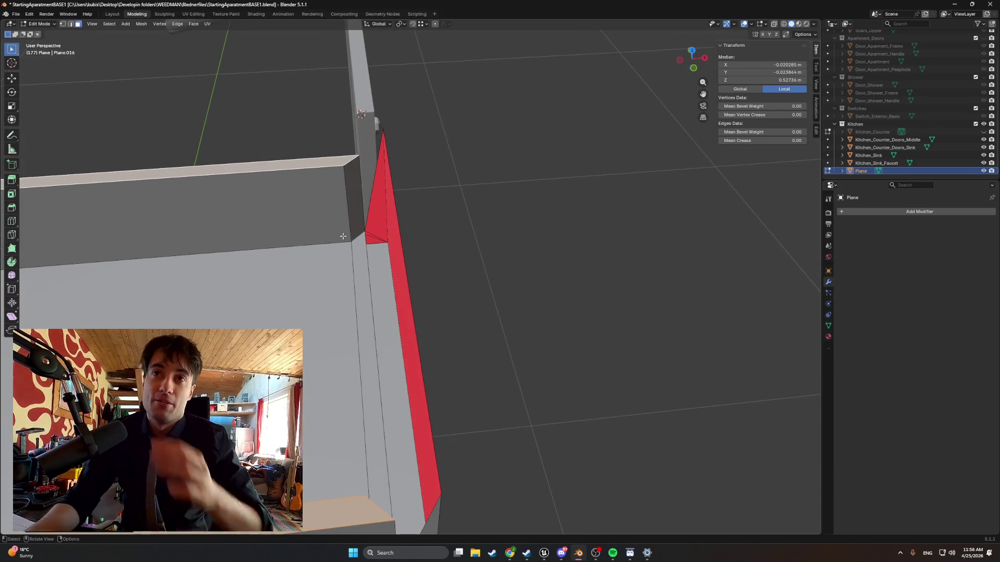
mouse_move(342, 226)
middle_down()
mouse_move(401, 208)
mouse_move(323, 205)
mouse_move(357, 186)
mouse_move(360, 201)
middle_up()
mouse_move(370, 237)
middle_down()
mouse_move(419, 261)
mouse_move(406, 259)
mouse_move(457, 317)
mouse_move(432, 343)
mouse_move(443, 322)
mouse_move(419, 299)
middle_up()
key(z)
Switch to wireframe and hide Kitchen_Counter_Doors_Middle, Kitchen_Sink and Kitchen_Sink_Faucet.
click(371, 304)
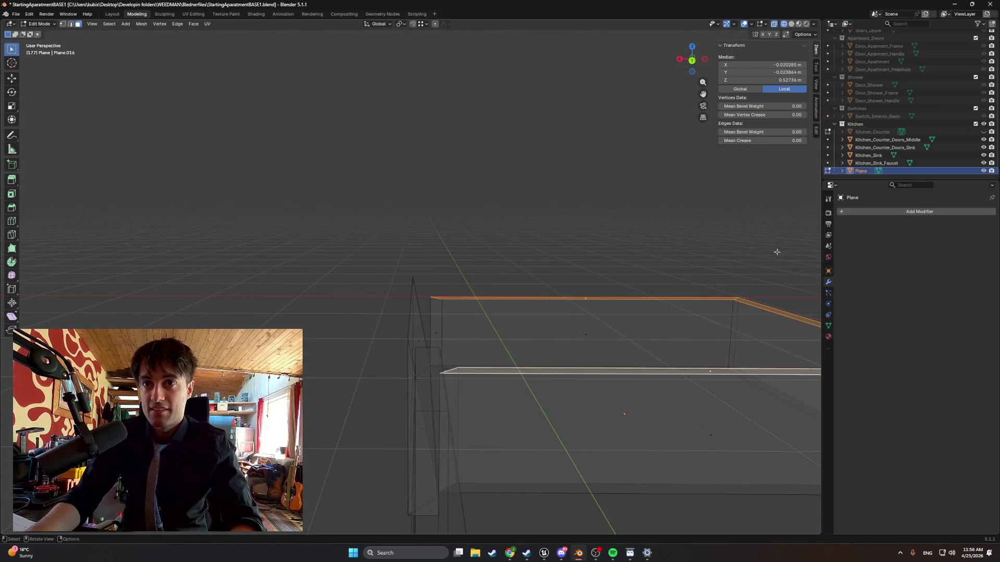
click(984, 140)
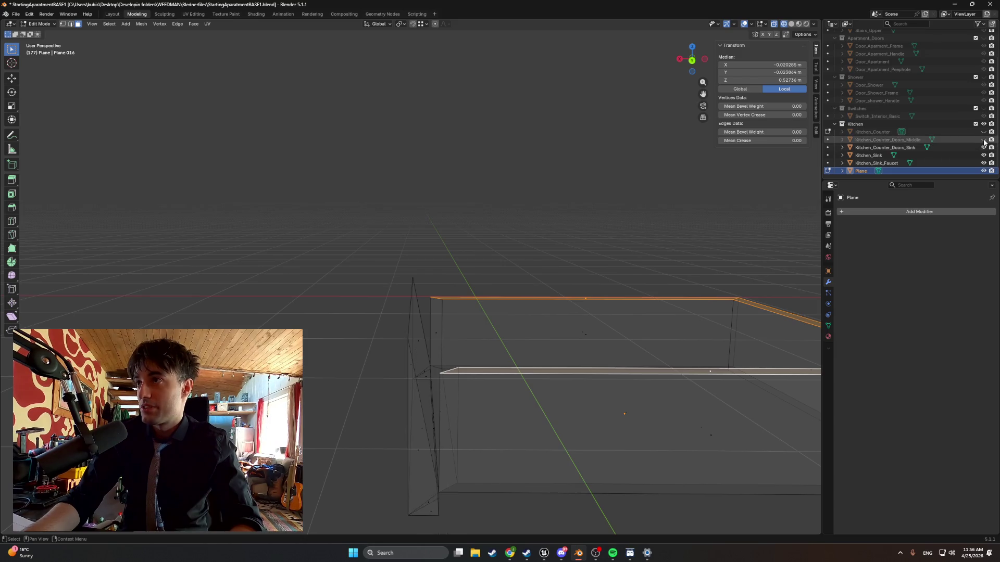
drag(984, 152, 984, 165)
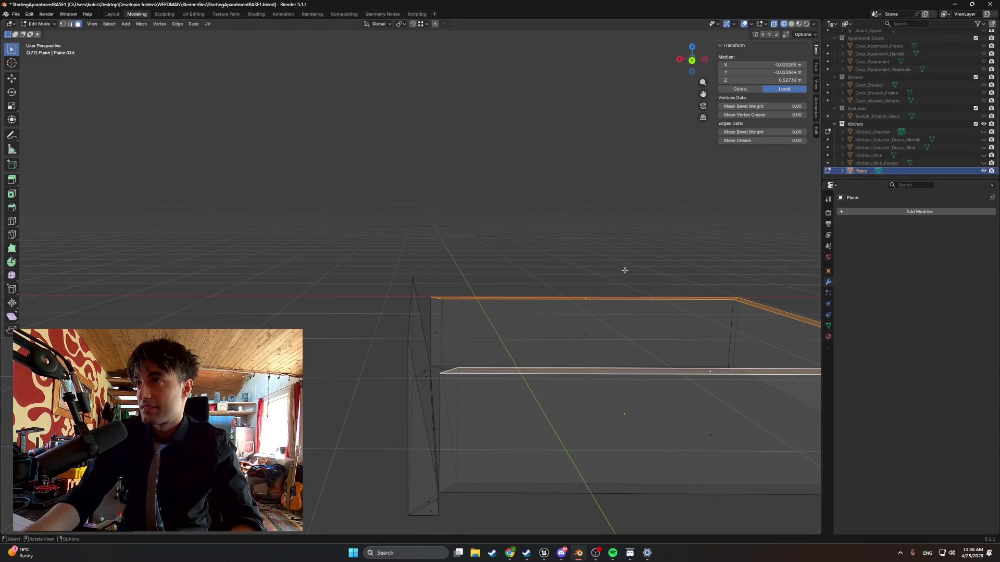
middle_drag(625, 270, 486, 265)
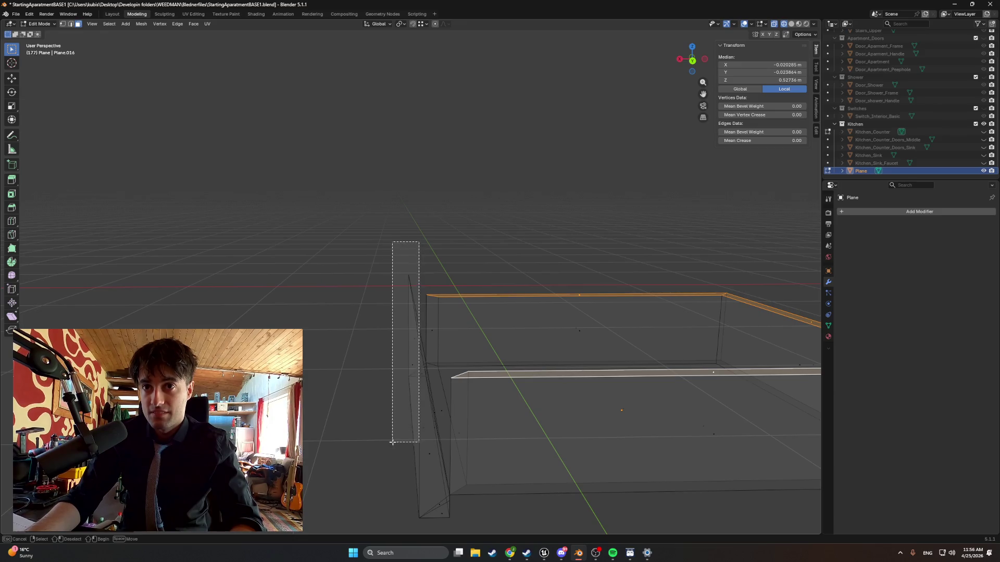
Delete the thin left panel faces of the drawer box.
click(415, 418)
mouse_move(396, 440)
middle_down()
mouse_move(415, 418)
mouse_move(417, 392)
middle_up()
click(415, 418)
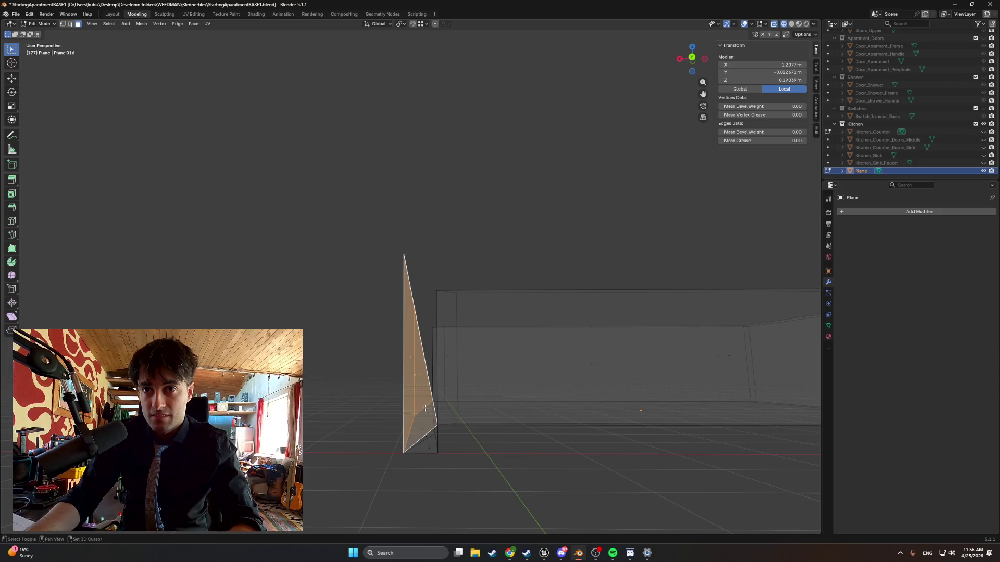
shift+click(427, 411)
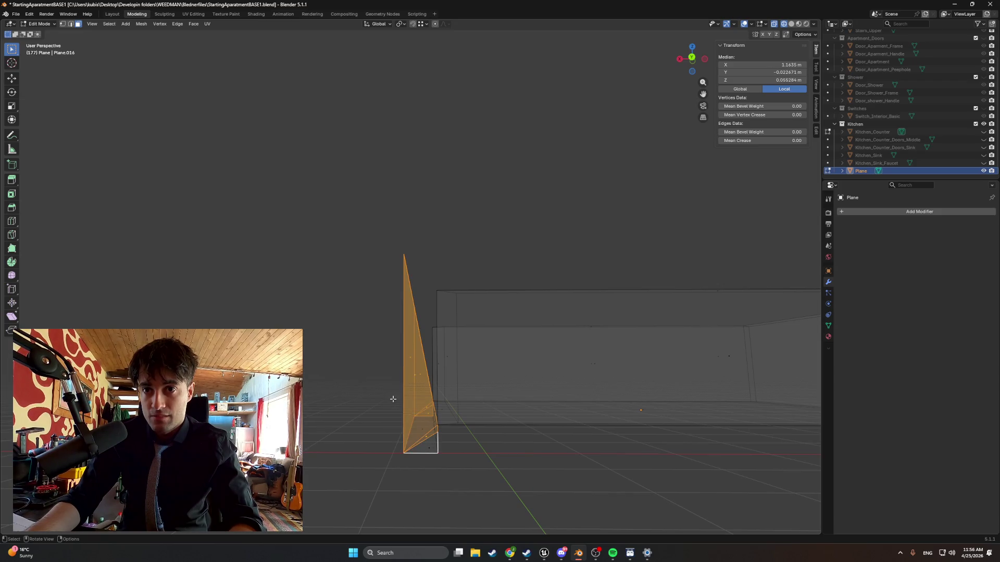
mouse_move(390, 412)
middle_down()
mouse_move(370, 402)
mouse_move(405, 400)
mouse_move(423, 417)
middle_up()
key(x)
click(367, 402)
key(ctrl+z)
key(x)
click(380, 406)
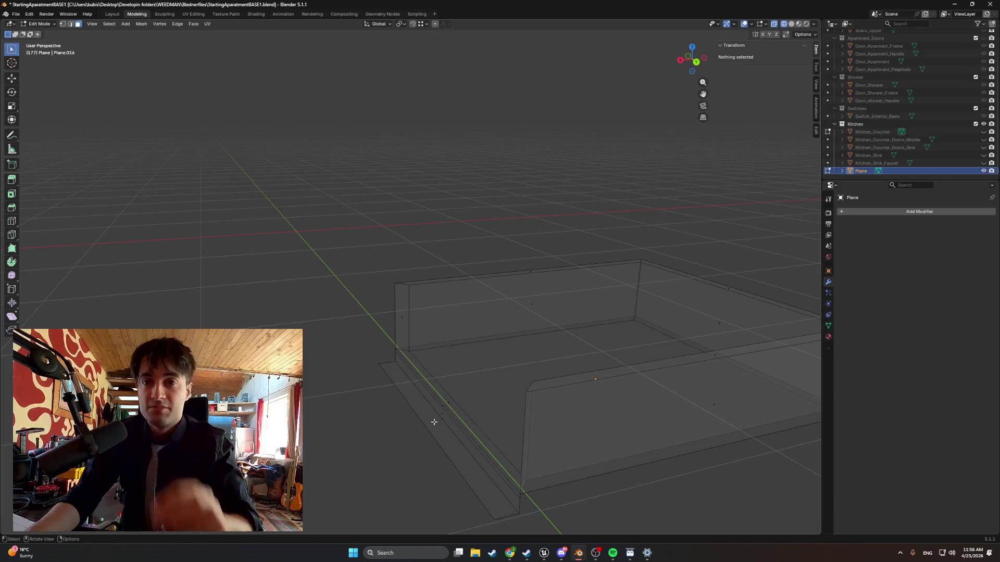
Extrude the front floor strip up along Z into a wall, with Kitchen_Counter shown again.
click(434, 418)
key(e)
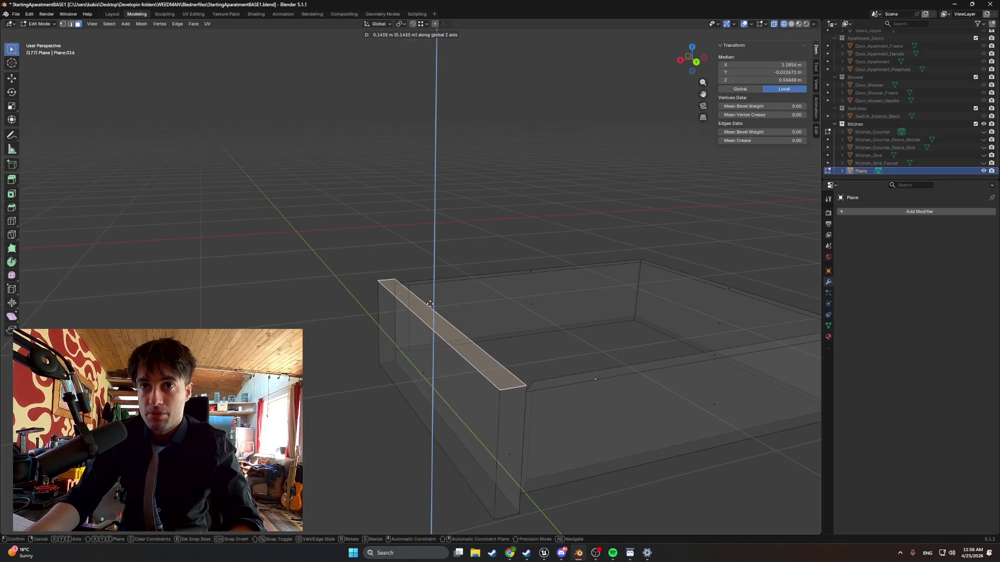
click(449, 311)
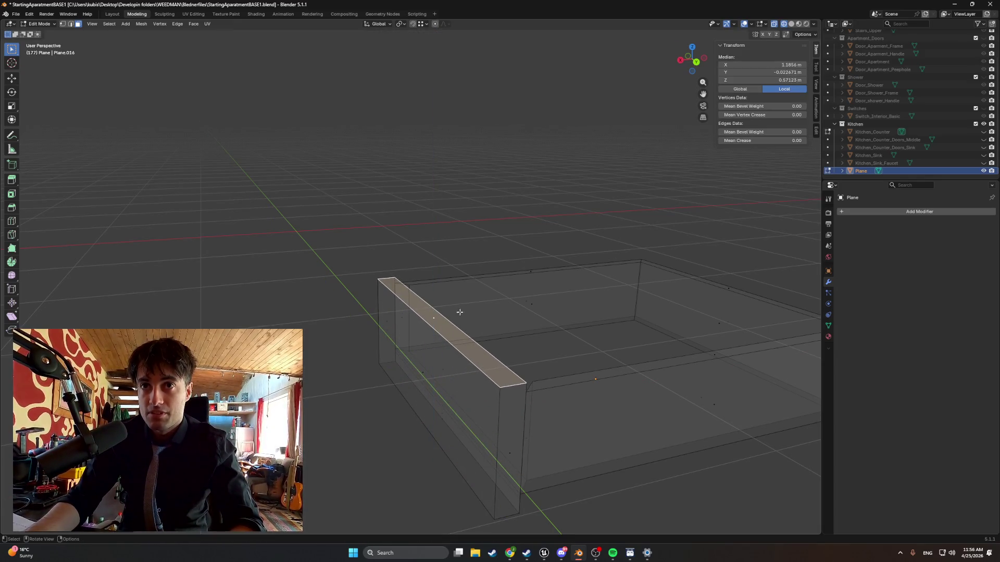
click(983, 132)
middle_drag(435, 297, 377, 303)
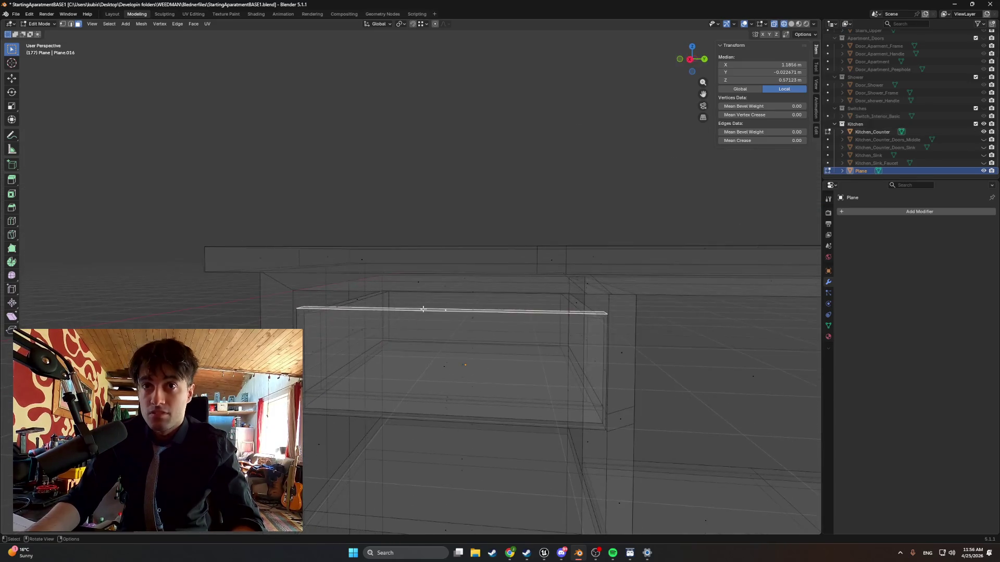
key(e)
right_click(377, 303)
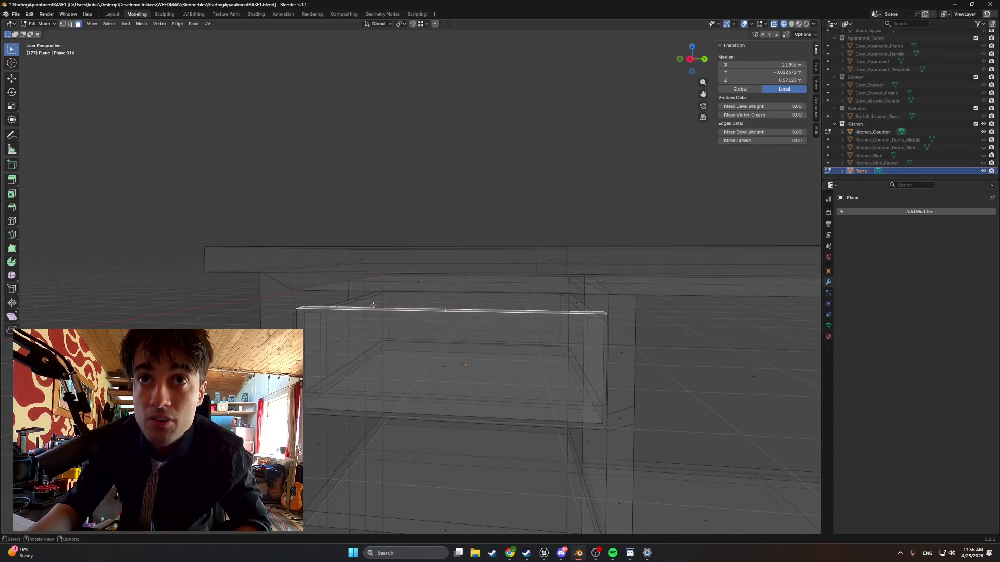
key(z)
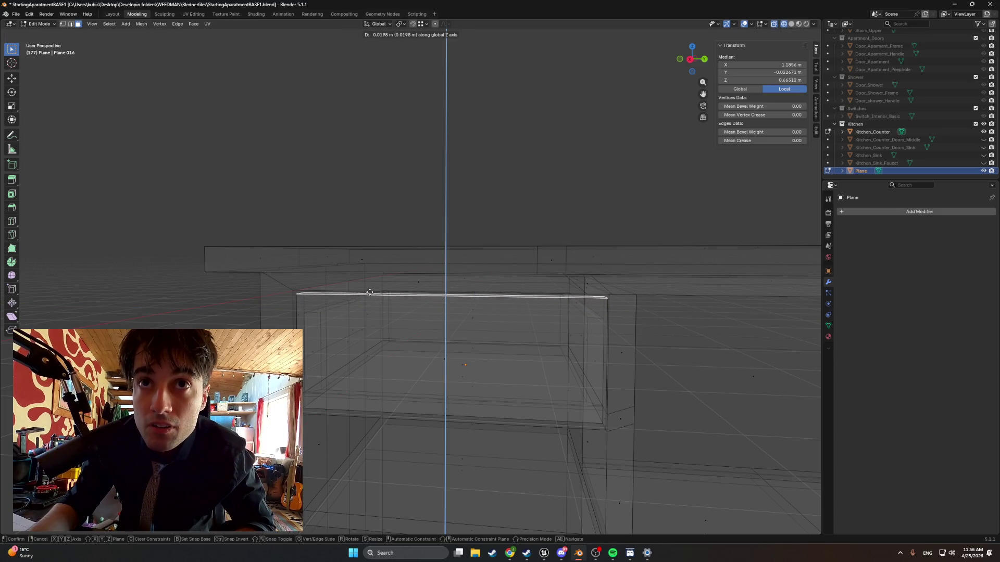
click(369, 292)
Return the viewport to solid shading.
mouse_move(370, 293)
middle_down()
mouse_move(384, 296)
mouse_move(338, 301)
middle_up()
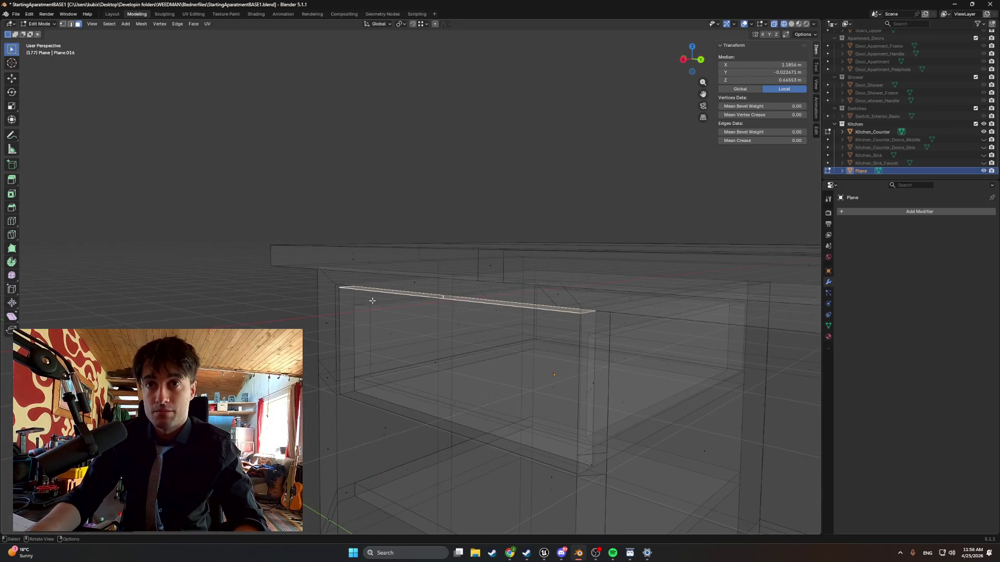
mouse_move(372, 300)
middle_down()
mouse_move(352, 303)
mouse_move(601, 301)
mouse_move(516, 315)
mouse_move(515, 330)
mouse_move(580, 335)
mouse_move(466, 334)
mouse_move(320, 306)
mouse_move(396, 323)
mouse_move(532, 319)
mouse_move(510, 316)
middle_up()
key(alt+z)
click(542, 332)
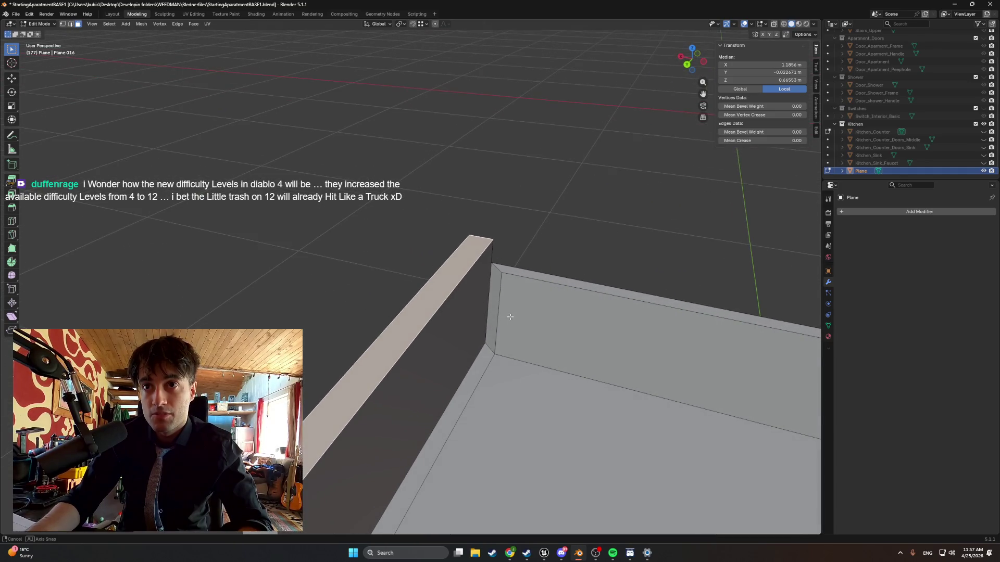
Move the floor strip at the front wall base up along Z to about 0.528 m.
click(474, 383)
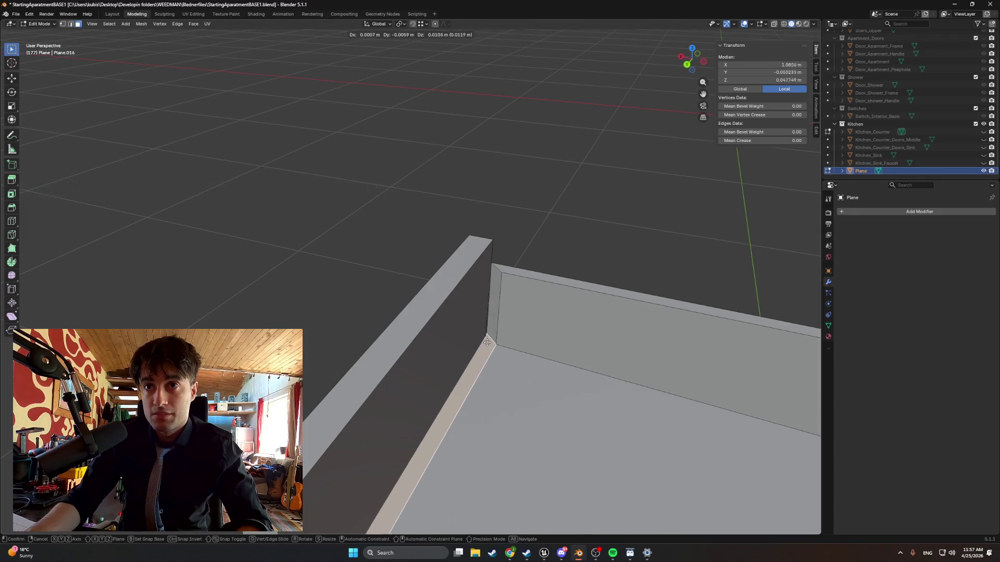
key(g)
key(z)
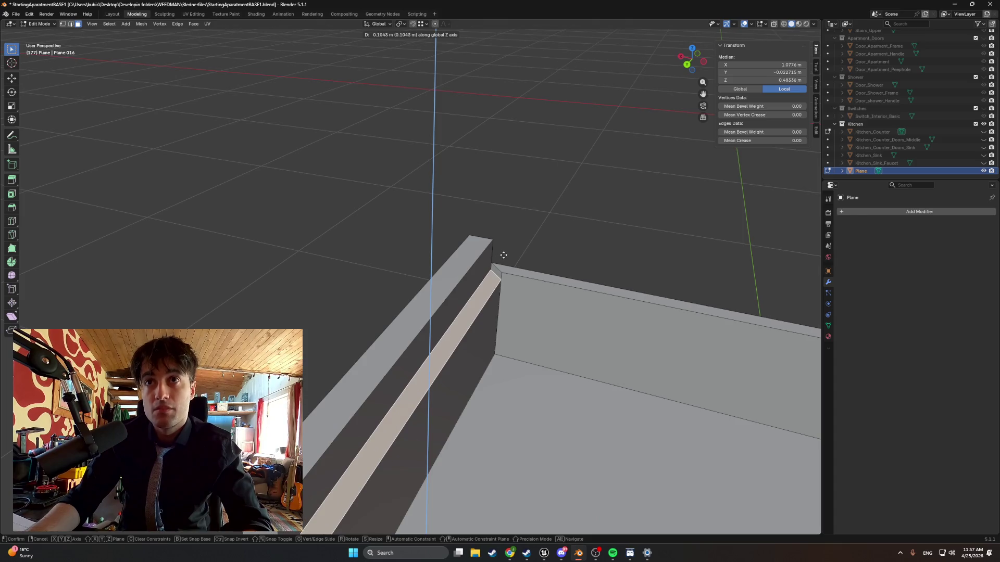
key(Escape)
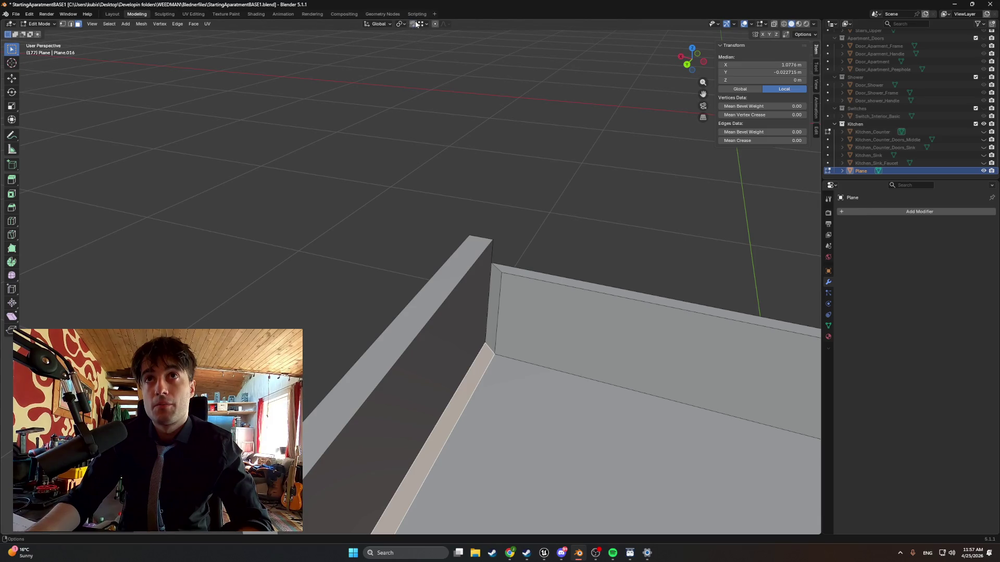
key(g)
key(z)
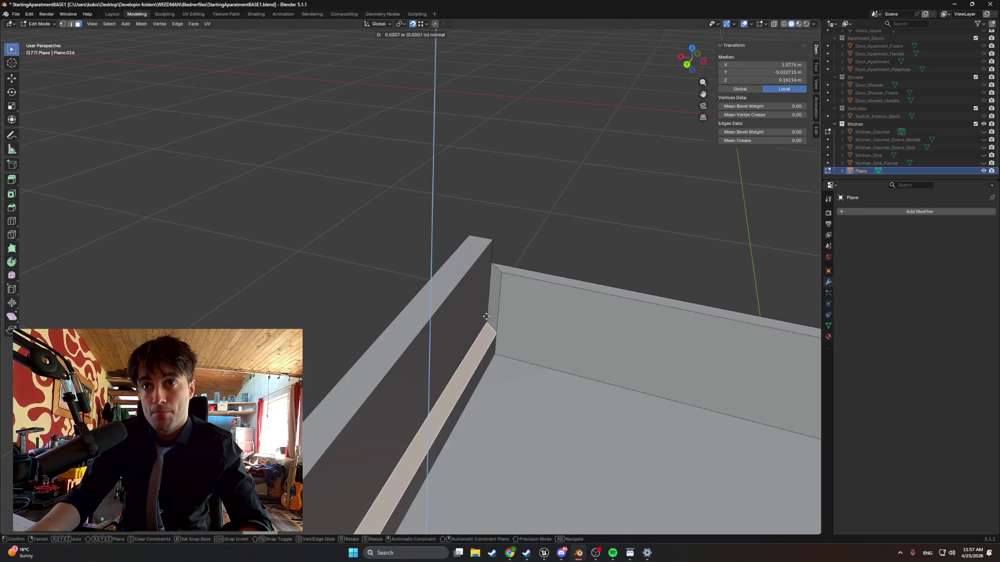
click(490, 307)
mouse_move(520, 302)
middle_down()
mouse_move(582, 287)
mouse_move(526, 277)
mouse_move(484, 249)
mouse_move(303, 295)
middle_up()
click(294, 327)
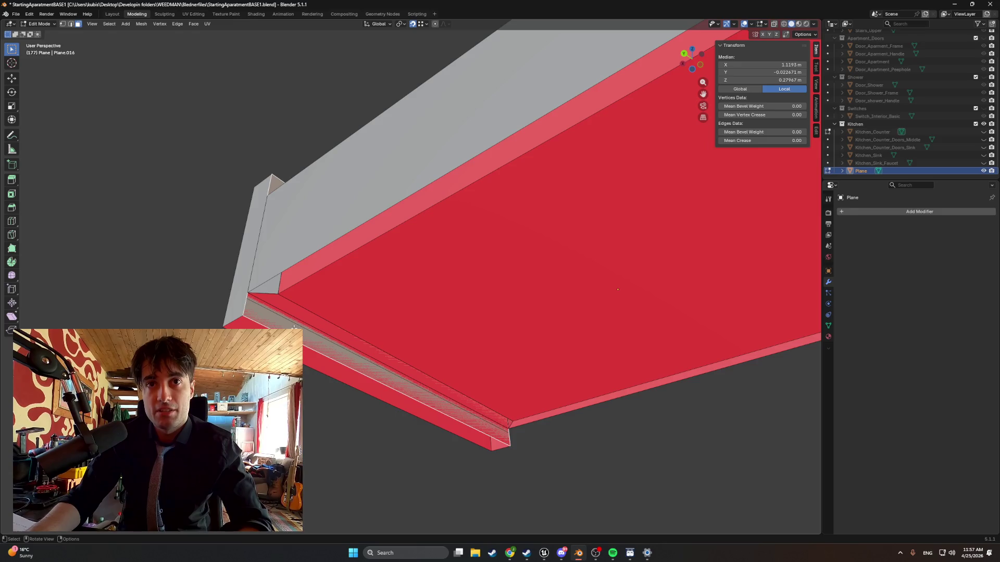
Delete the long grey strip faces and the slanted face strip.
click(304, 336)
key(x)
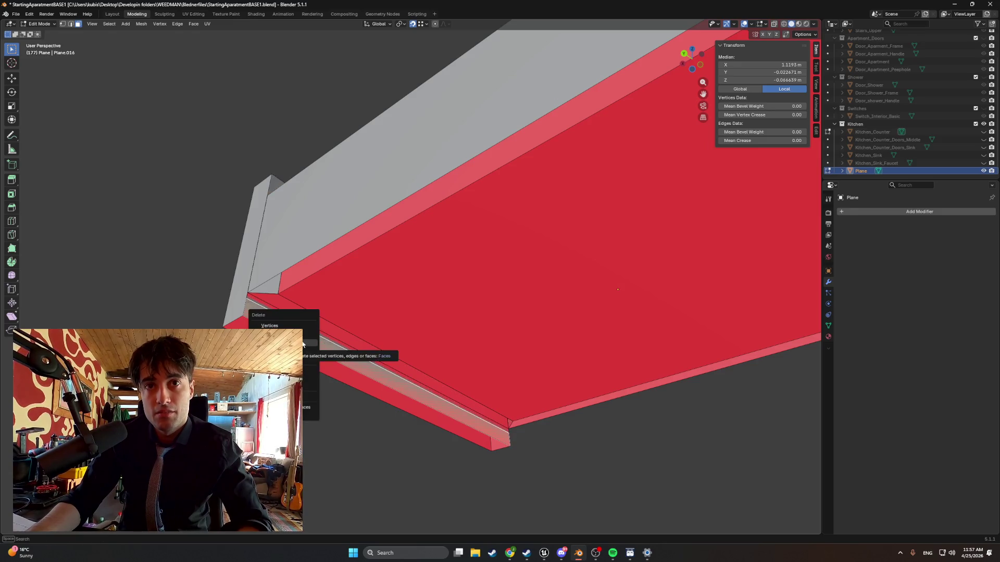
click(303, 343)
click(304, 339)
mouse_move(304, 338)
middle_down()
mouse_move(329, 311)
mouse_move(351, 312)
mouse_move(326, 319)
mouse_move(345, 269)
mouse_move(367, 286)
mouse_move(323, 301)
mouse_move(266, 292)
mouse_move(409, 302)
mouse_move(420, 321)
mouse_move(462, 324)
mouse_move(408, 303)
mouse_move(404, 291)
mouse_move(393, 307)
mouse_move(472, 327)
mouse_move(487, 344)
mouse_move(501, 437)
middle_up()
click(345, 270)
click(388, 299)
click(381, 307)
key(x)
click(296, 291)
Delete another leftover strip face and a small corner face.
click(421, 321)
click(501, 437)
key(x)
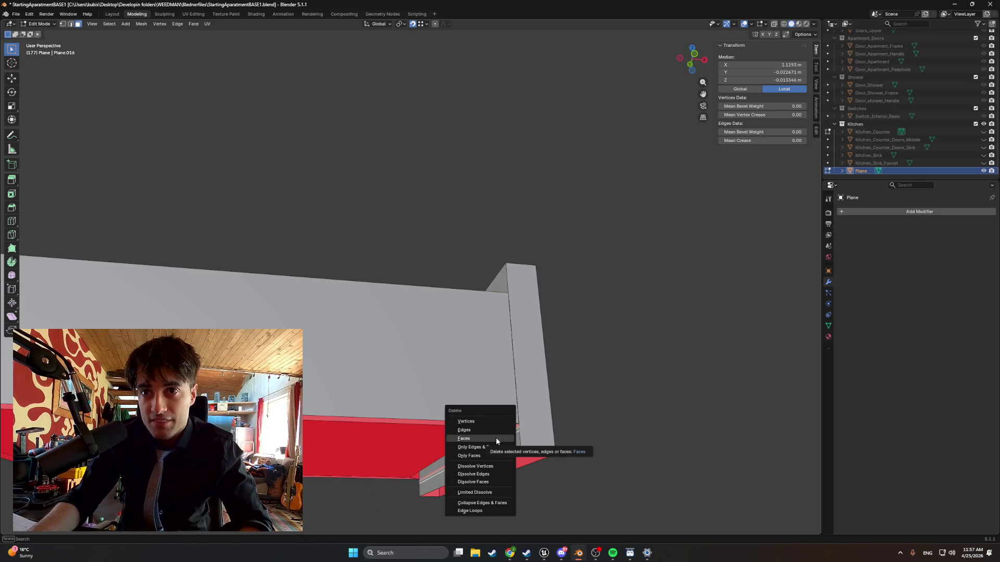
click(495, 437)
mouse_move(496, 437)
middle_down()
mouse_move(534, 406)
mouse_move(560, 327)
middle_up()
click(519, 294)
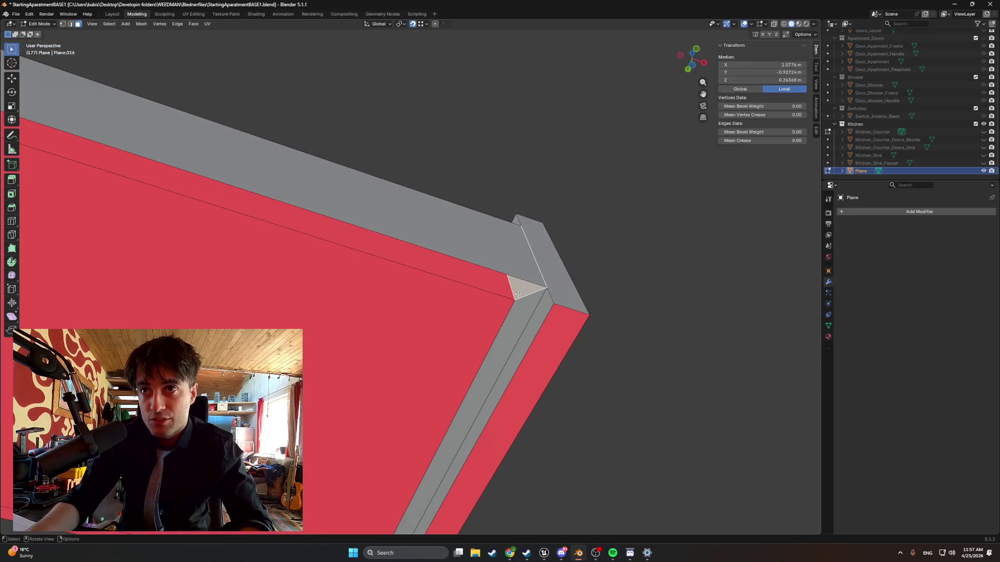
key(x)
click(510, 298)
Delete the small grey corner faces on the left and right corners.
mouse_move(510, 298)
middle_down()
mouse_move(555, 308)
mouse_move(485, 319)
mouse_move(638, 331)
mouse_move(118, 190)
middle_up()
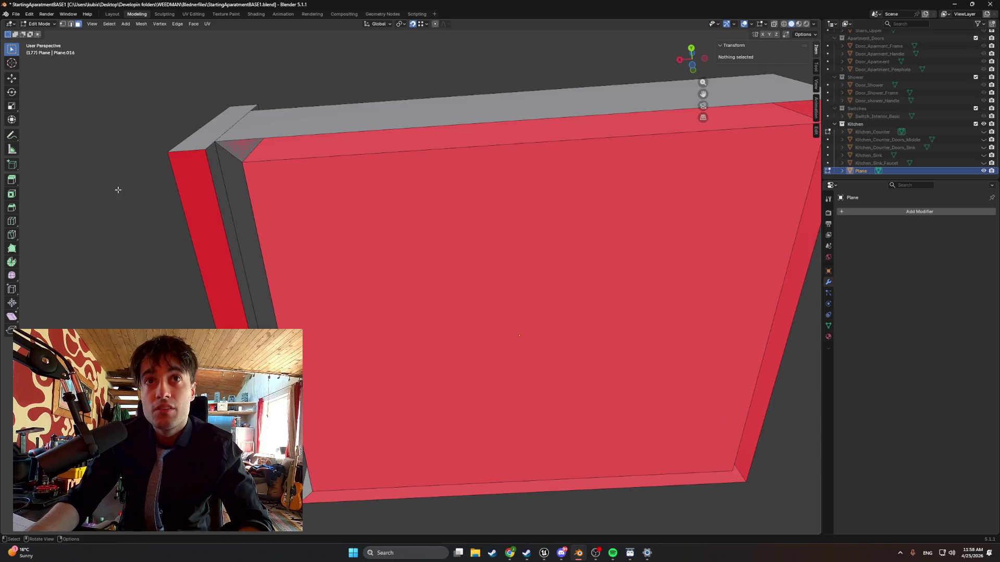
click(235, 146)
key(x)
click(234, 149)
middle_drag(233, 149, 689, 177)
click(605, 149)
key(x)
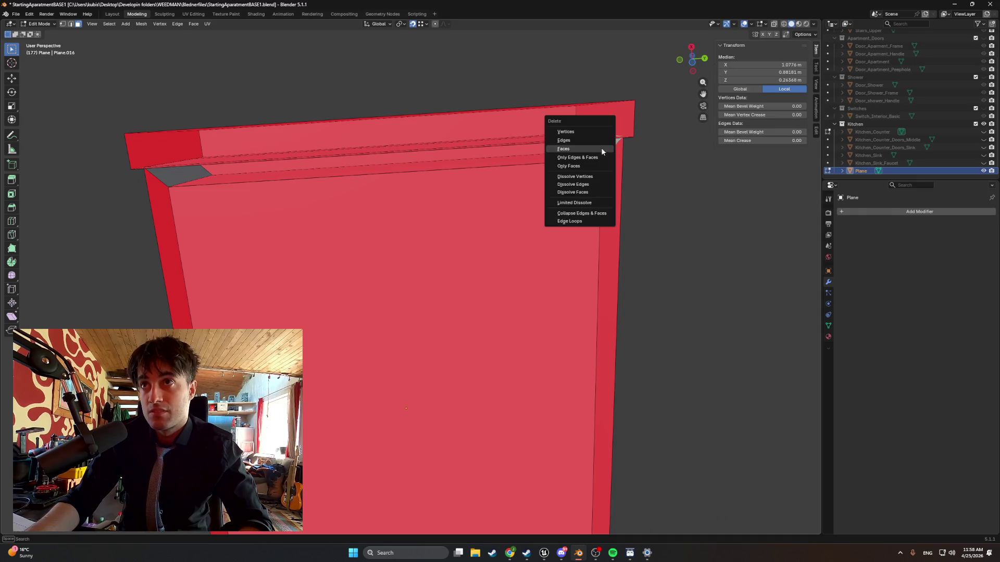
click(583, 153)
Clear the remaining grey faces and geometry at the left corner.
click(167, 178)
key(x)
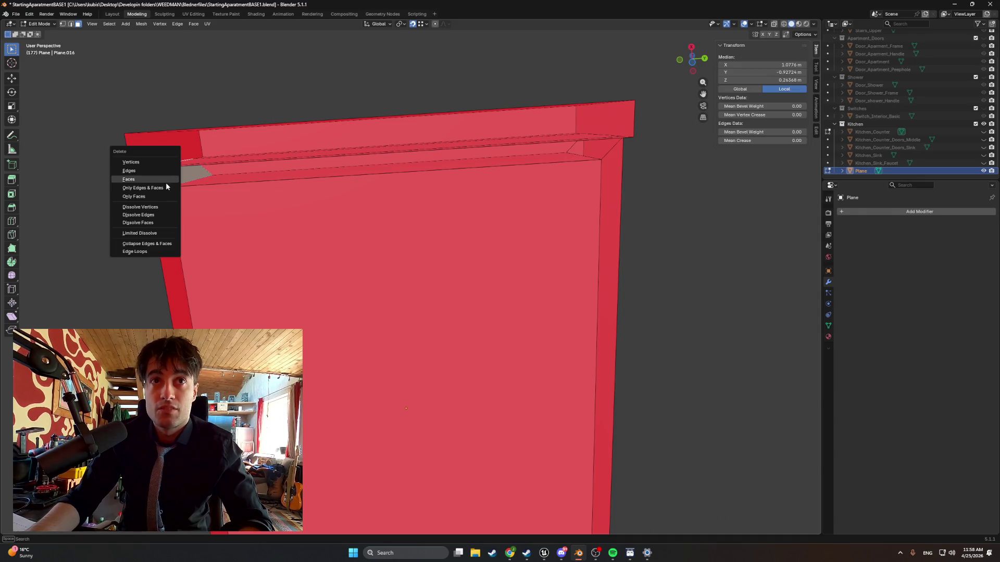
click(162, 180)
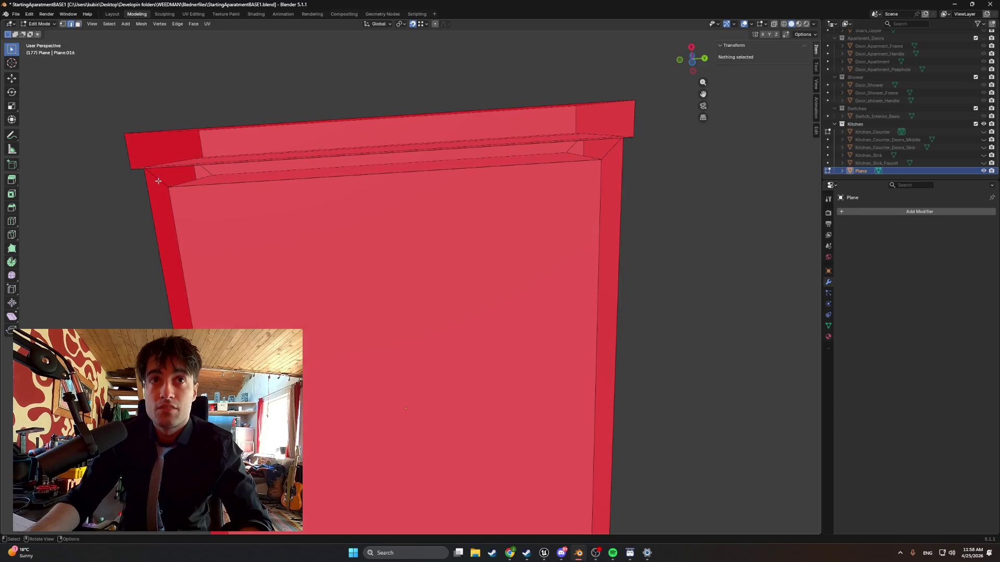
click(158, 181)
key(x)
click(142, 170)
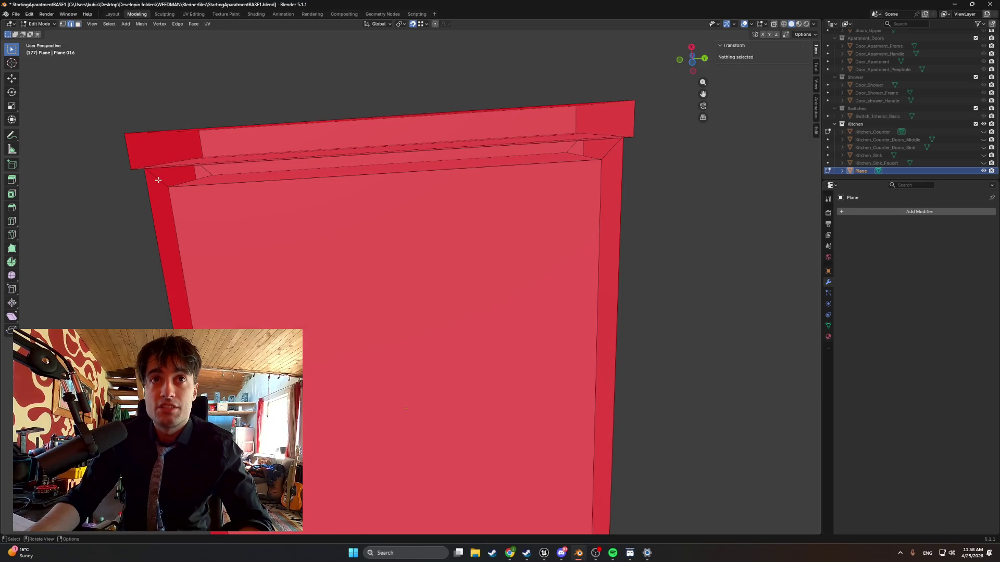
click(158, 180)
key(x)
click(157, 184)
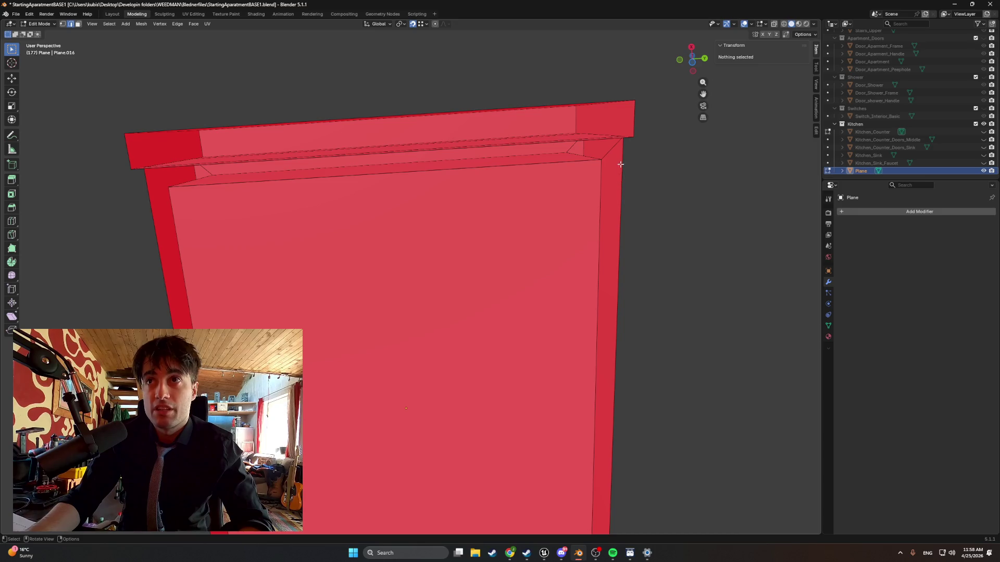
Delete the leftover corner elements on the right side of the panel.
click(602, 156)
key(x)
click(594, 158)
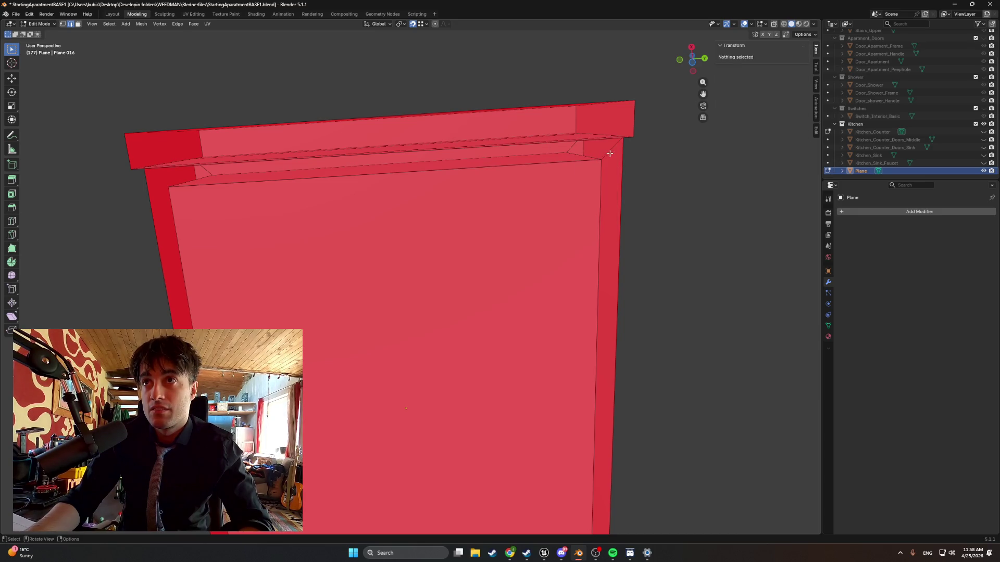
click(610, 153)
key(x)
click(583, 158)
mouse_move(584, 159)
middle_down()
mouse_move(593, 175)
mouse_move(513, 189)
mouse_move(516, 179)
mouse_move(526, 183)
mouse_move(502, 195)
mouse_move(516, 187)
middle_up()
click(195, 249)
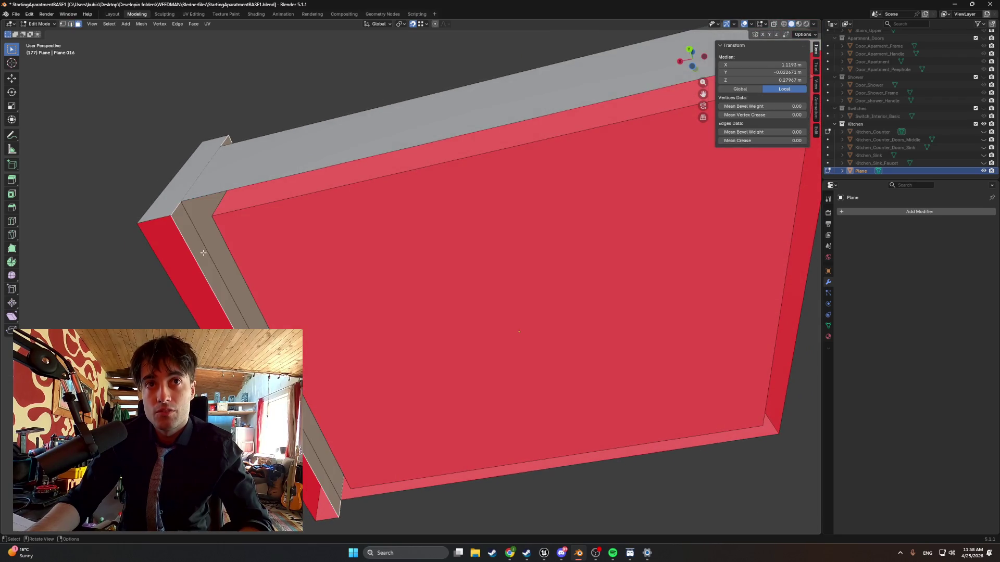
mouse_move(195, 249)
middle_down()
mouse_move(217, 278)
mouse_move(244, 275)
mouse_move(233, 322)
mouse_move(269, 261)
mouse_move(250, 250)
mouse_move(259, 251)
mouse_move(240, 285)
middle_up()
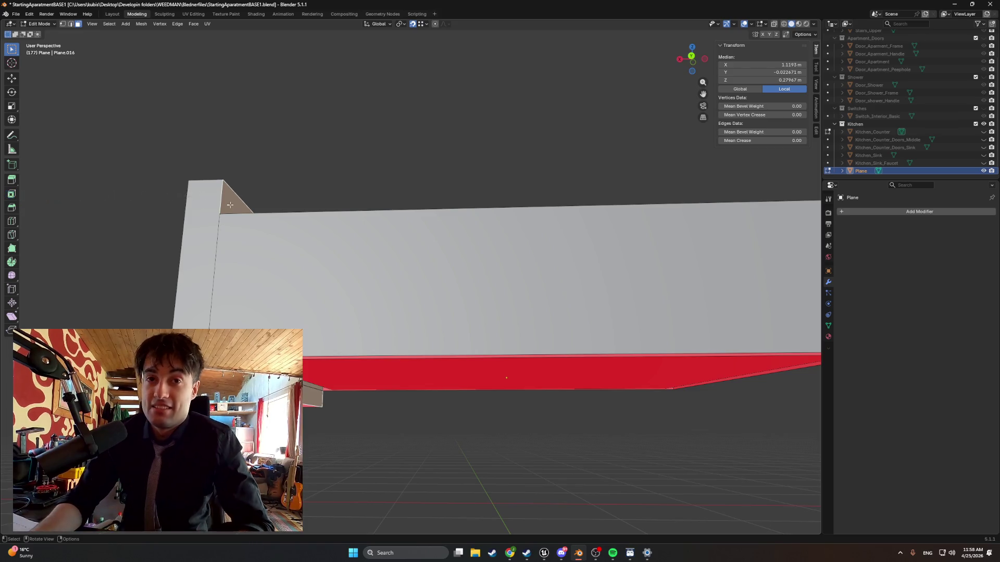
scroll(349, 205, down, 5)
mouse_move(349, 204)
middle_down()
mouse_move(337, 224)
mouse_move(292, 223)
mouse_move(398, 227)
middle_up()
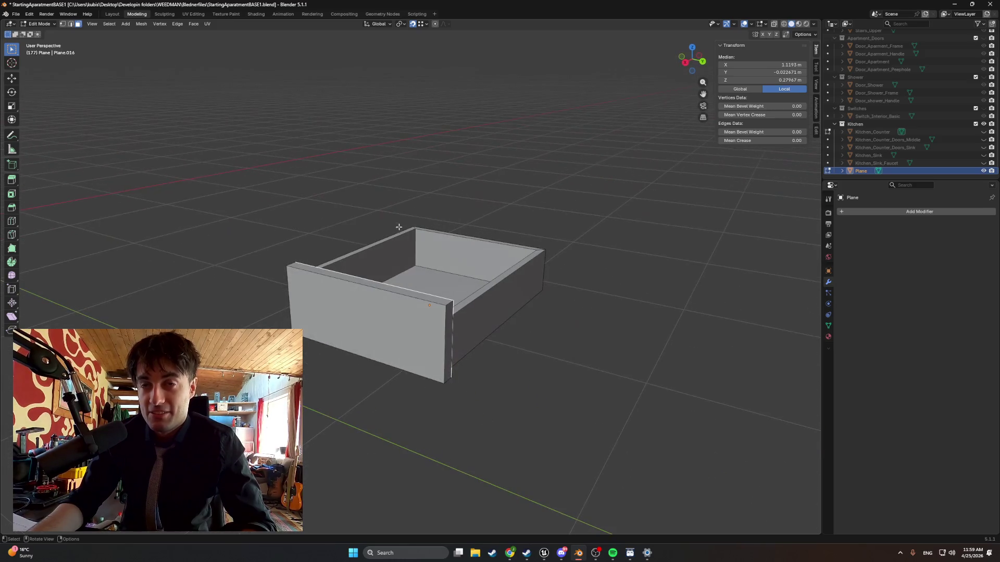
click(984, 132)
middle_drag(490, 208, 522, 205)
mouse_move(638, 217)
middle_down()
mouse_move(522, 284)
mouse_move(536, 323)
mouse_move(562, 327)
mouse_move(536, 304)
mouse_move(544, 279)
middle_up()
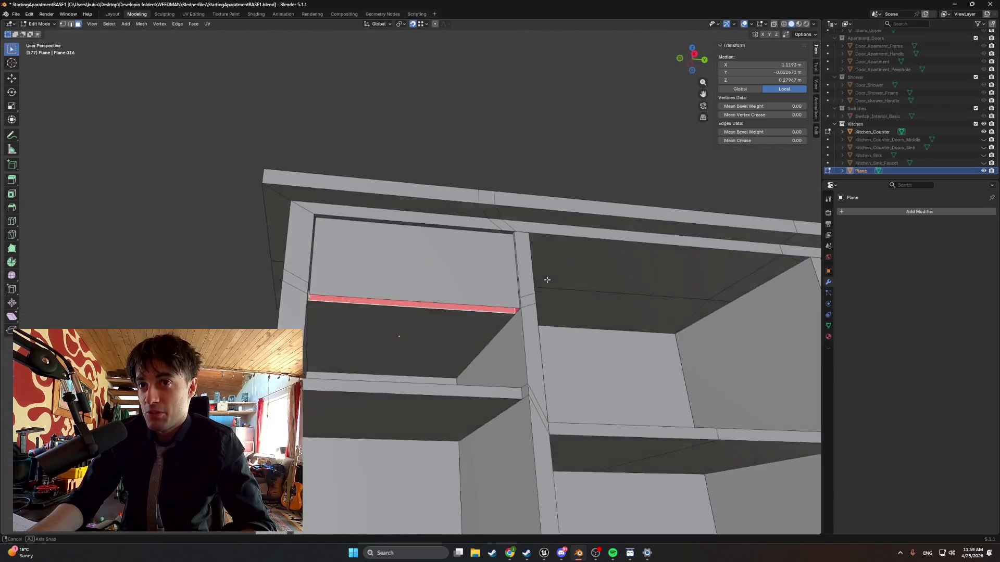
mouse_move(384, 282)
middle_down()
mouse_move(441, 287)
mouse_move(427, 276)
mouse_move(900, 105)
middle_up()
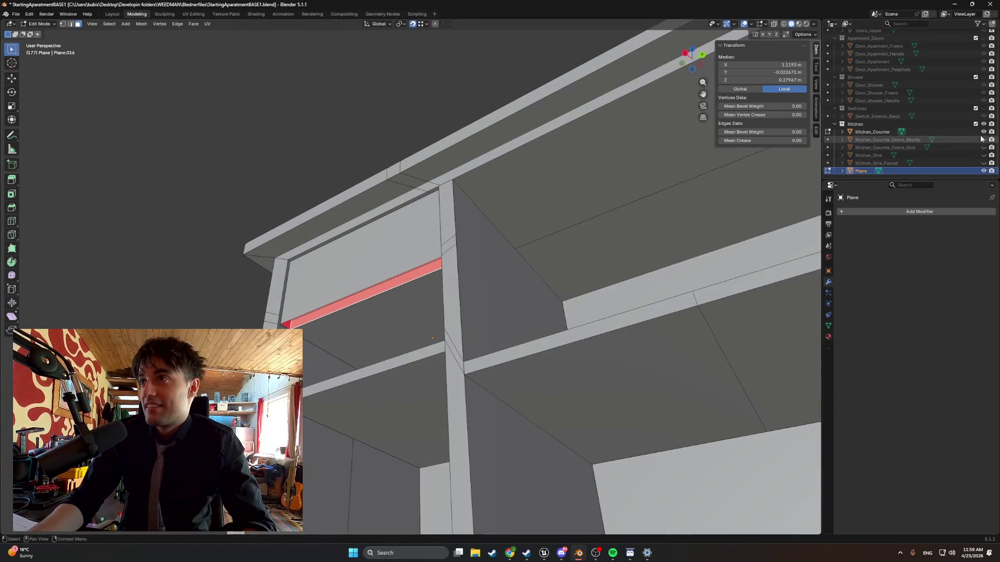
key(KP_Decimal)
mouse_move(458, 270)
middle_down()
mouse_move(467, 271)
mouse_move(459, 439)
middle_up()
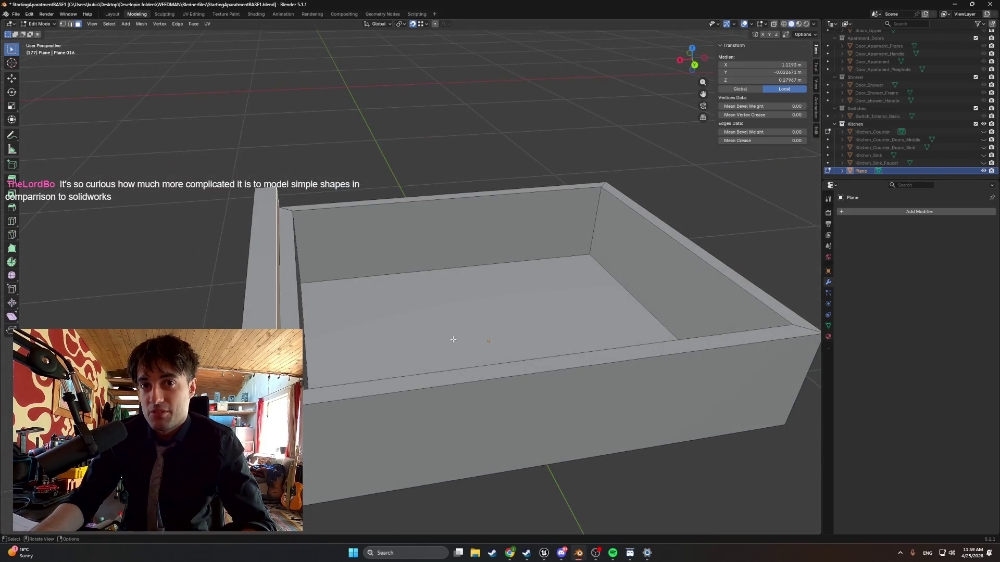
mouse_move(454, 339)
middle_down()
mouse_move(442, 289)
mouse_move(462, 332)
middle_up()
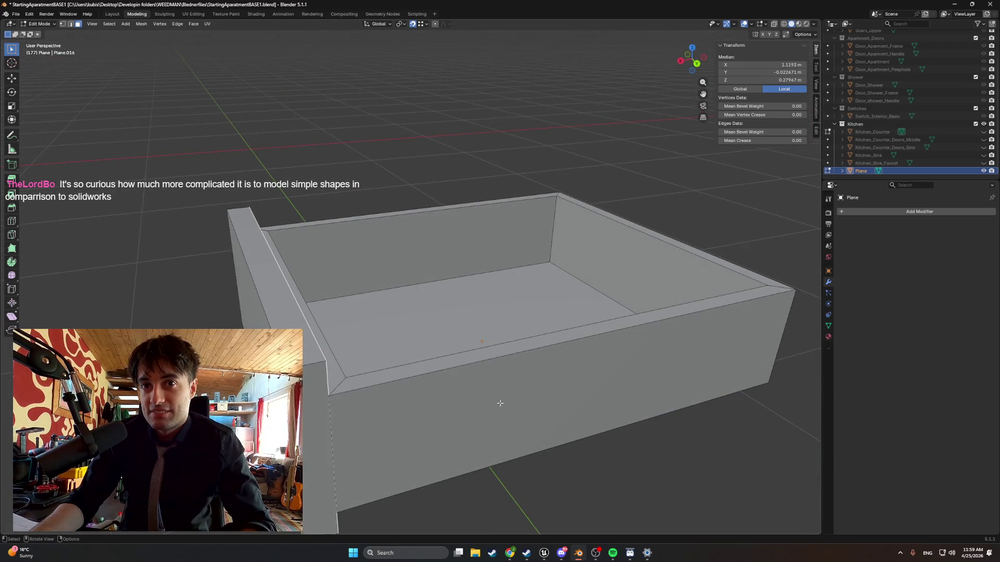
mouse_move(500, 403)
middle_down()
mouse_move(561, 462)
mouse_move(558, 384)
mouse_move(480, 351)
mouse_move(396, 348)
mouse_move(438, 336)
mouse_move(378, 331)
mouse_move(516, 271)
middle_up()
scroll(540, 374, down, 5)
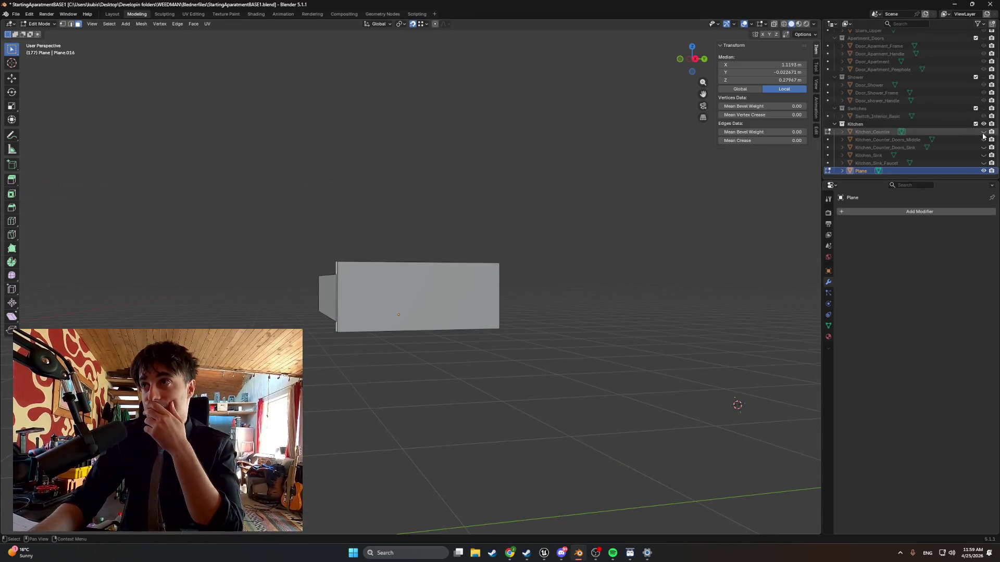
Unhide Kitchen_Counter and bring the drawer front's red corner into view.
click(983, 132)
mouse_move(816, 229)
middle_down()
mouse_move(500, 297)
mouse_move(465, 329)
mouse_move(470, 348)
middle_up()
scroll(459, 311, up, 6)
scroll(459, 311, down, 3)
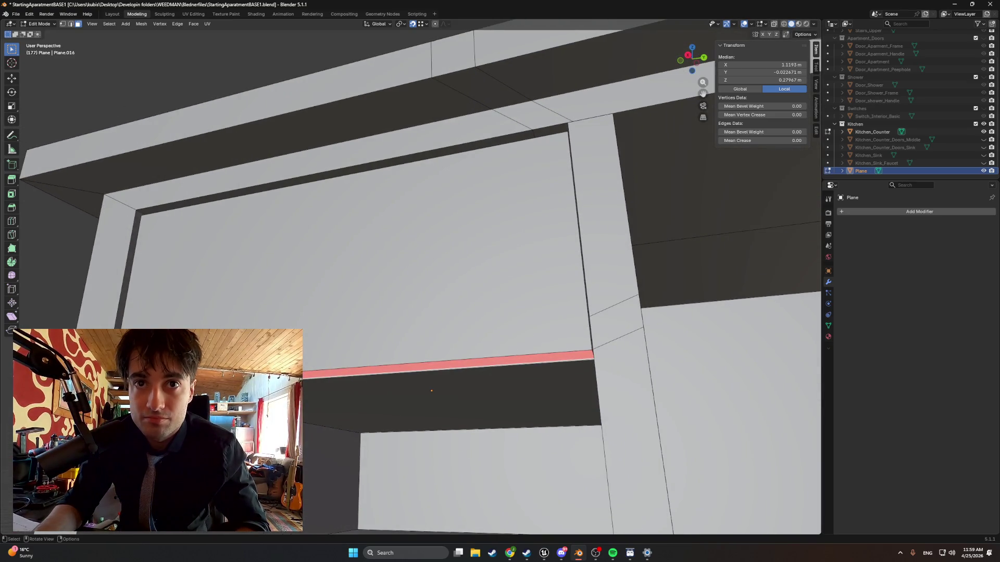
scroll(459, 311, up, 3)
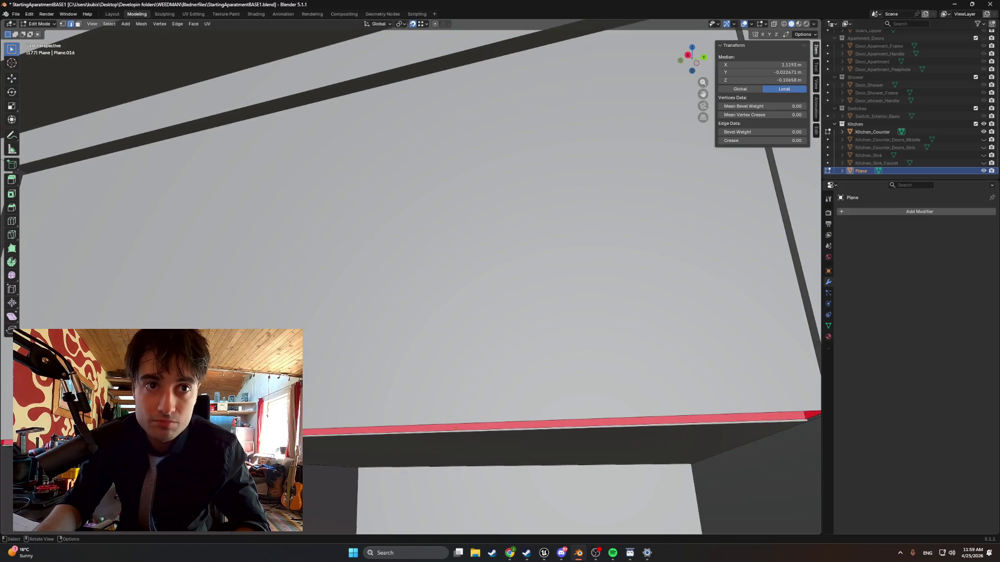
middle_drag(456, 429, 374, 200)
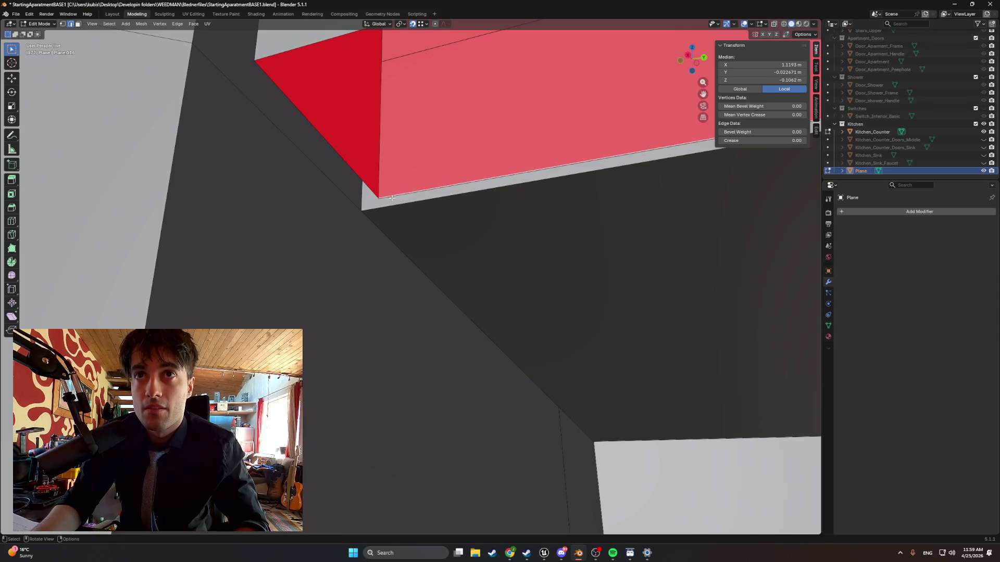
scroll(418, 205, up, 4)
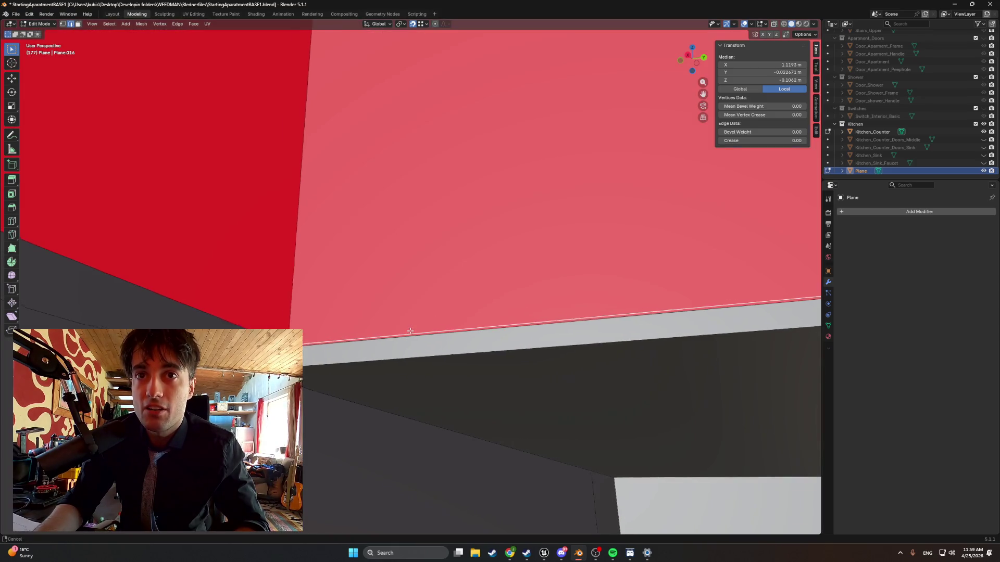
middle_drag(410, 331, 432, 336)
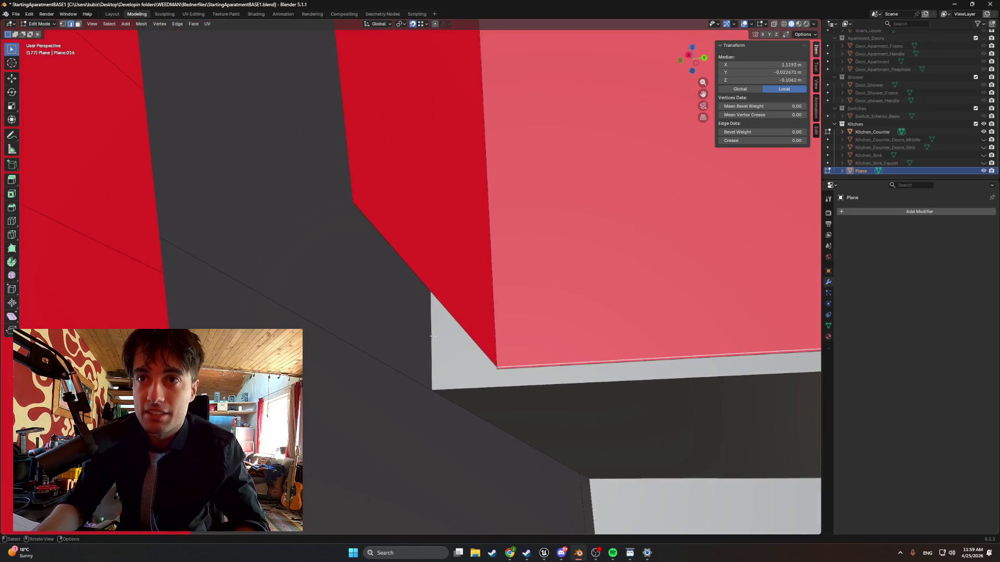
Delete the stray edges at the red corner.
shift+click(514, 367)
alt+click(514, 367)
key(x)
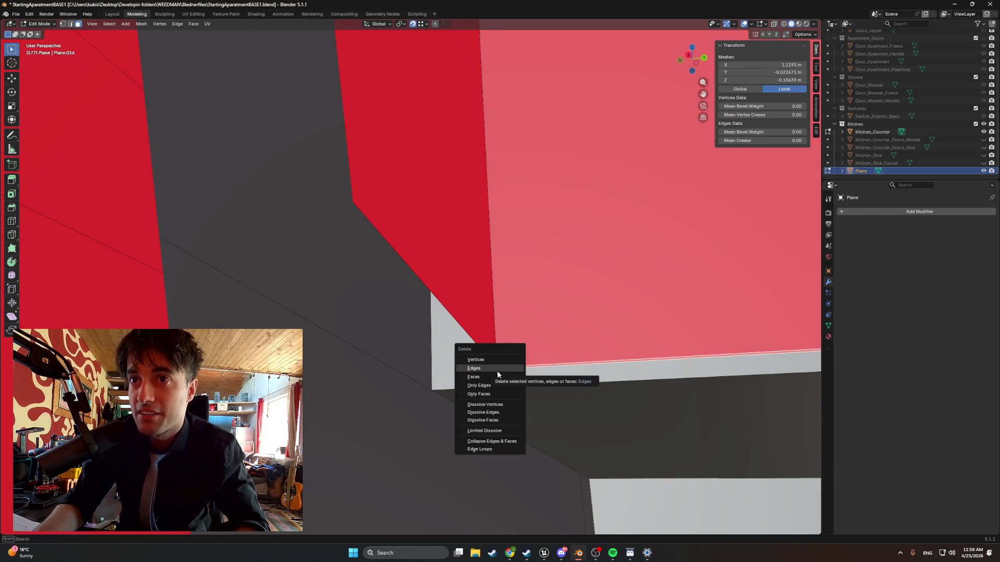
click(498, 371)
Raise the drawer front's bottom edge loop along Z to about -0.099976 m.
mouse_move(498, 372)
middle_down()
mouse_move(450, 365)
mouse_move(426, 346)
mouse_move(527, 331)
mouse_move(406, 338)
mouse_move(456, 325)
mouse_move(562, 344)
middle_up()
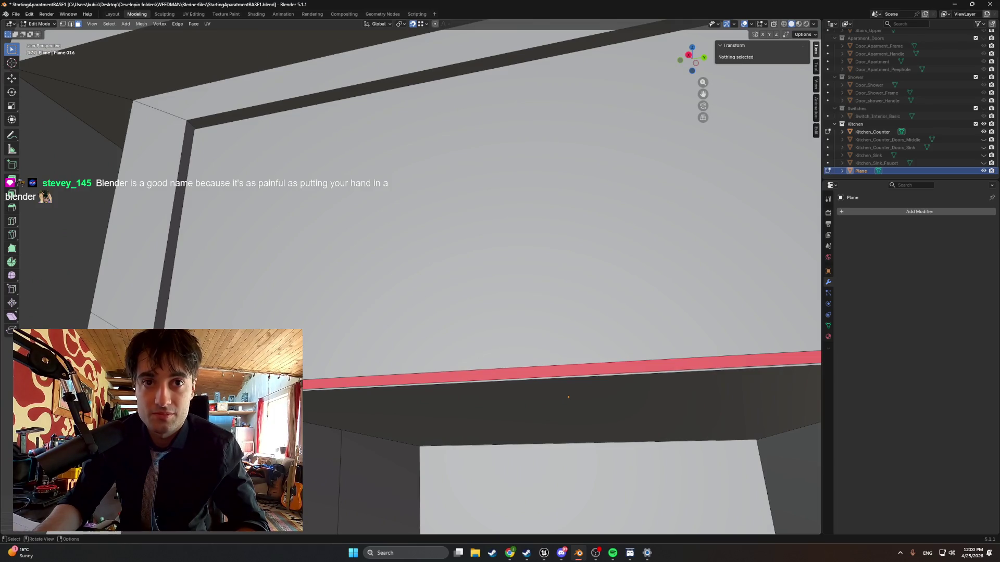
alt+click(568, 367)
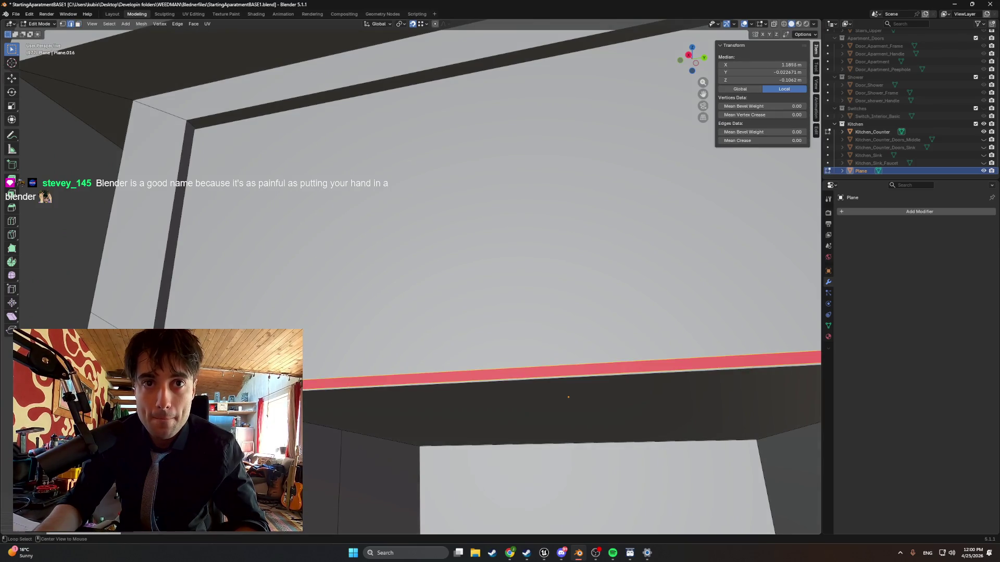
key(g)
key(z)
key(Return)
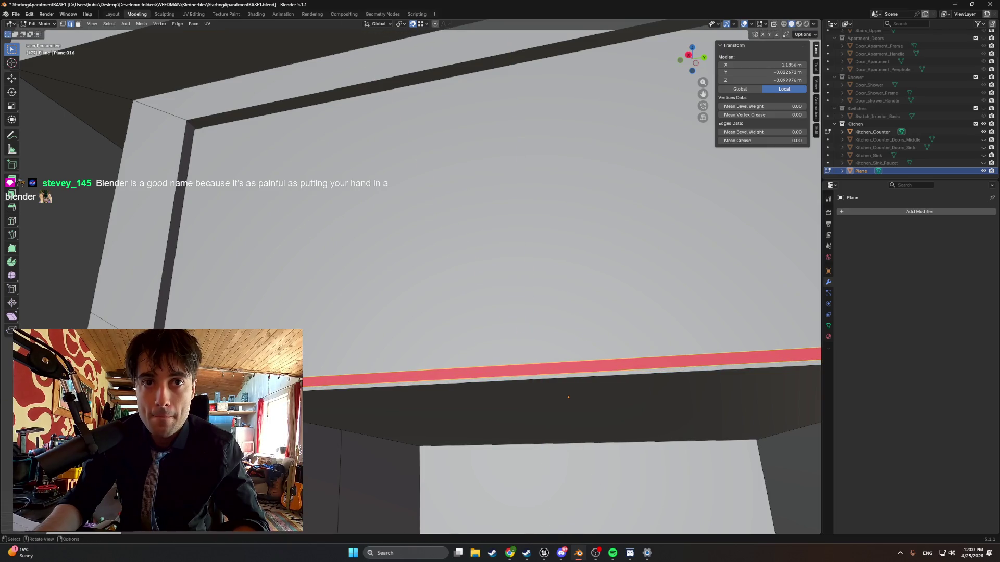
mouse_move(333, 395)
middle_down()
mouse_move(311, 397)
mouse_move(320, 397)
middle_up()
scroll(473, 372, down, 5)
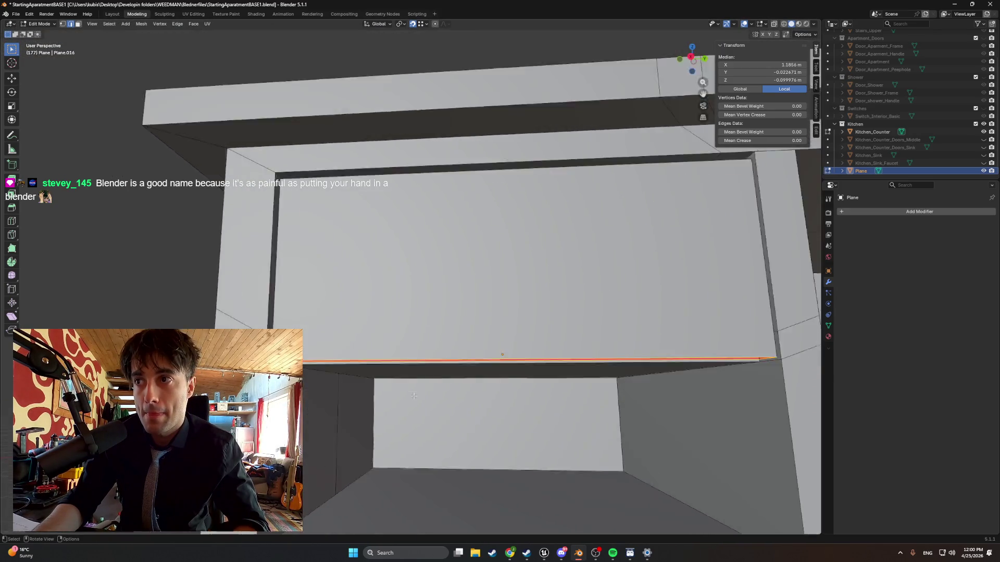
mouse_move(474, 372)
middle_down()
mouse_move(417, 396)
mouse_move(421, 424)
middle_up()
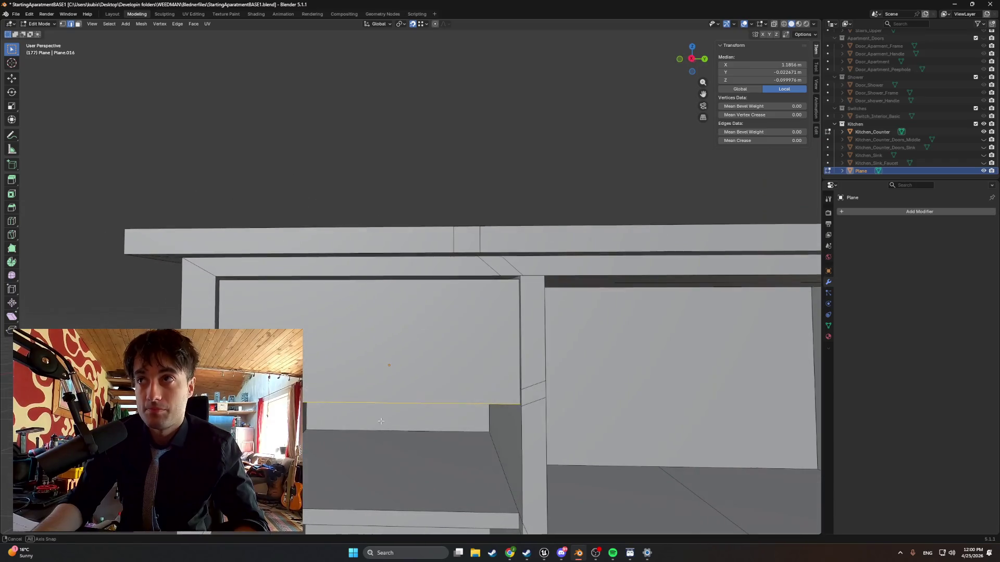
Rename Plane to Kitchen_Counter_Shelf in the Outliner.
double_click(861, 171)
text(Kitchen_Counter)
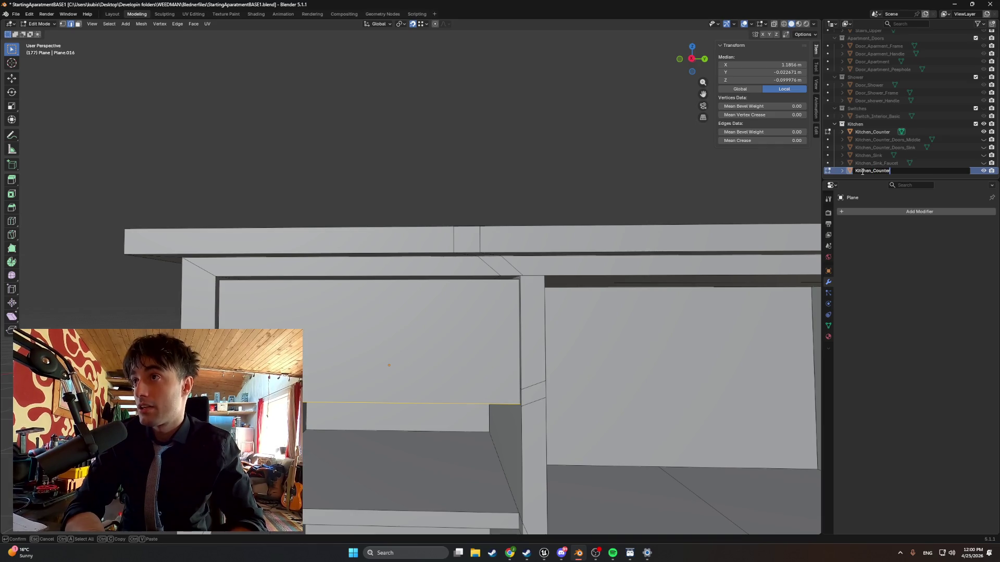
text(_Shelf)
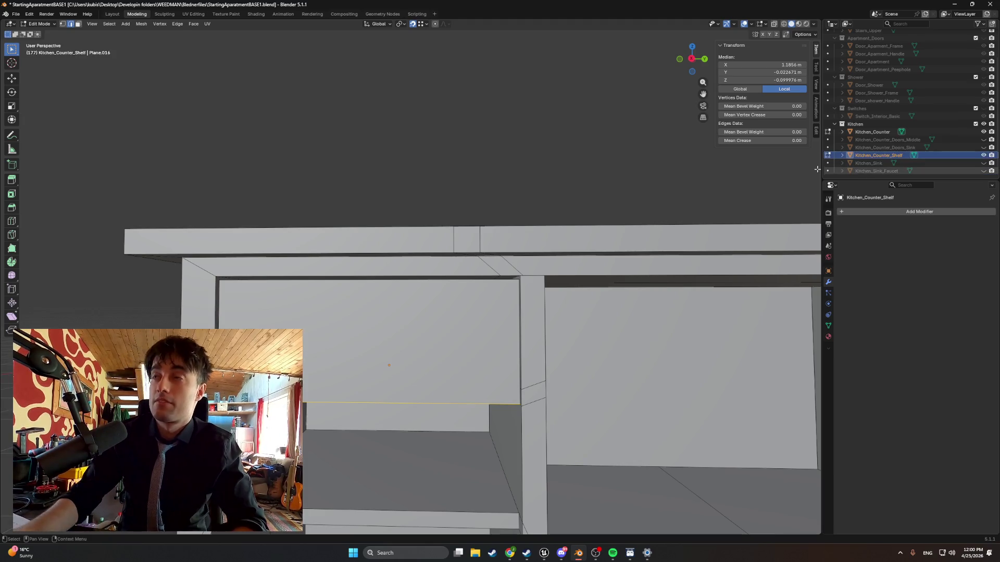
key(Return)
click(550, 171)
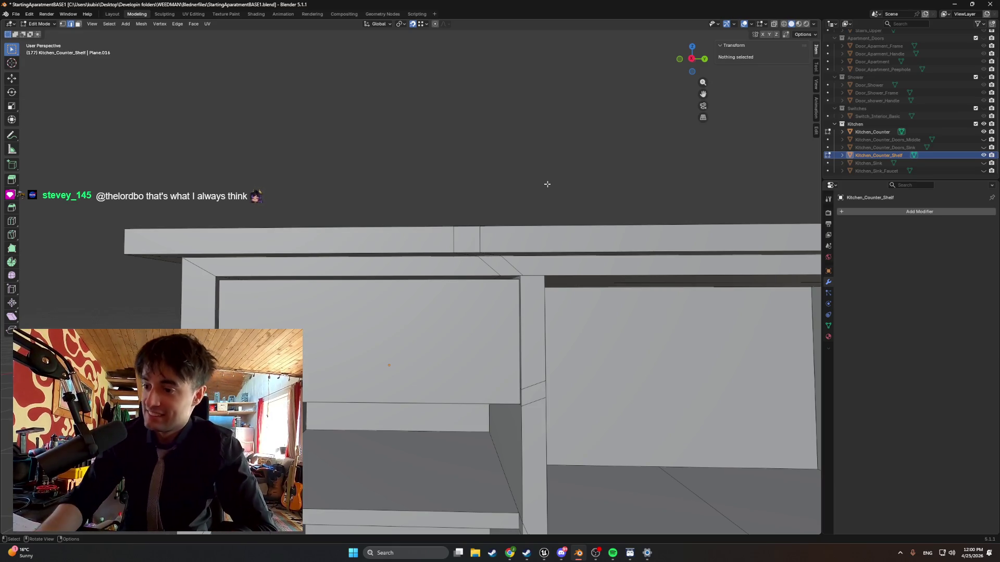
Glance at the Blender page in the Steam library, then minimize Steam.
scroll(366, 125, down, 5)
mouse_move(411, 214)
middle_down()
mouse_move(380, 232)
mouse_move(418, 223)
middle_up()
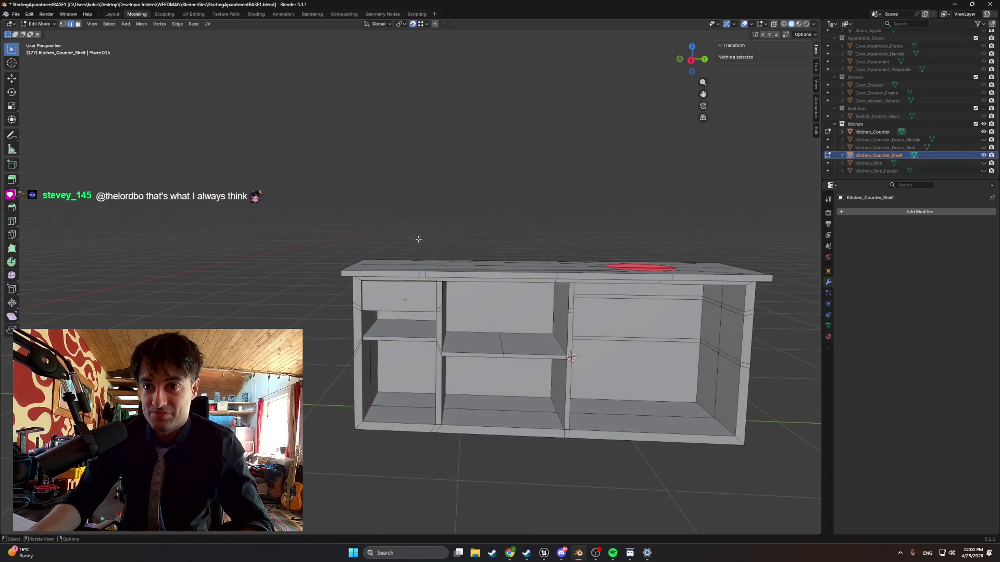
click(528, 553)
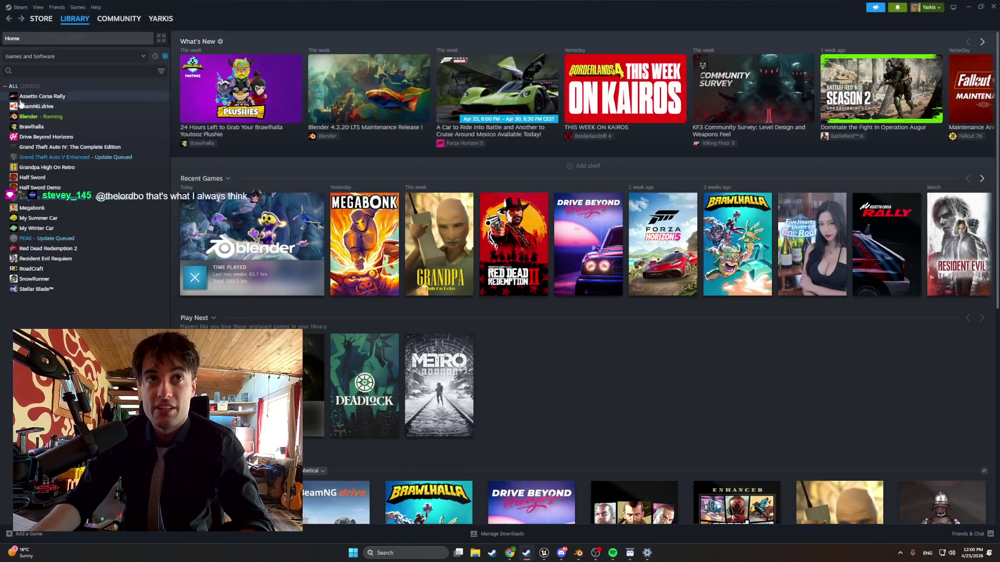
click(104, 117)
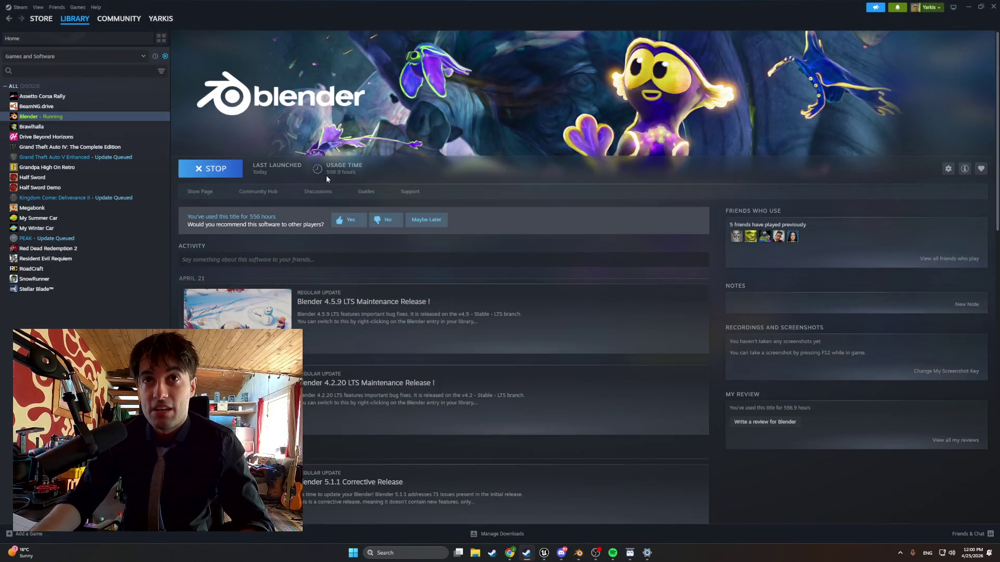
click(970, 7)
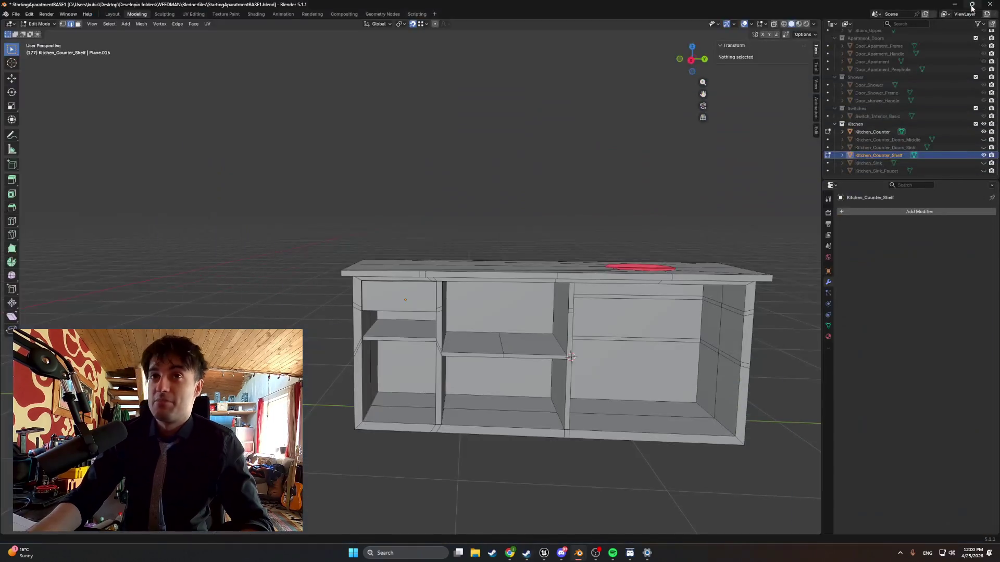
Bring the Unreal Engine editor to the front from the taskbar.
mouse_move(972, 7)
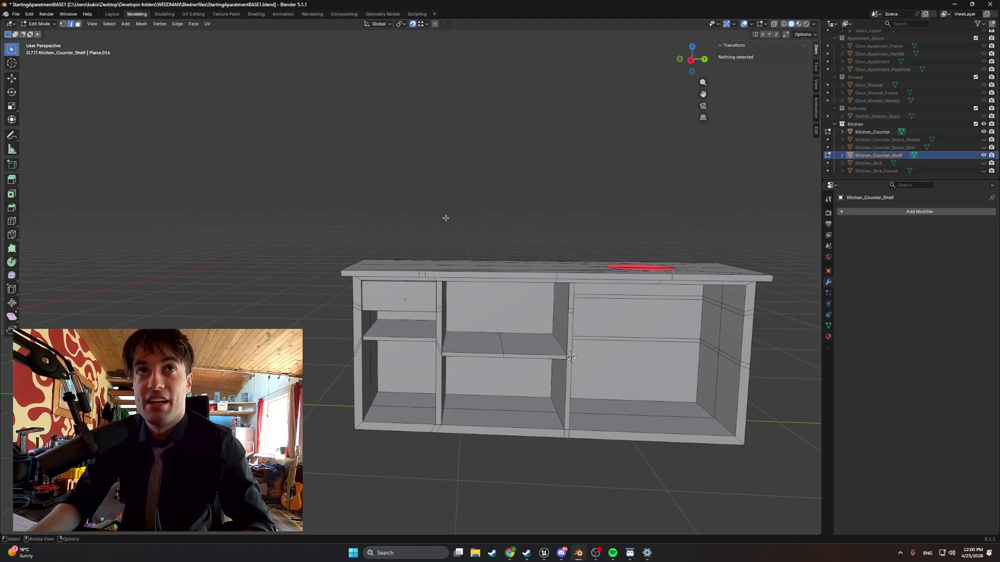
click(546, 556)
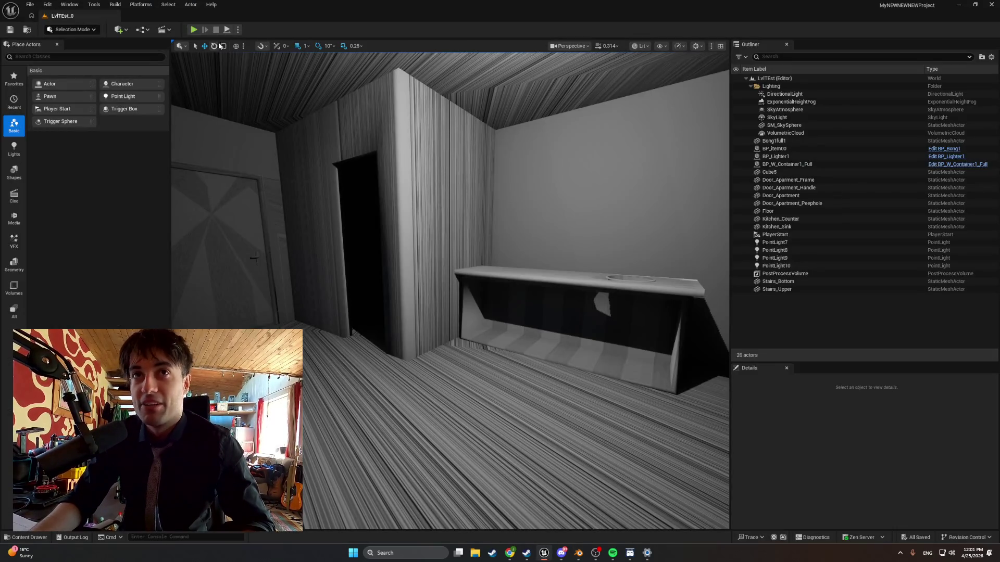
Play the LvlTEst_0 level briefly, stop it, and minimize Unreal back to Blender.
click(194, 30)
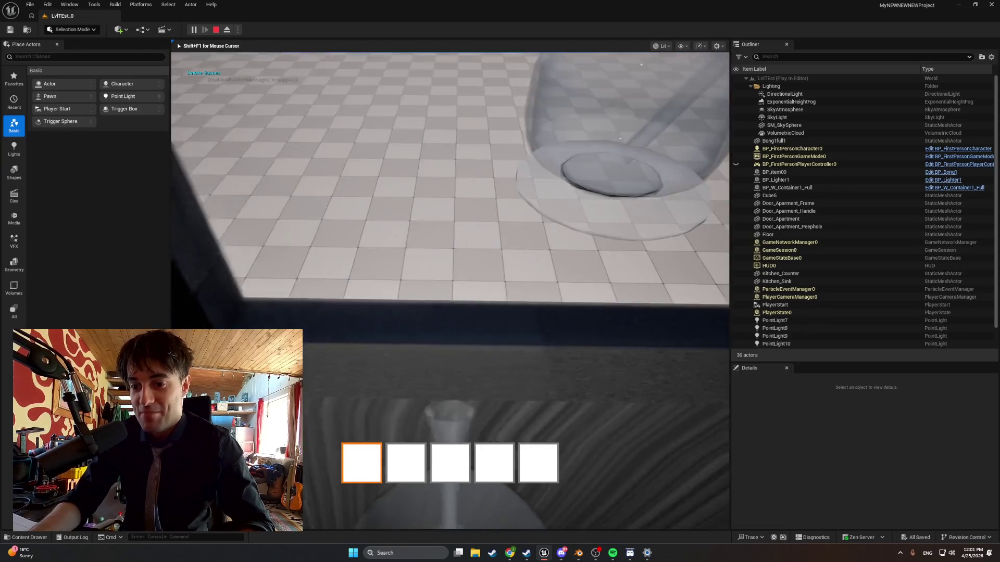
key(Escape)
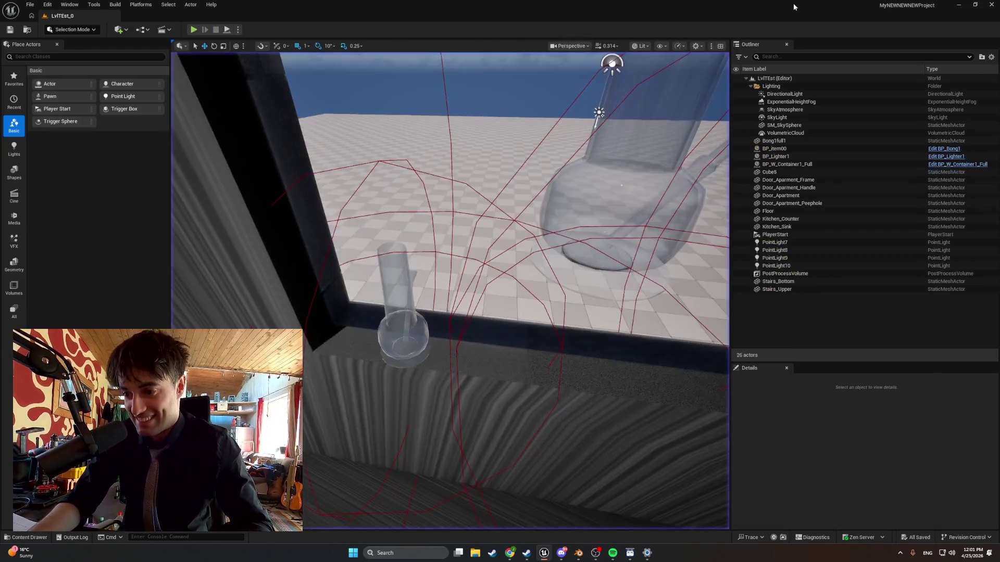
click(959, 5)
middle_drag(630, 185, 598, 189)
scroll(607, 201, down, 3)
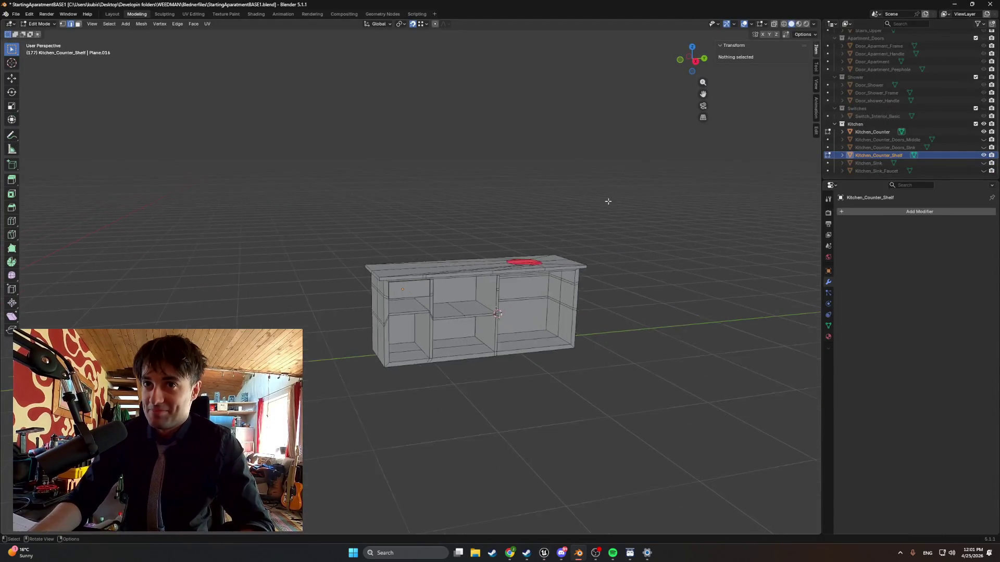
Hide Kitchen_Counter and look down on the Kitchen_Counter_Shelf drawer box on its own.
scroll(512, 229, up, 3)
mouse_move(512, 229)
middle_down()
mouse_move(402, 219)
mouse_move(496, 241)
mouse_move(470, 175)
middle_up()
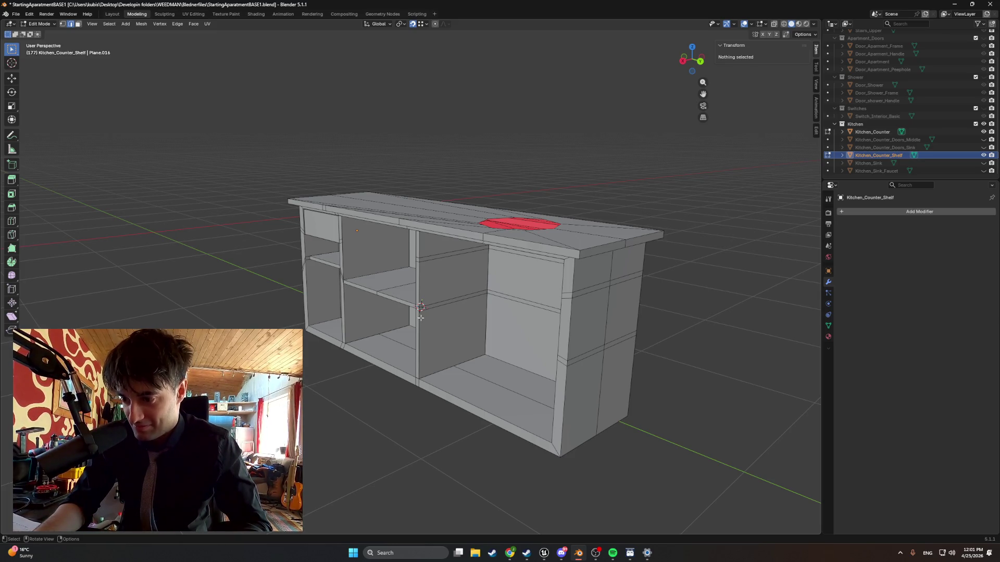
mouse_move(419, 318)
middle_down()
mouse_move(443, 323)
mouse_move(339, 242)
mouse_move(355, 255)
middle_up()
click(259, 225)
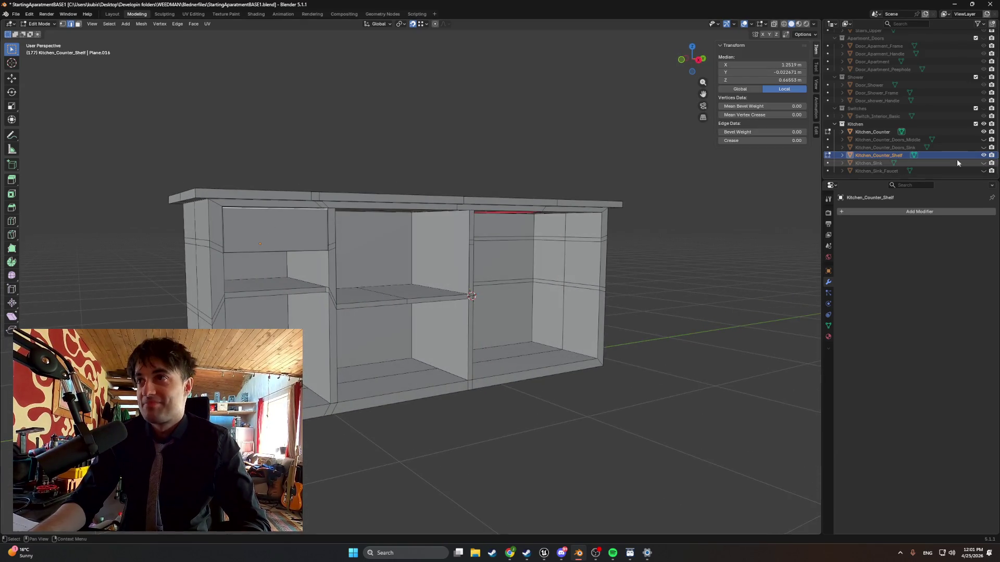
click(984, 132)
mouse_move(401, 200)
middle_down()
mouse_move(492, 240)
mouse_move(499, 291)
mouse_move(544, 301)
mouse_move(453, 283)
middle_up()
scroll(544, 302, up, 5)
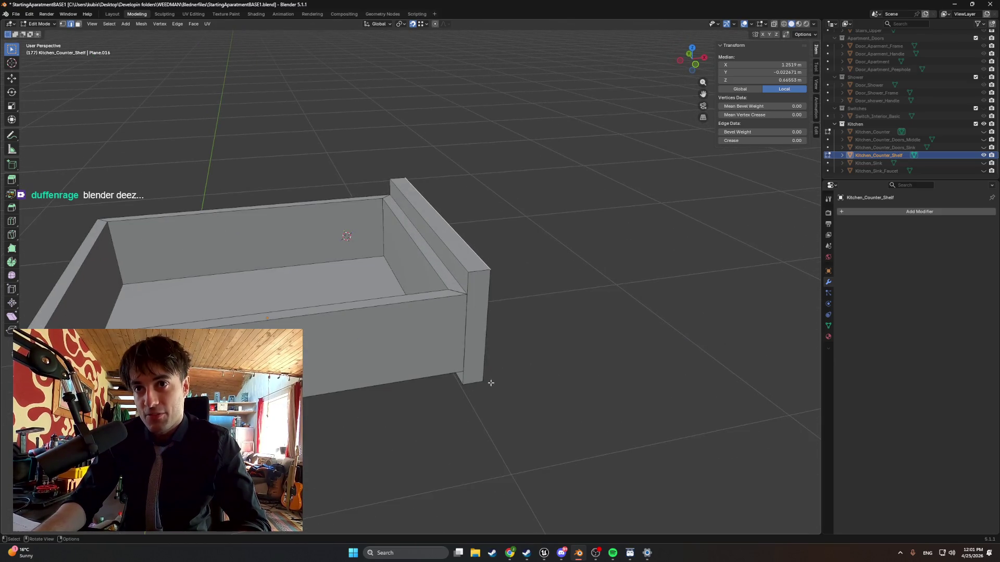
Nudge the drawer box's left wall face along the Y axis.
scroll(490, 383, down, 3)
mouse_move(451, 353)
middle_down()
mouse_move(252, 260)
mouse_move(542, 285)
middle_up()
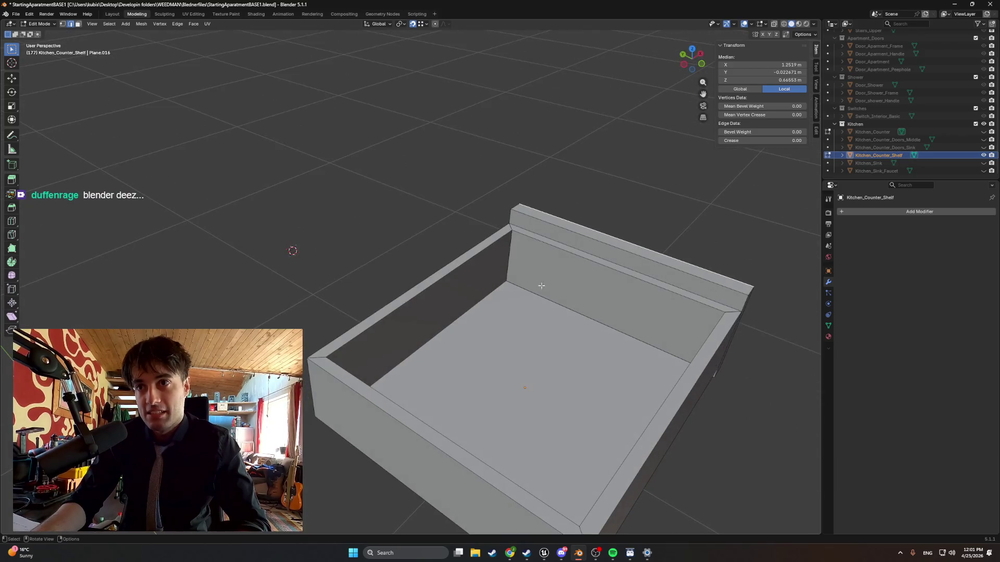
mouse_move(728, 342)
middle_down()
mouse_move(565, 211)
mouse_move(616, 252)
mouse_move(538, 241)
middle_up()
click(546, 244)
key(g)
key(y)
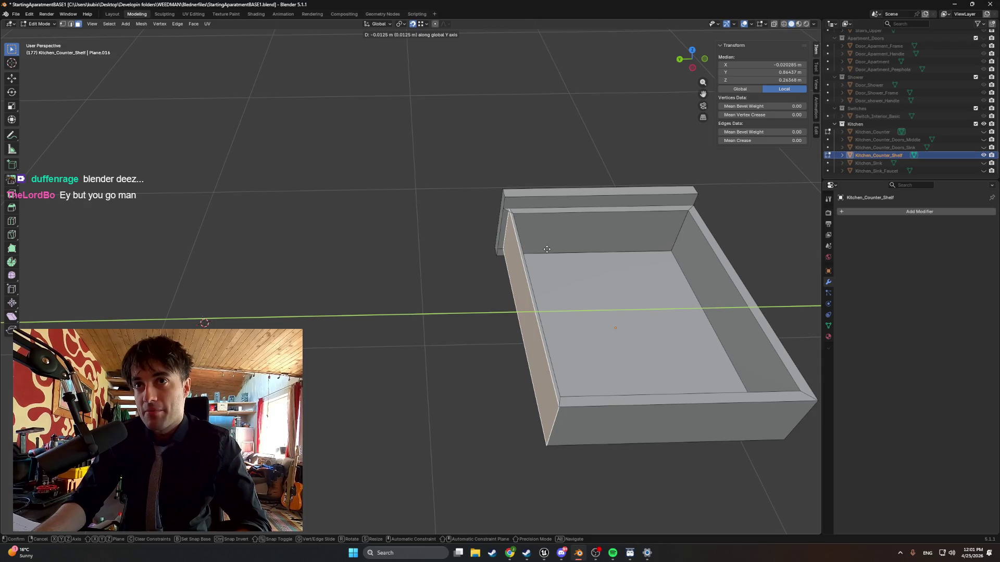
click(542, 218)
Select the box's front outer face and start a move, then cancel it.
scroll(547, 220, up, 5)
scroll(547, 220, down, 2)
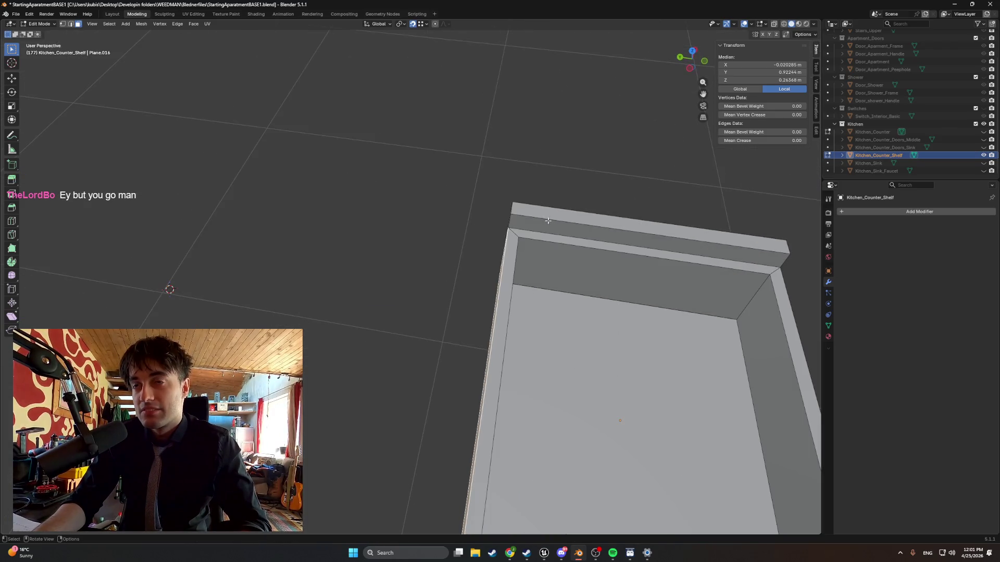
middle_drag(577, 252, 619, 265)
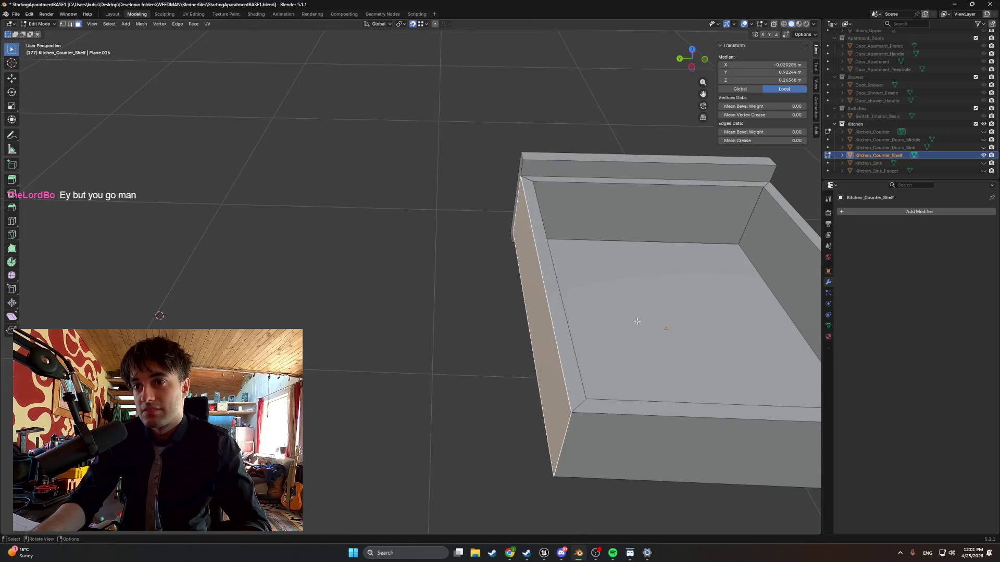
click(631, 426)
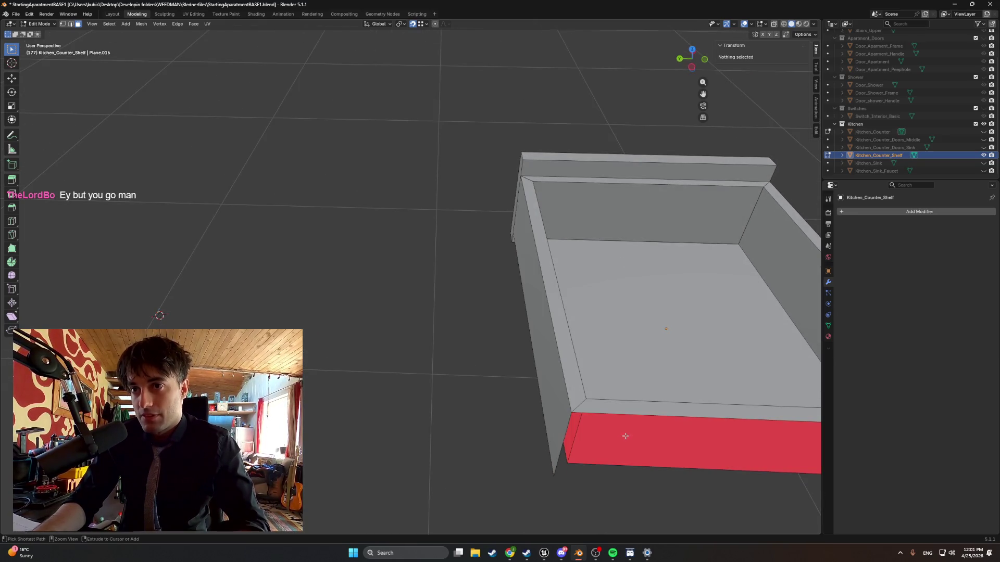
key(g)
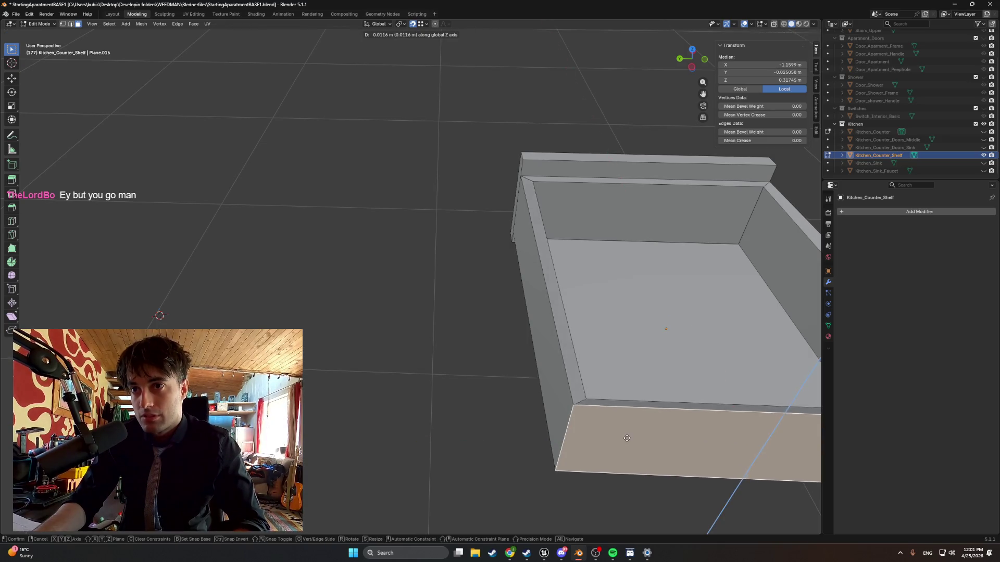
key(Escape)
scroll(632, 329, down, 3)
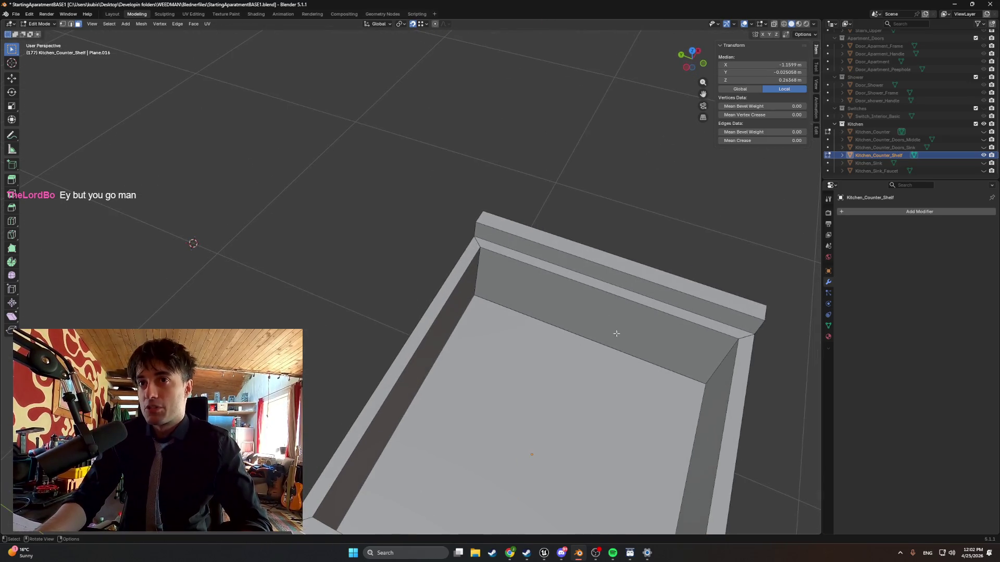
mouse_move(616, 333)
middle_down()
mouse_move(572, 316)
mouse_move(431, 314)
middle_up()
Select the top rim face loop and the right rim strip, then delete them as faces.
click(347, 301)
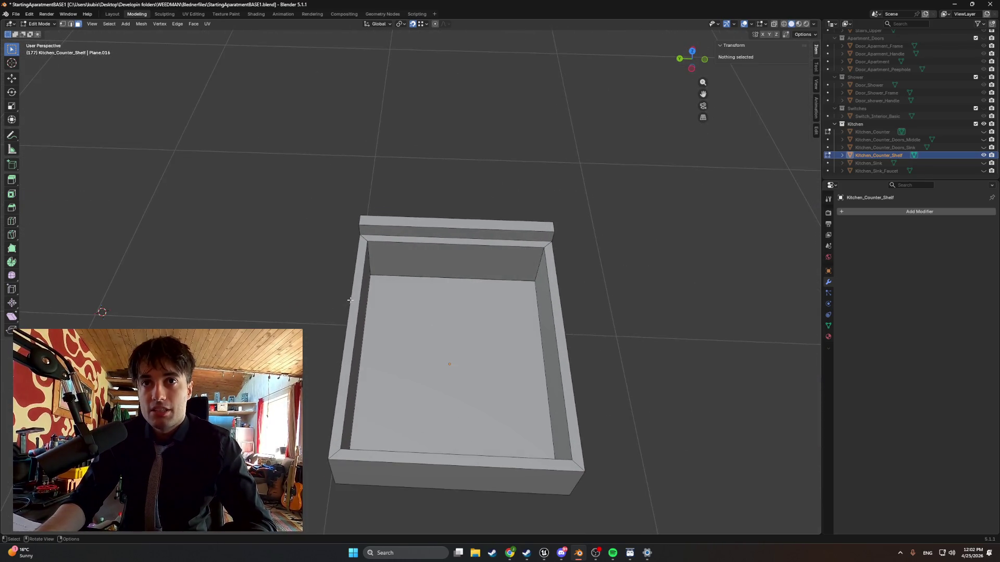
middle_drag(365, 283, 401, 258)
shift+click(422, 243)
key(alt+a)
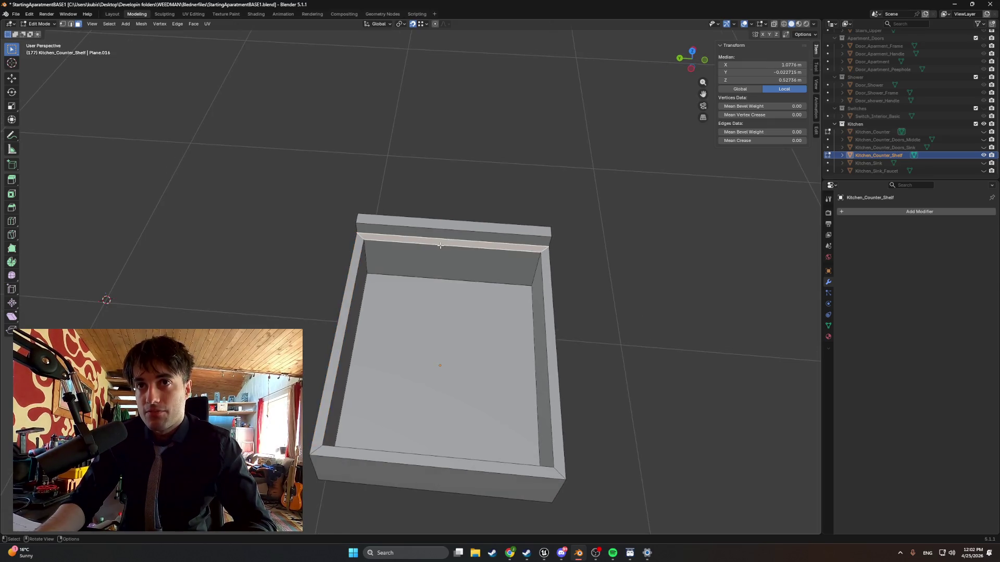
alt+click(352, 258)
alt+shift+click(544, 292)
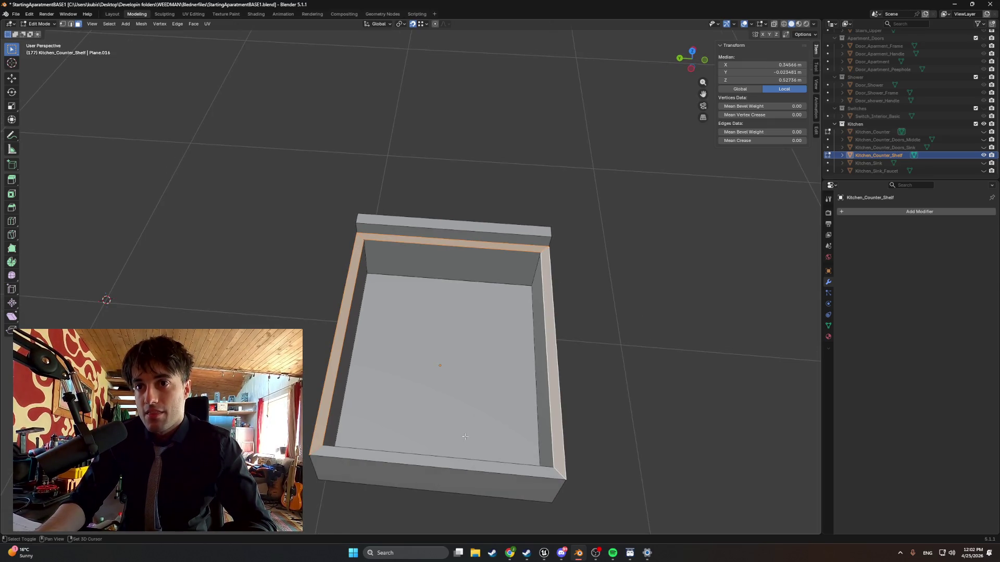
mouse_move(465, 436)
middle_down()
mouse_move(422, 422)
mouse_move(424, 403)
mouse_move(271, 250)
mouse_move(224, 288)
mouse_move(329, 188)
middle_up()
key(x)
click(422, 424)
In see-through display, box-select faces through the box and delete them.
click(271, 250)
key(z)
click(260, 288)
drag(356, 194, 200, 277)
key(x)
click(301, 271)
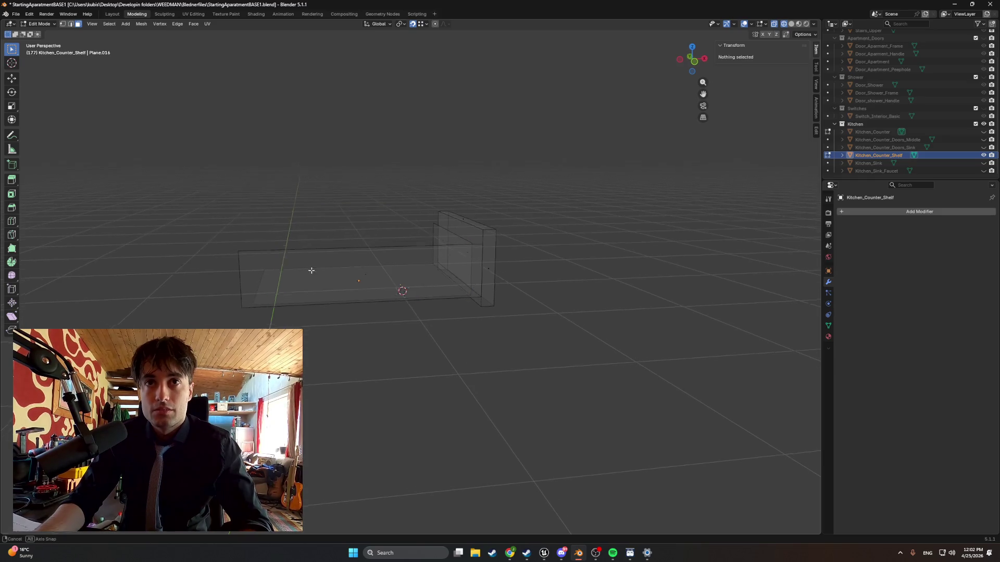
Delete the box's front face, then undo back to the closed box.
click(367, 277)
key(x)
click(347, 279)
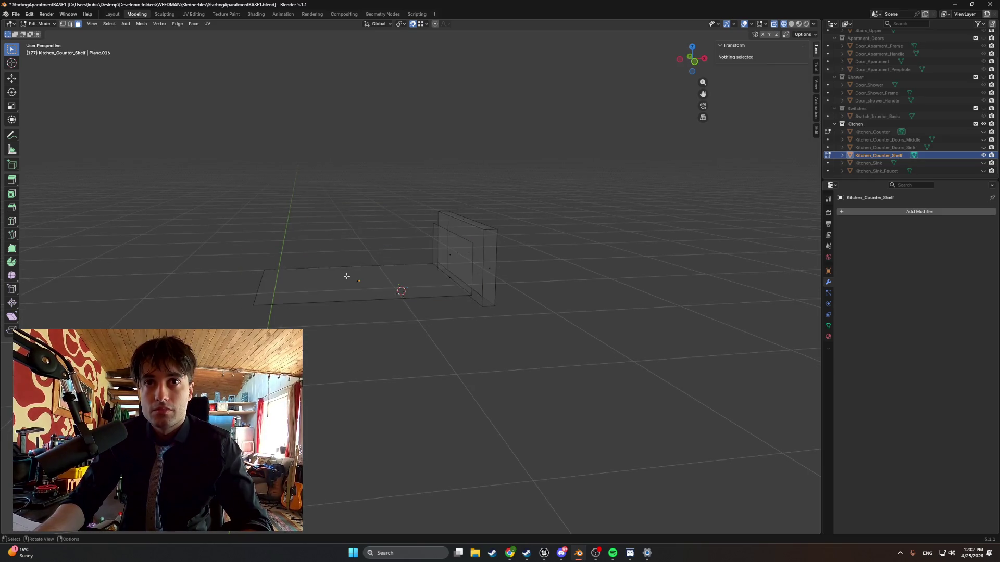
middle_drag(346, 277, 414, 305)
click(414, 305)
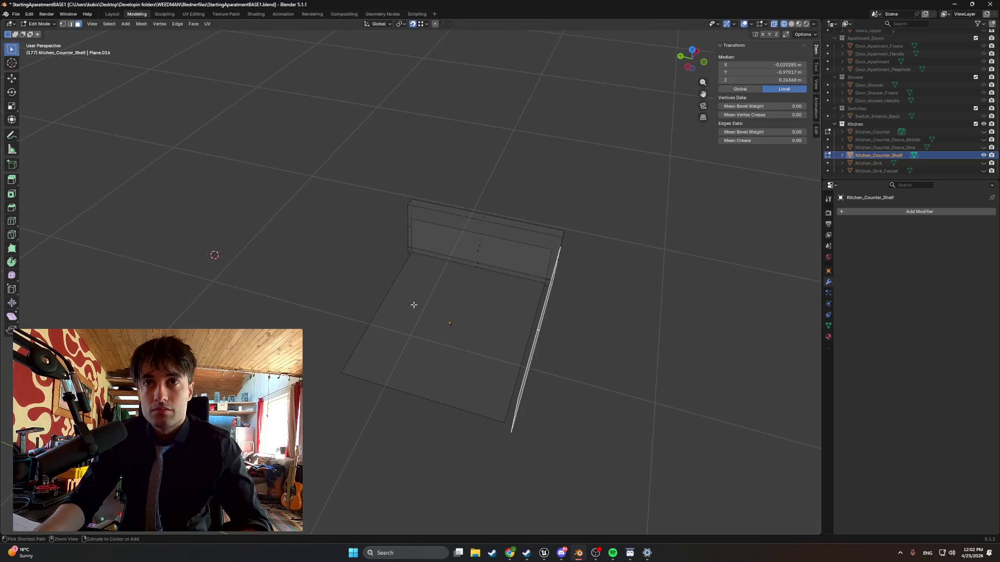
key(ctrl+z)
key(ctrl+z)
key(ctrl+z)
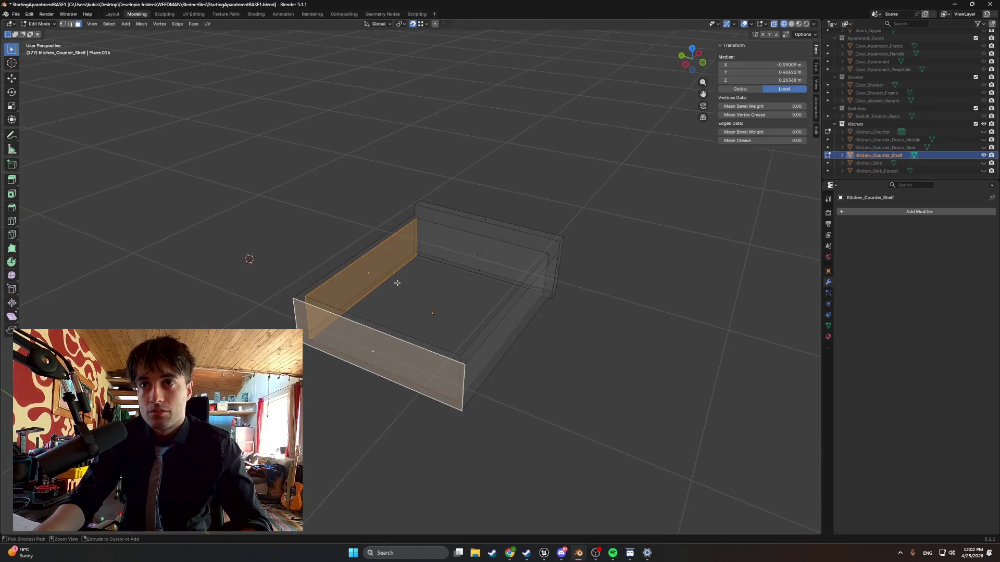
key(ctrl+z)
key(ctrl+z)
Return to solid shading and select the whole large red face with Ctrl+L.
mouse_move(422, 339)
middle_down()
mouse_move(444, 337)
mouse_move(433, 284)
mouse_move(458, 307)
mouse_move(459, 332)
mouse_move(475, 348)
mouse_move(487, 306)
mouse_move(473, 343)
mouse_move(441, 338)
mouse_move(438, 327)
middle_up()
key(z)
click(458, 283)
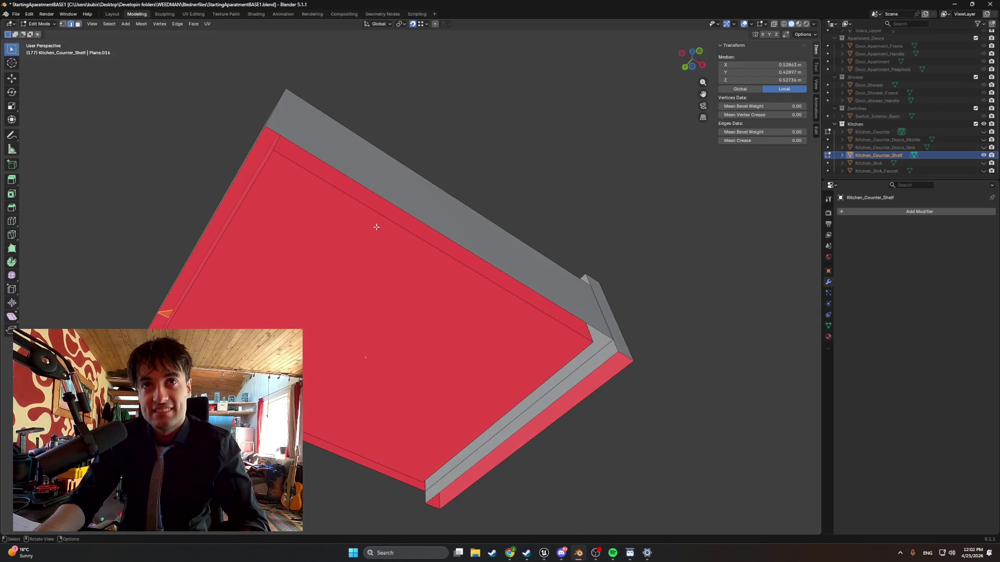
click(392, 208)
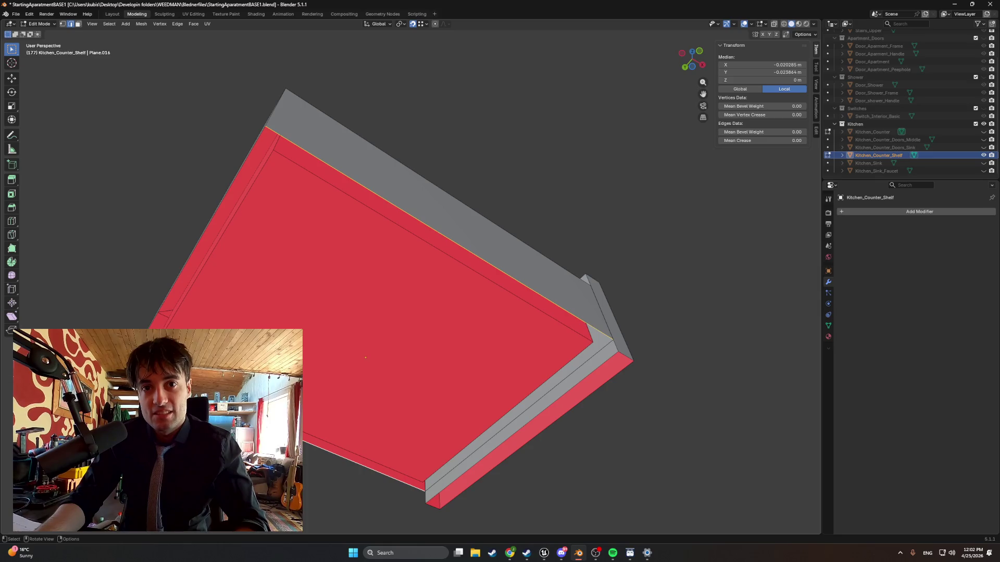
key(ctrl+l)
Switch to wireframe shading and box-select the whole shelf mesh.
mouse_move(305, 418)
middle_down()
mouse_move(345, 456)
mouse_move(399, 398)
mouse_move(396, 375)
middle_up()
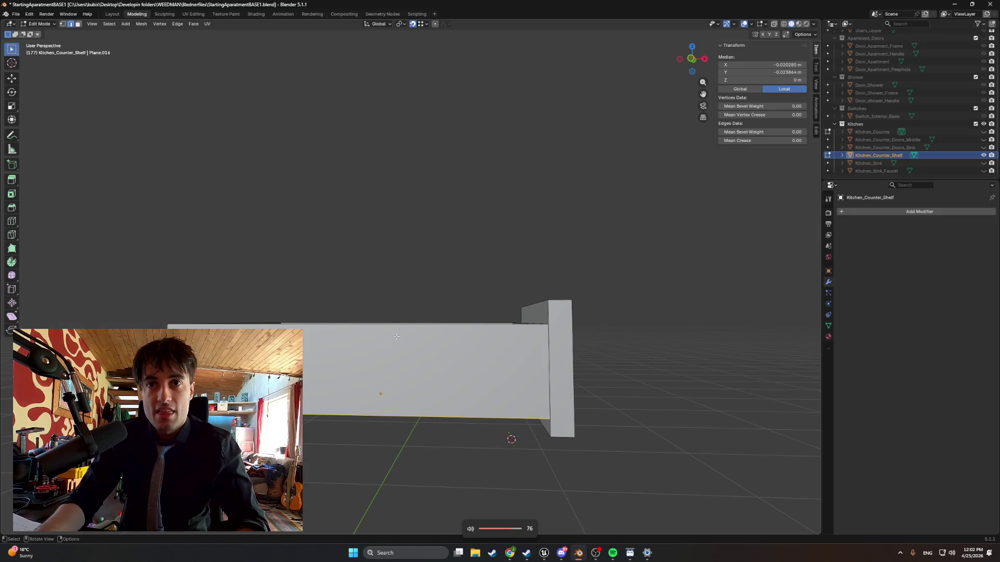
key(alt+z)
drag(277, 284, 438, 373)
drag(277, 374, 137, 333)
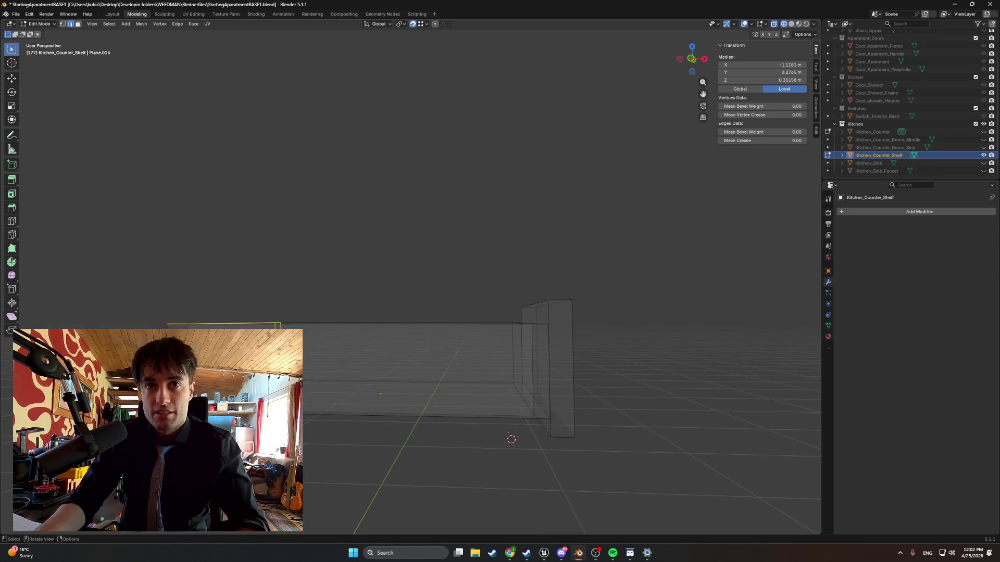
key(alt+z)
key(z)
click(290, 339)
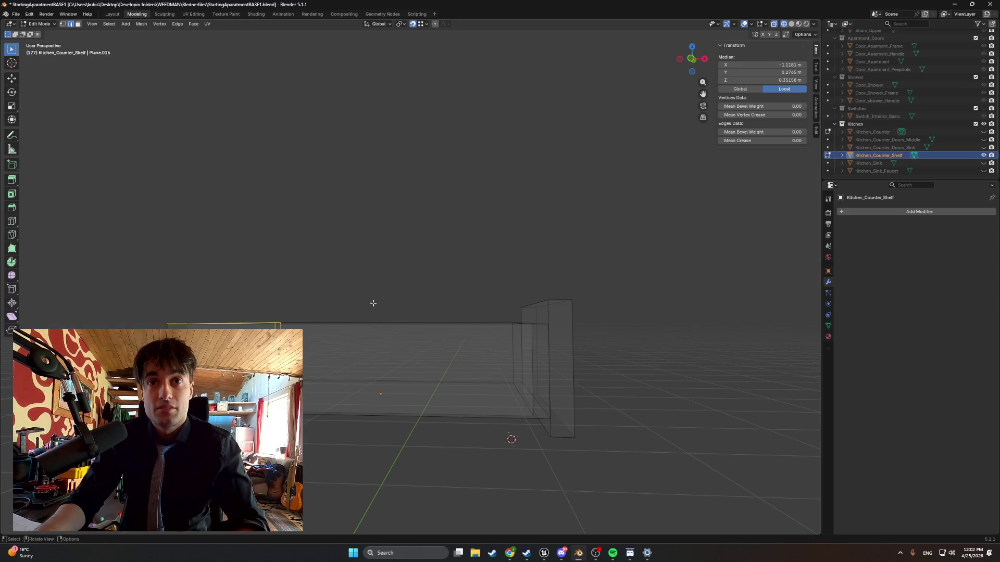
middle_drag(373, 303, 418, 299)
mouse_move(428, 297)
mouse_down()
mouse_move(247, 360)
mouse_move(151, 328)
mouse_up()
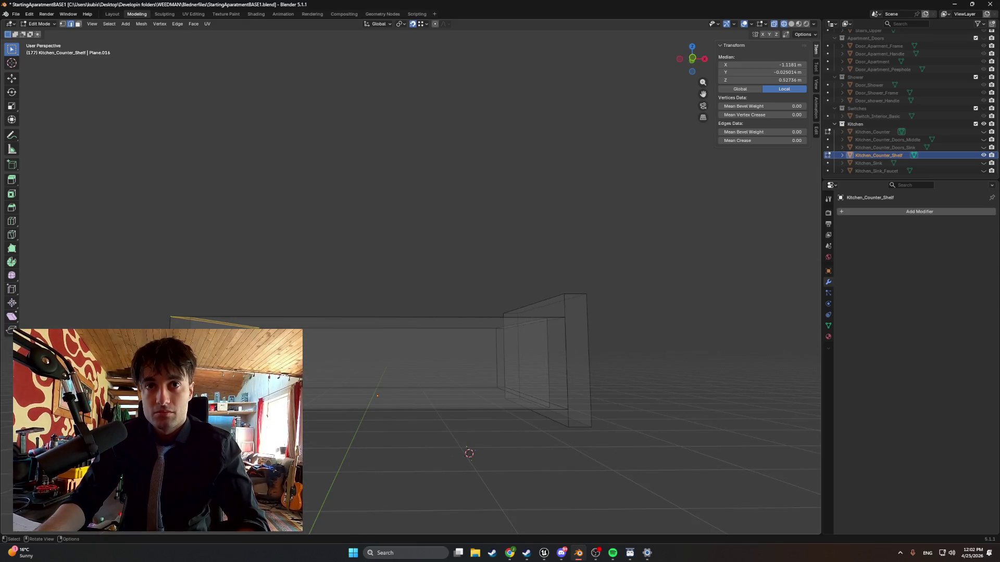
drag(428, 294, 130, 393)
Delete the selected shelf faces, then undo the deletion.
key(h)
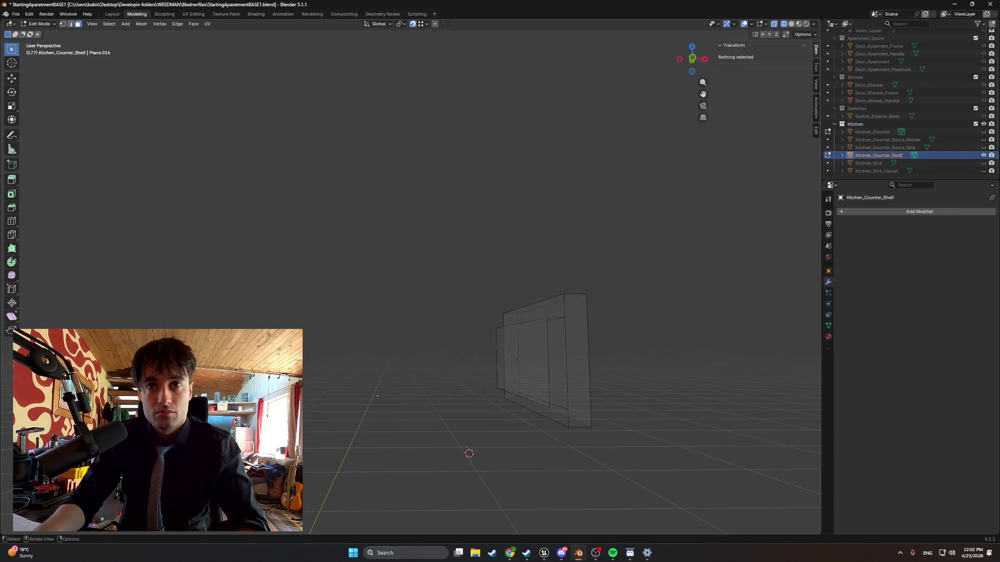
key(alt+h)
mouse_move(348, 396)
middle_down()
mouse_move(373, 397)
mouse_move(368, 415)
mouse_move(438, 431)
mouse_move(359, 391)
mouse_move(385, 406)
middle_up()
key(x)
click(355, 415)
scroll(437, 430, up, 3)
key(ctrl+z)
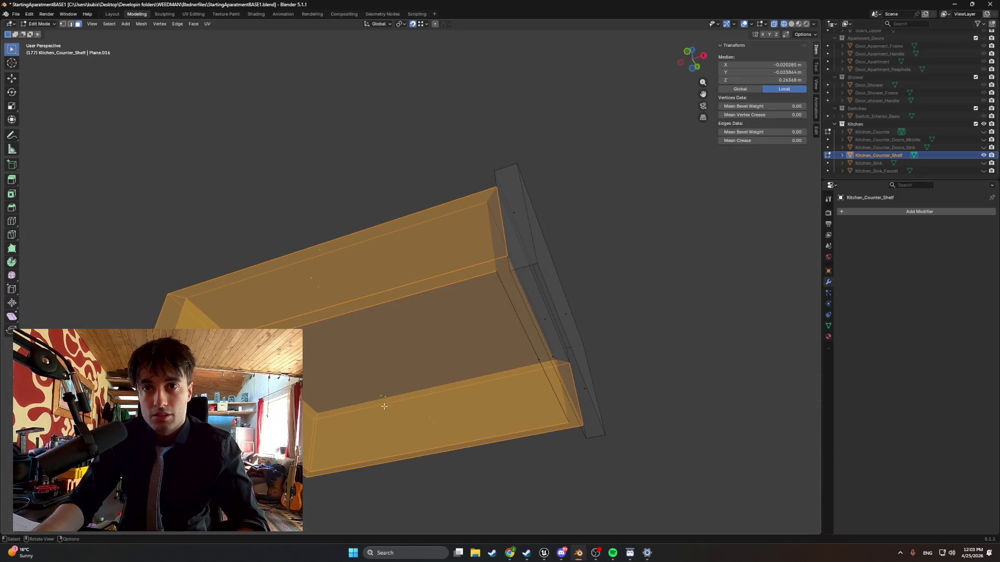
Deselect the middle shelf face and inner back face, then delete the remaining wall faces.
shift+click(380, 397)
middle_drag(421, 378, 445, 346)
shift+click(372, 340)
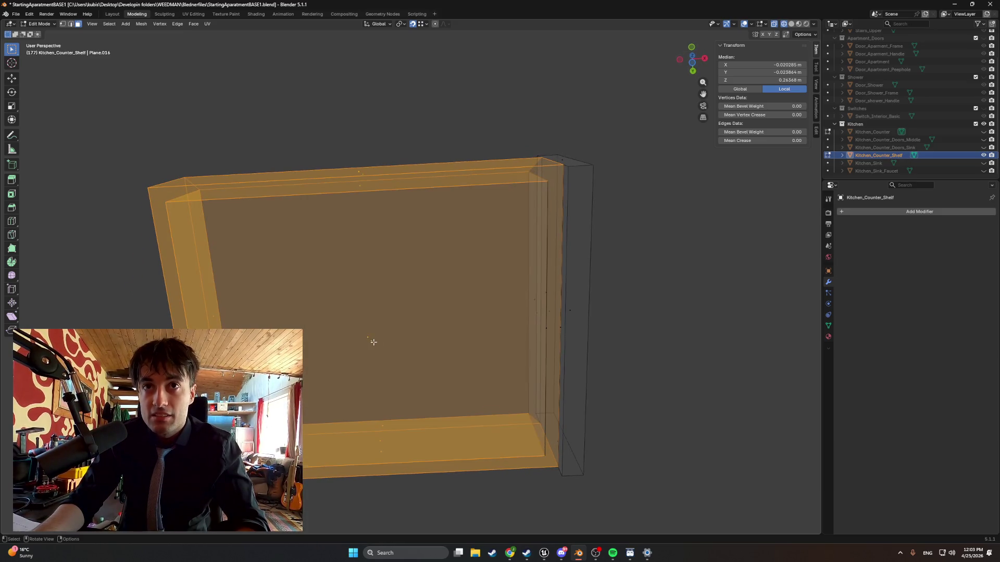
middle_drag(373, 342, 385, 379)
key(z)
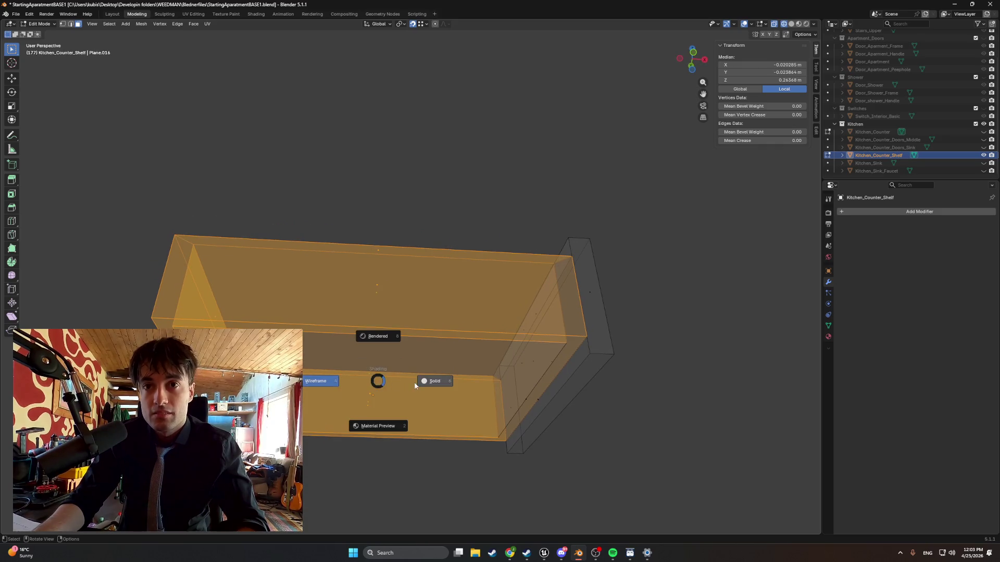
click(401, 385)
mouse_move(401, 385)
middle_down()
mouse_move(378, 358)
mouse_move(370, 369)
mouse_move(404, 395)
mouse_move(377, 396)
middle_up()
shift+click(494, 321)
key(x)
click(369, 372)
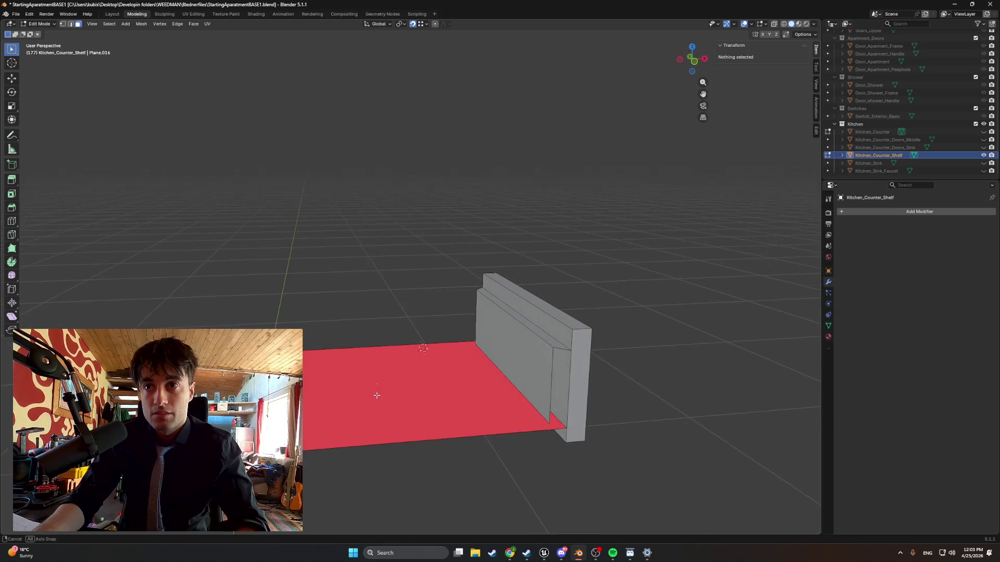
Delete the two leftover wall faces beside the floor plane.
click(516, 357)
middle_drag(517, 357, 453, 364)
key(x)
click(460, 369)
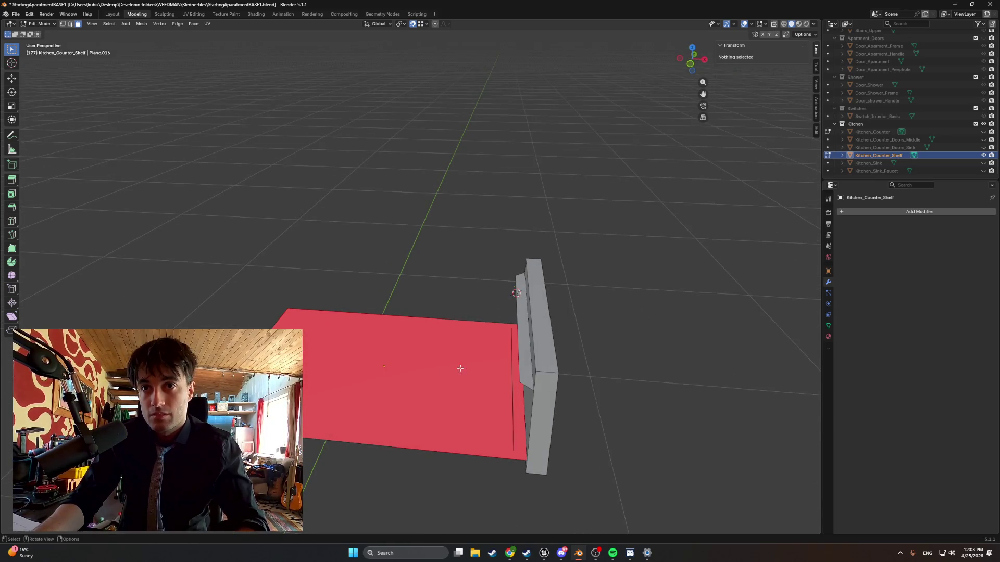
click(522, 352)
key(x)
click(515, 356)
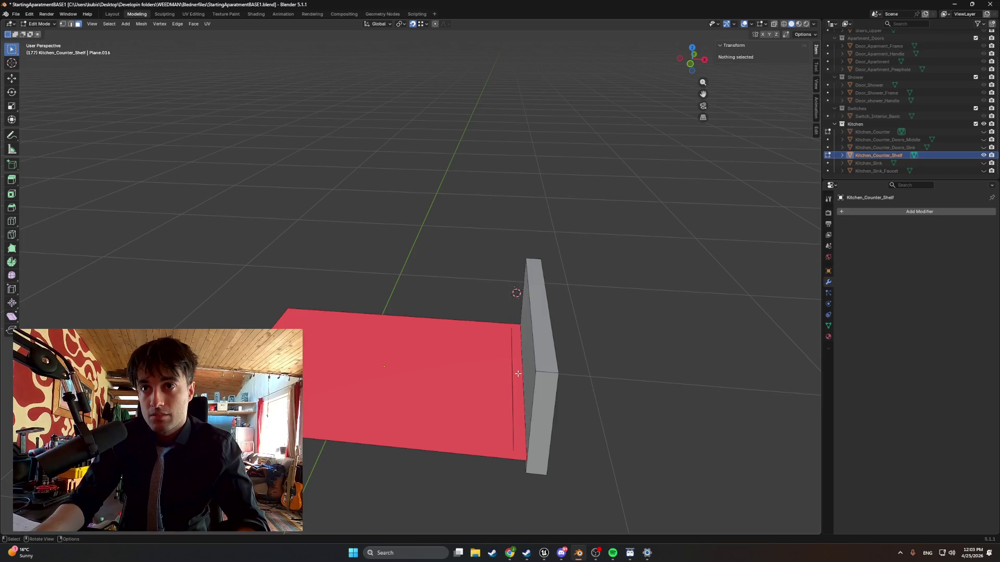
In edge mode, delete the stray edges left on the red floor plane.
click(511, 374)
key(2)
click(492, 371)
key(x)
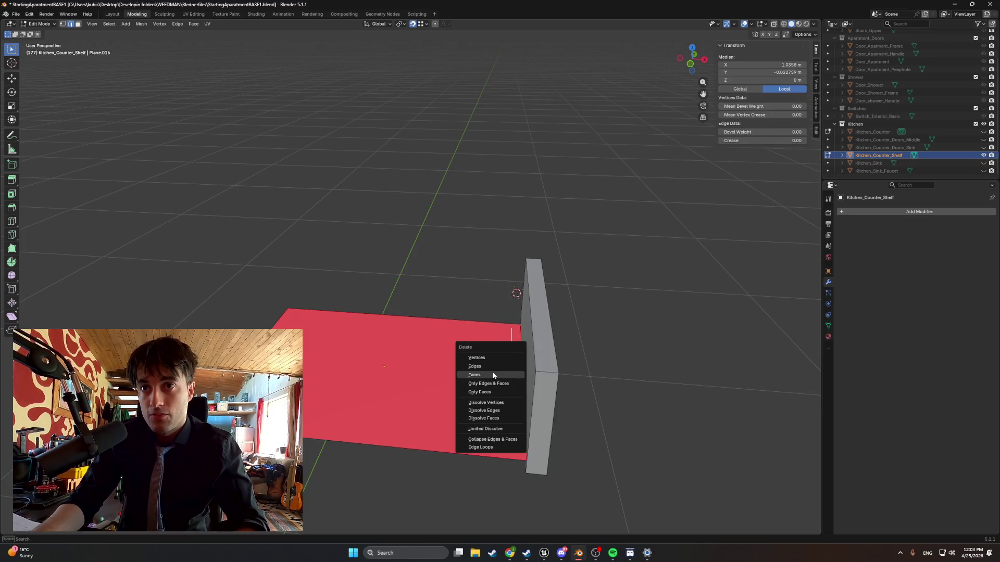
click(492, 371)
click(507, 377)
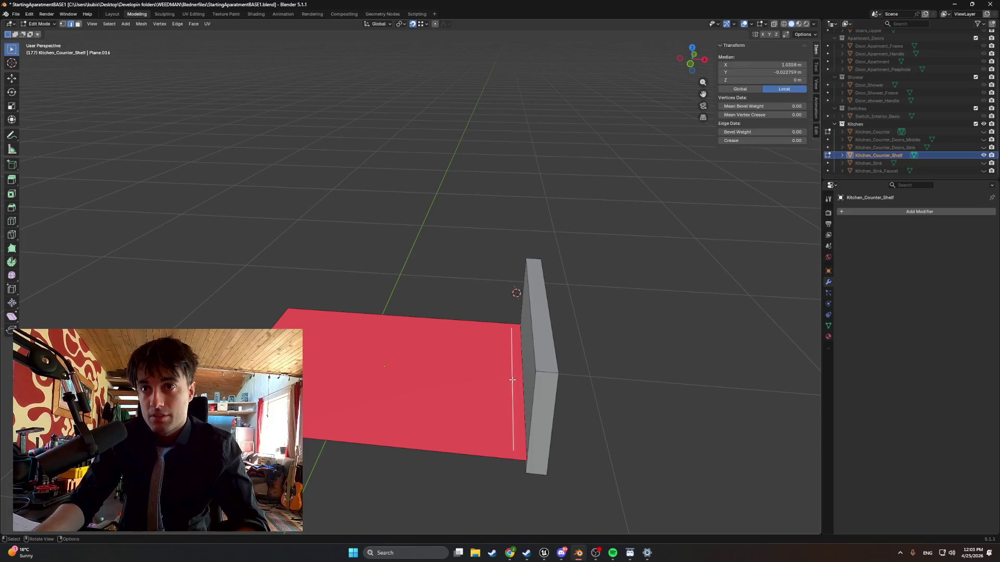
key(x)
click(506, 378)
mouse_move(506, 377)
middle_down()
mouse_move(518, 364)
mouse_move(567, 373)
middle_up()
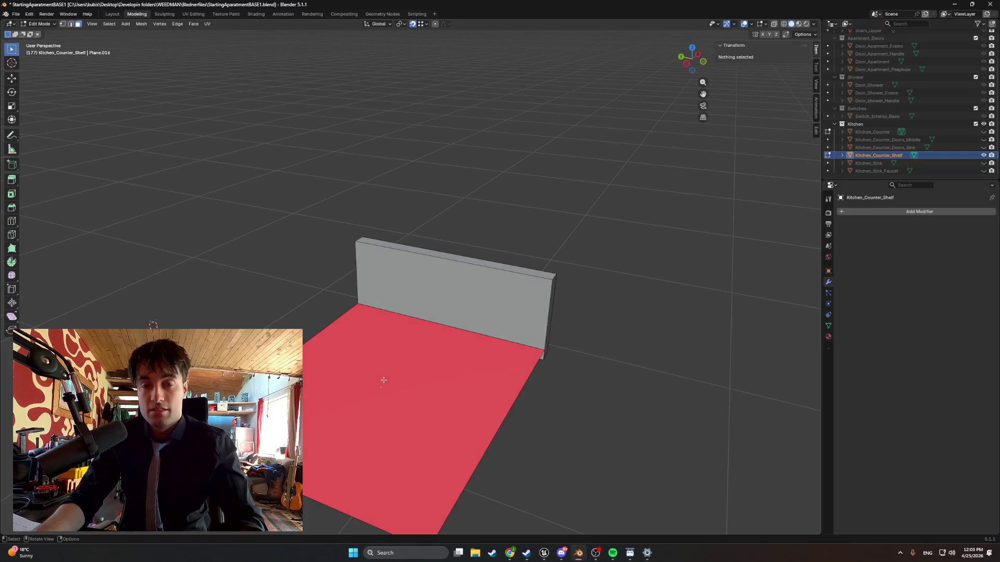
Flip the floor face upward, inset a thin rim, and extrude the front and back rim strips into walls.
key(3)
click(406, 387)
right_click(407, 388)
click(399, 383)
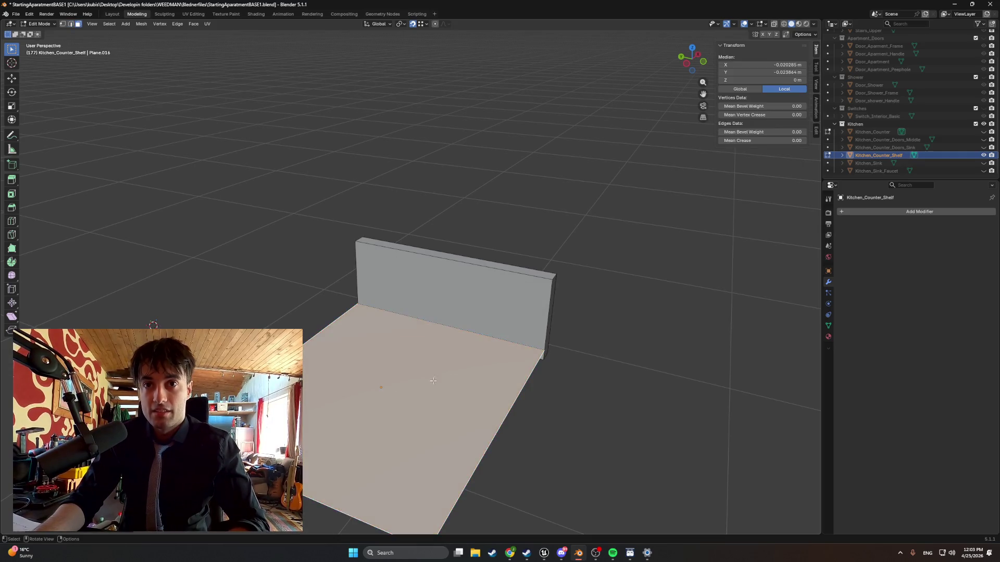
mouse_move(399, 383)
middle_down()
mouse_move(428, 363)
mouse_move(459, 375)
mouse_move(481, 362)
middle_up()
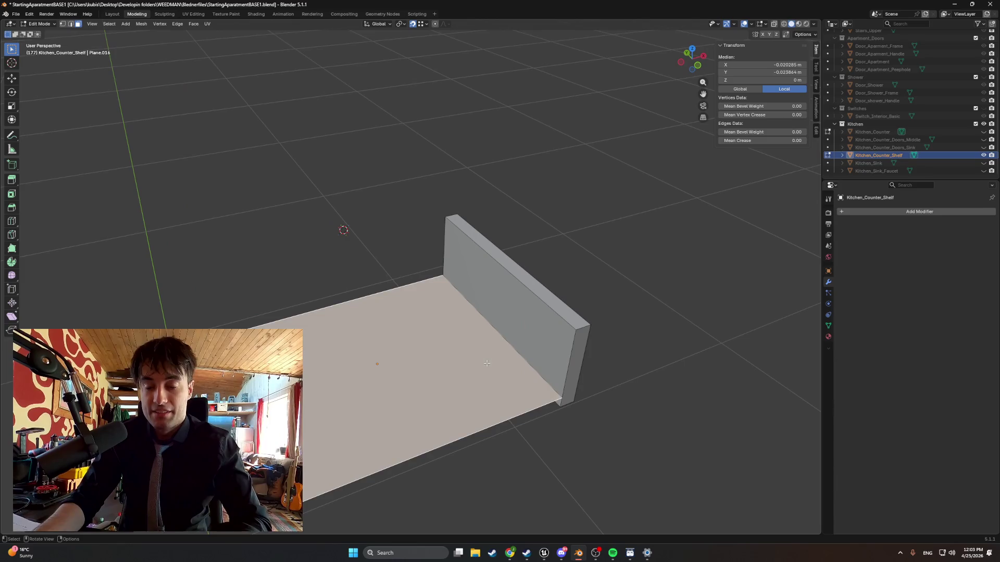
key(i)
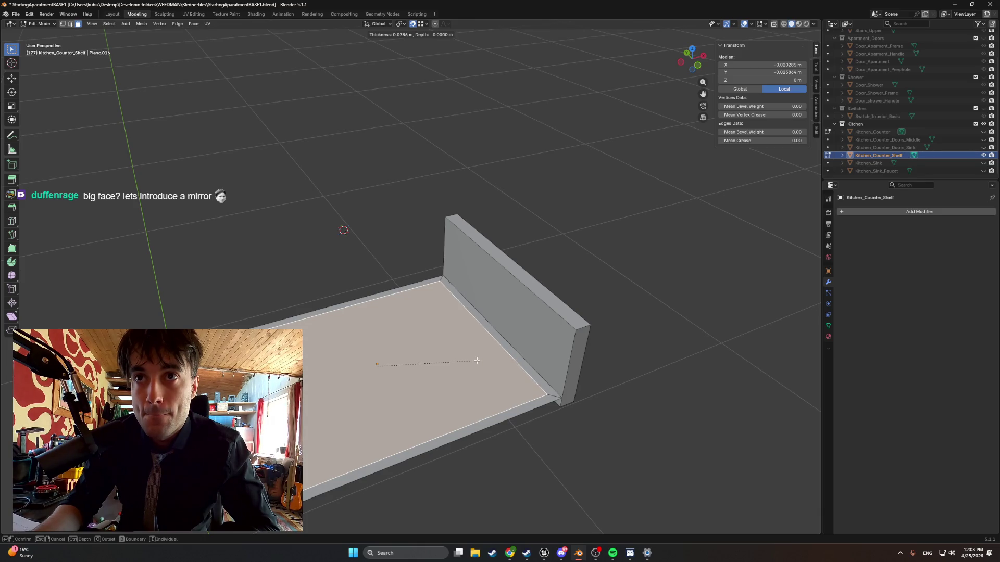
click(477, 360)
click(522, 363)
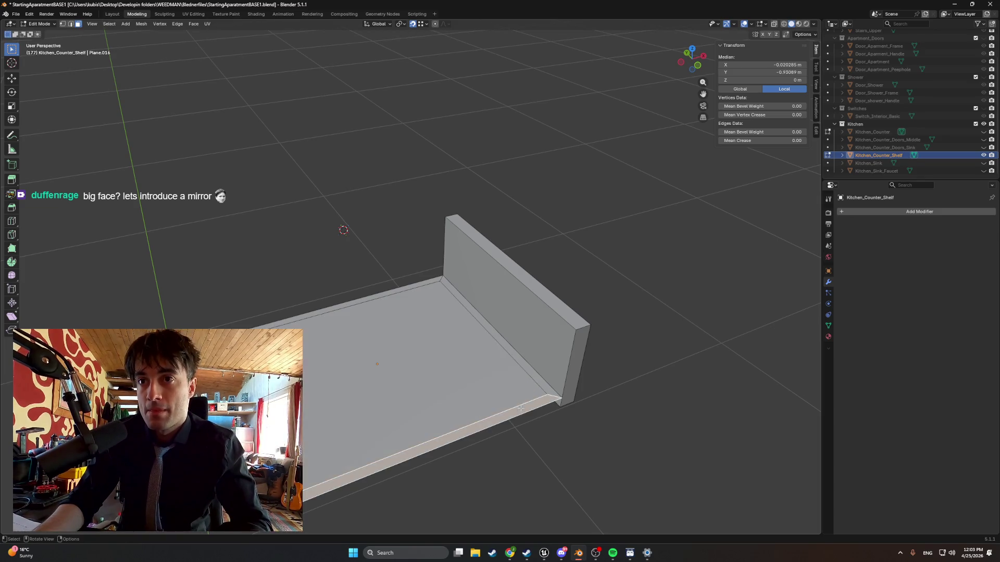
shift+click(381, 295)
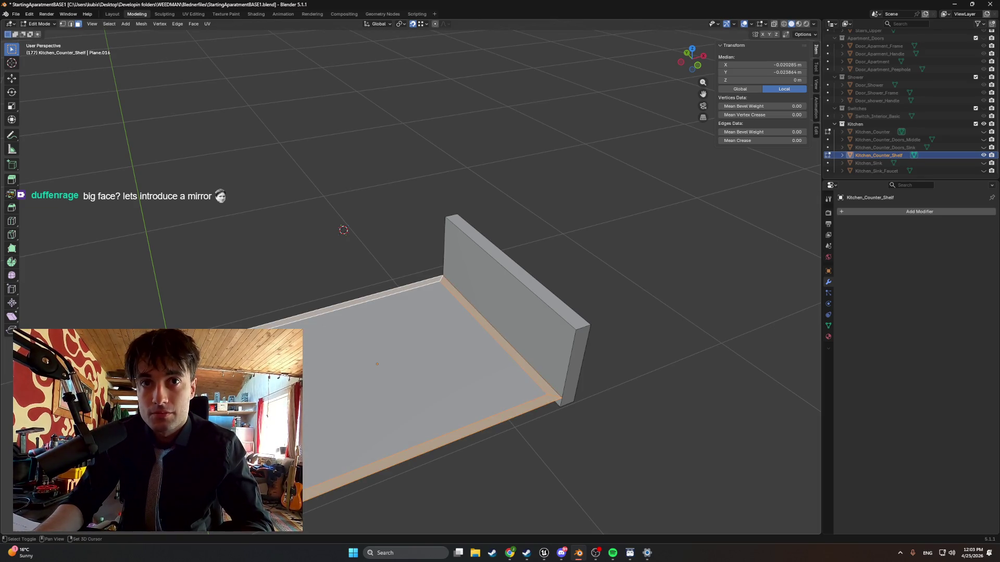
key(e)
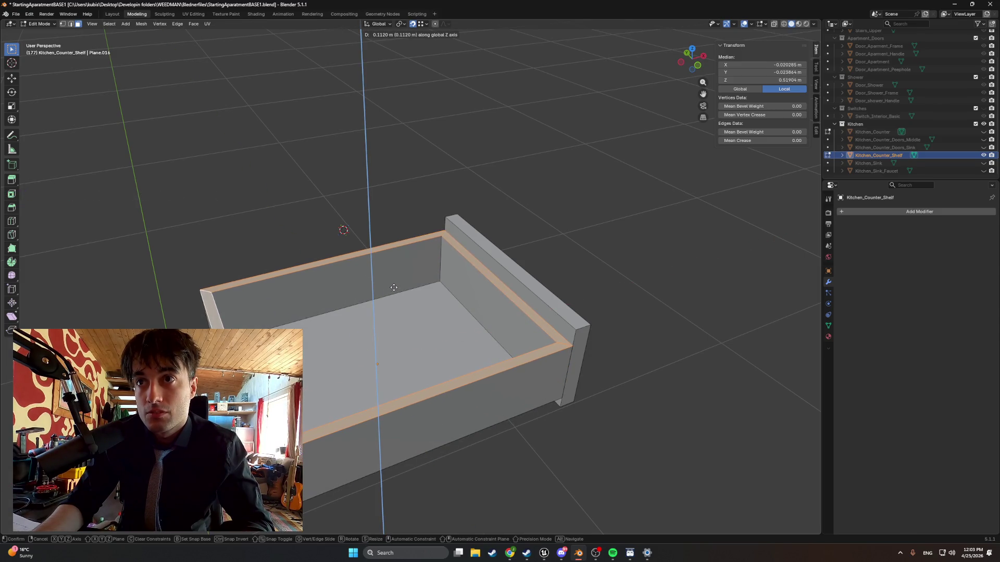
click(394, 292)
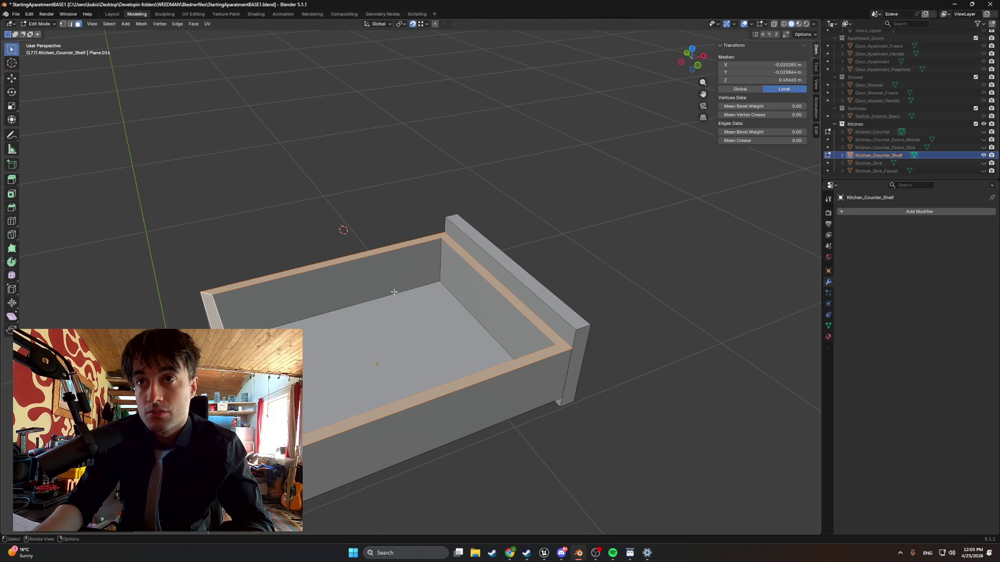
Move the box's front face and opposite end face along Y to fit the front panel.
click(426, 414)
key(g)
key(x)
key(y)
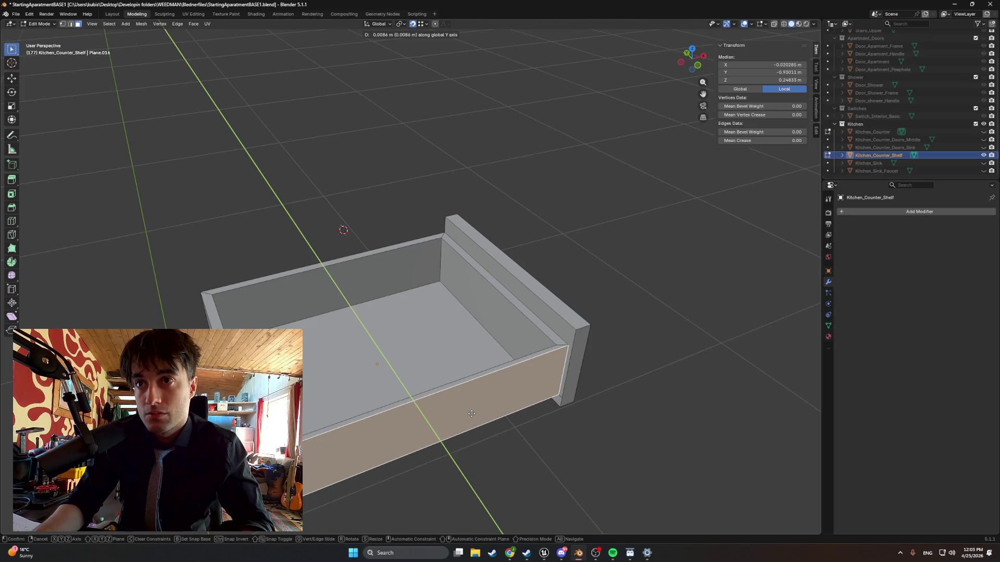
click(474, 413)
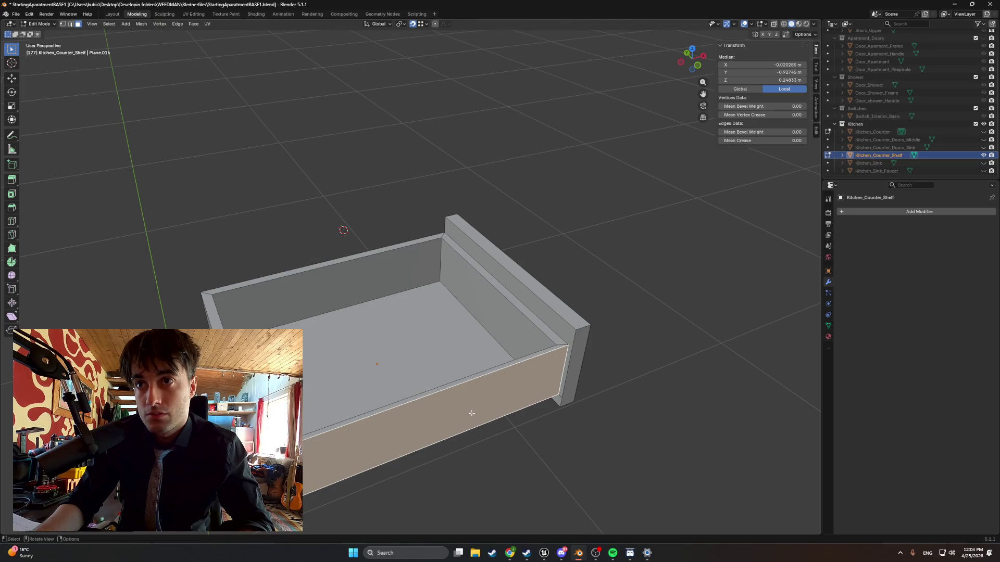
mouse_move(475, 413)
middle_down()
mouse_move(538, 400)
mouse_move(334, 409)
middle_up()
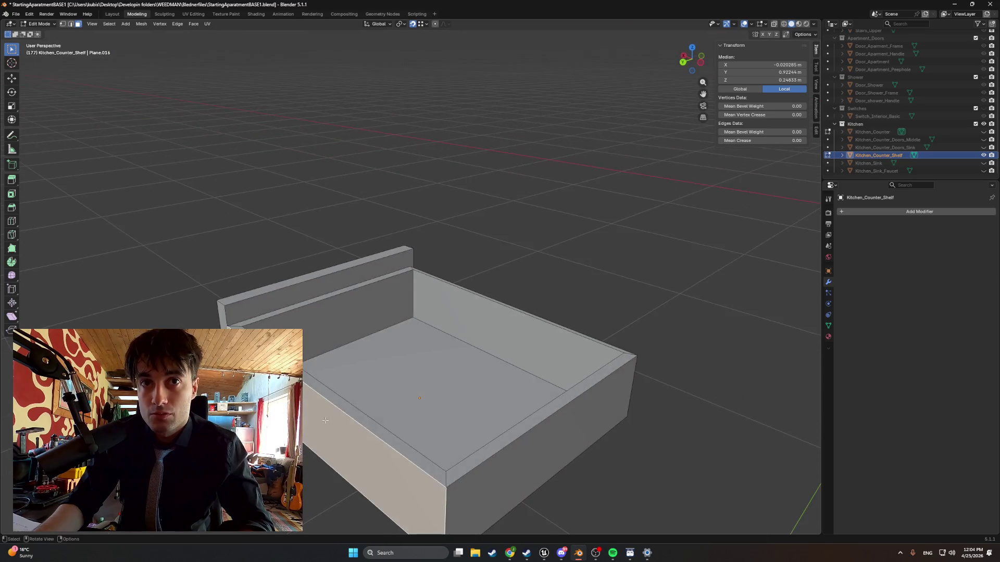
click(326, 411)
key(g)
key(y)
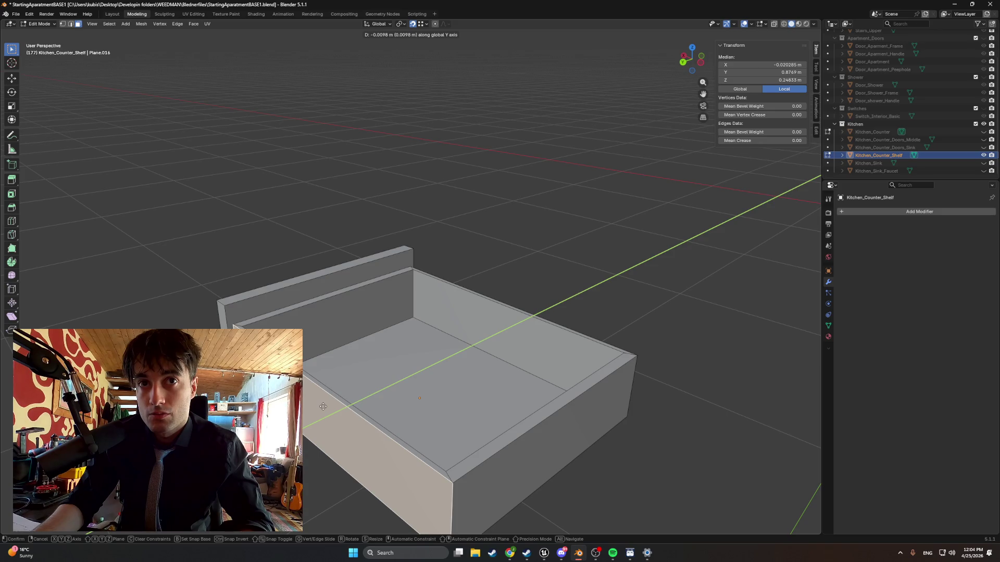
click(323, 407)
Shift the left inner wall along X and inspect the finished walled box.
mouse_move(324, 406)
middle_down()
mouse_move(336, 397)
mouse_move(276, 416)
mouse_move(242, 447)
middle_up()
click(326, 308)
key(g)
key(x)
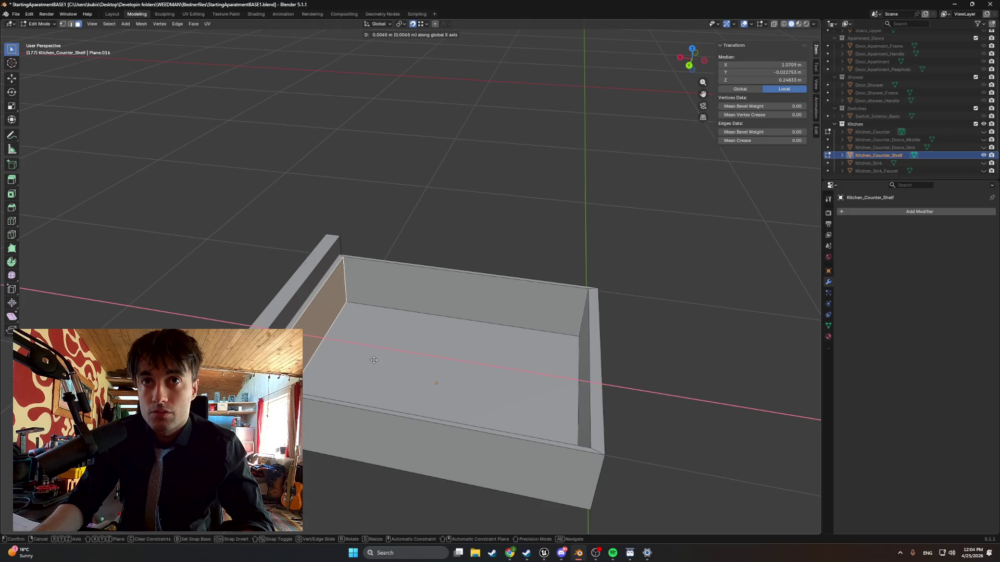
click(373, 359)
mouse_move(374, 360)
middle_down()
mouse_move(312, 384)
mouse_move(337, 418)
mouse_move(334, 436)
middle_up()
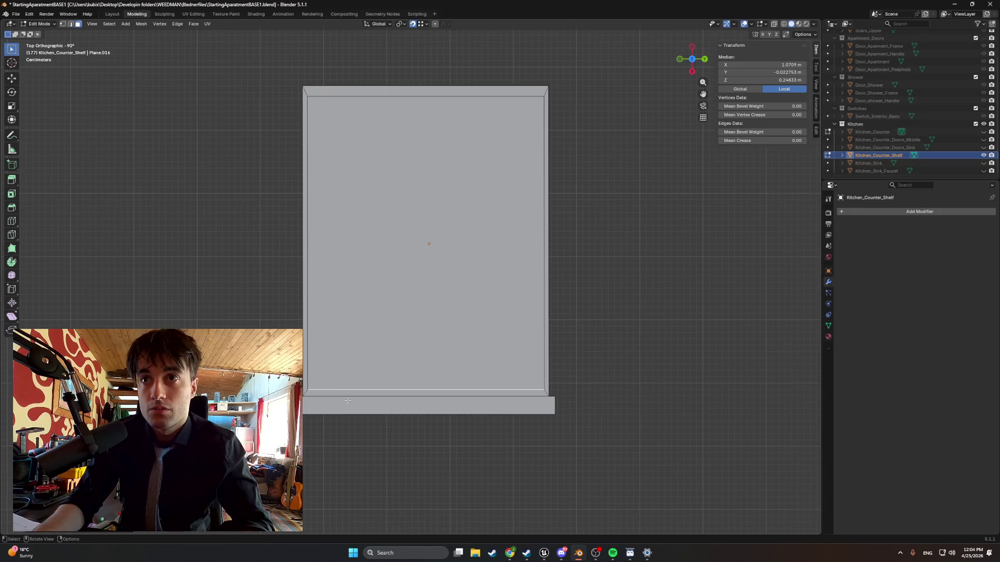
mouse_move(348, 400)
middle_down()
mouse_move(248, 311)
mouse_move(147, 296)
mouse_move(231, 303)
middle_up()
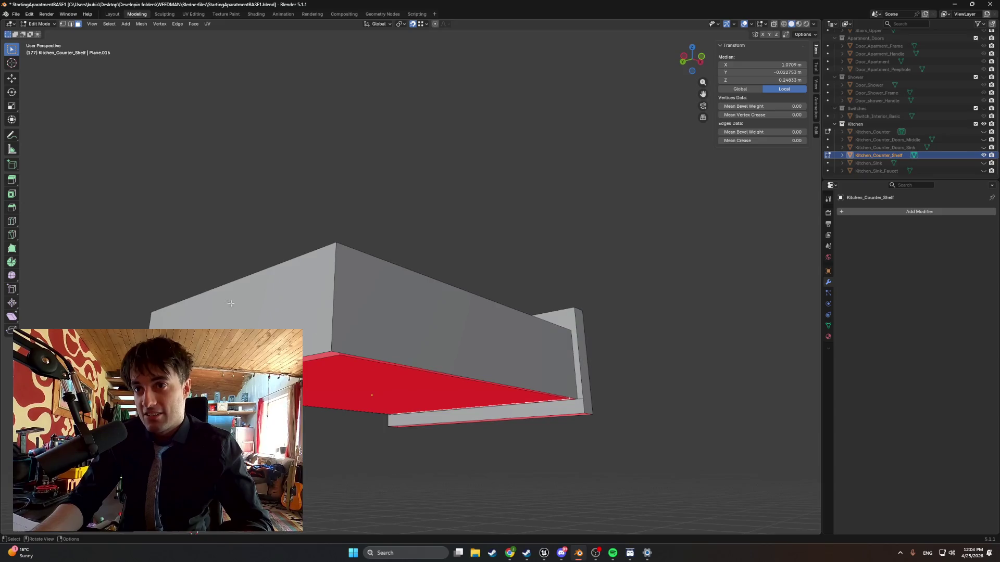
scroll(589, 401, up, 5)
scroll(599, 424, down, 3)
scroll(601, 456, up, 3)
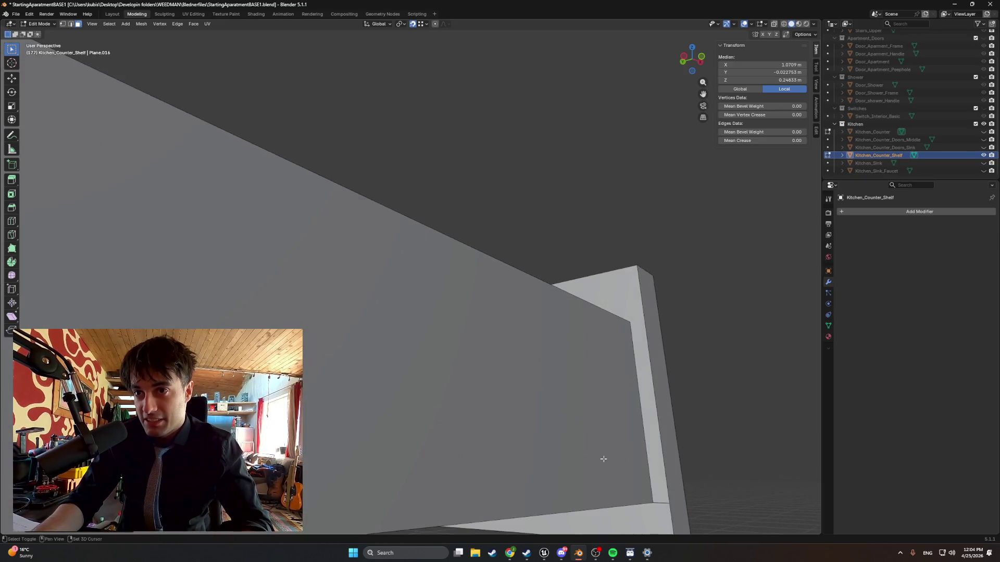
scroll(520, 395, down, 2)
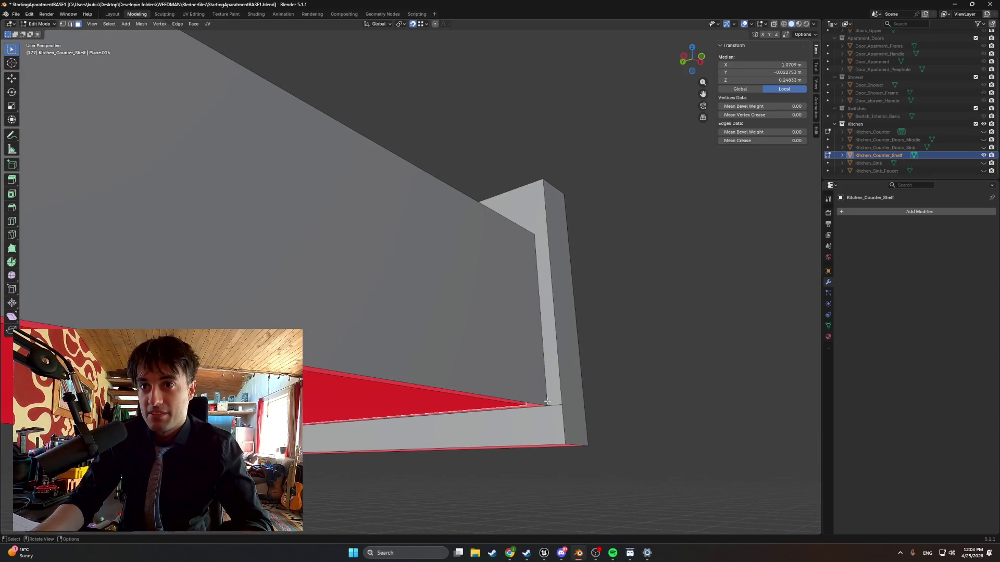
mouse_move(539, 286)
middle_down()
mouse_move(514, 324)
mouse_move(528, 324)
middle_up()
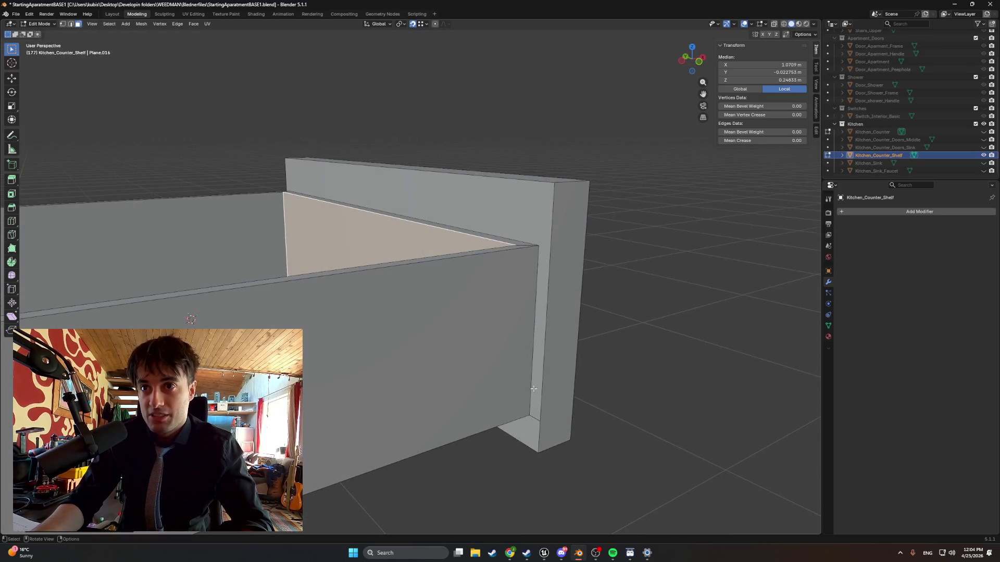
mouse_move(533, 244)
middle_down()
mouse_move(545, 251)
mouse_move(537, 235)
mouse_move(552, 230)
mouse_move(525, 212)
mouse_move(534, 190)
mouse_move(541, 198)
middle_up()
key(2)
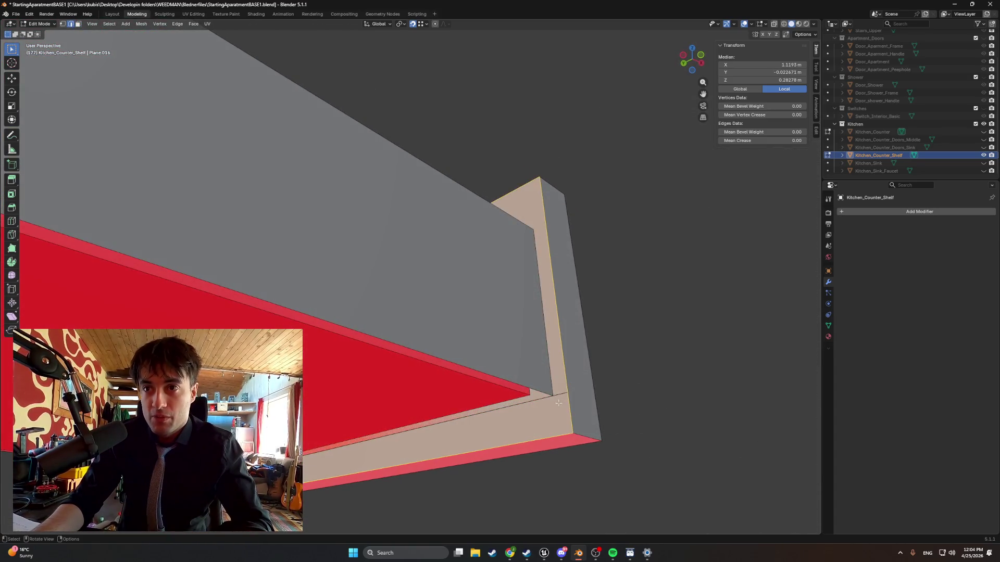
click(559, 396)
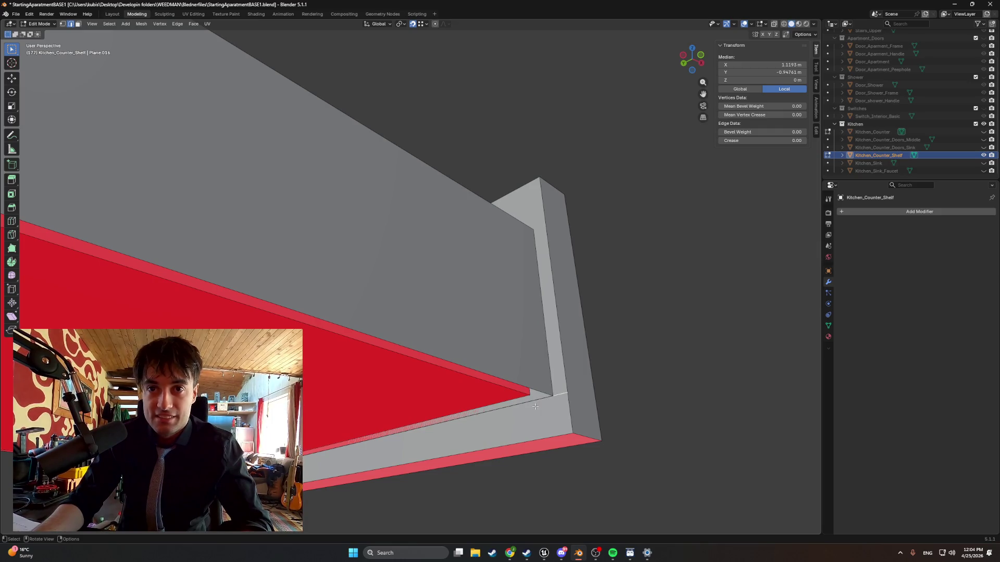
middle_drag(536, 406, 510, 360)
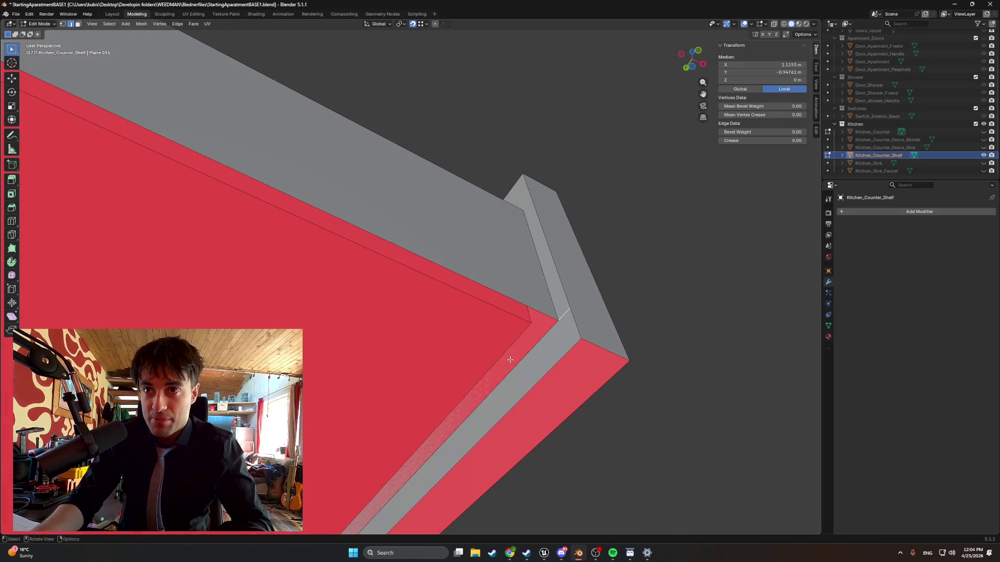
key(3)
click(511, 360)
key(x)
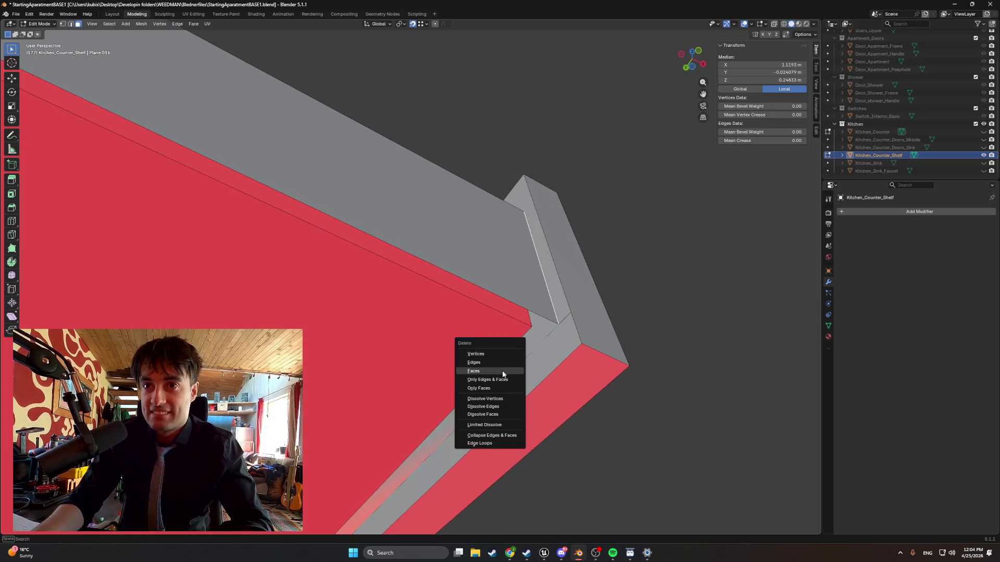
click(502, 372)
middle_drag(502, 374, 487, 390)
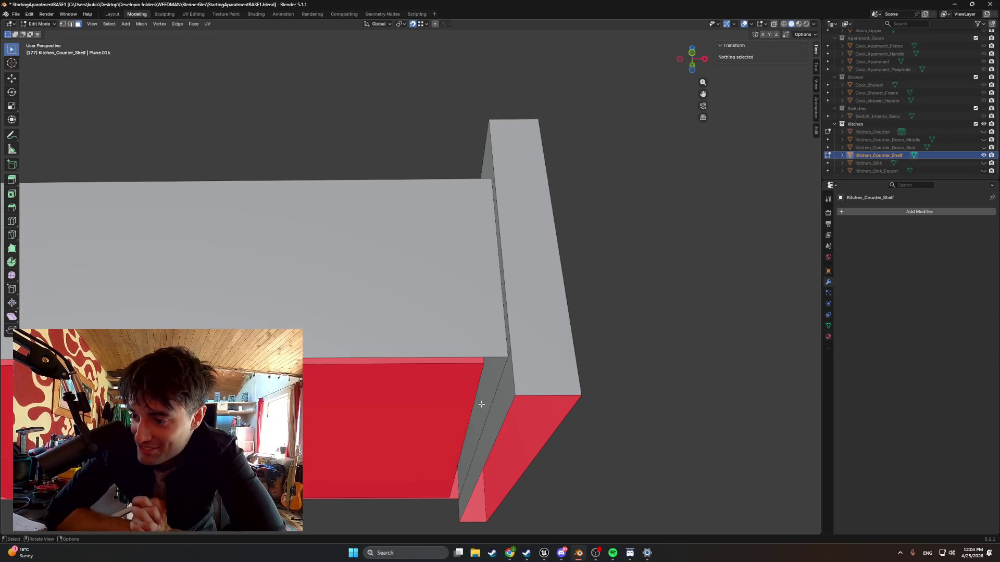
mouse_move(481, 405)
middle_down()
mouse_move(485, 364)
mouse_move(500, 370)
mouse_move(495, 361)
middle_up()
key(a)
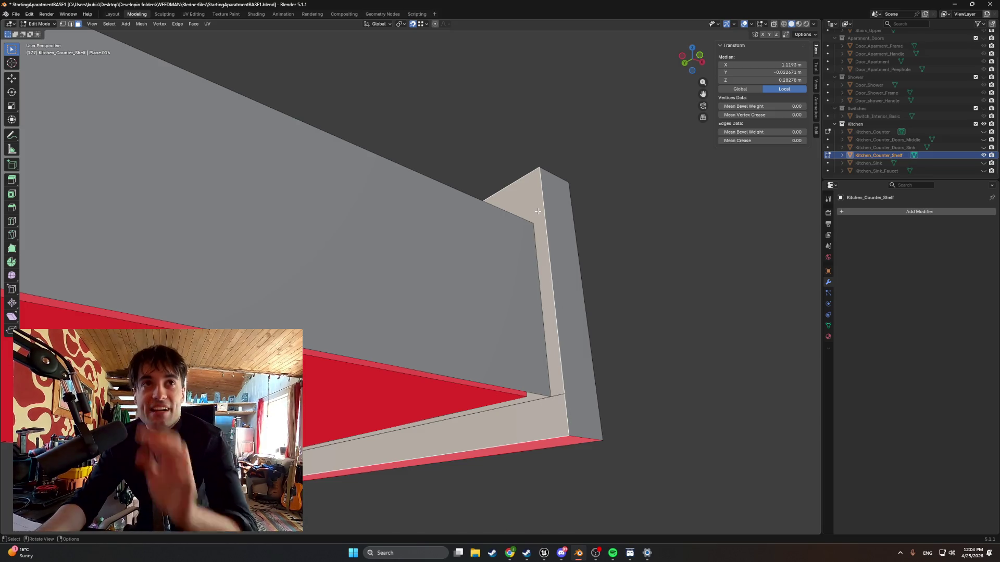
key(2)
click(559, 387)
right_click(558, 396)
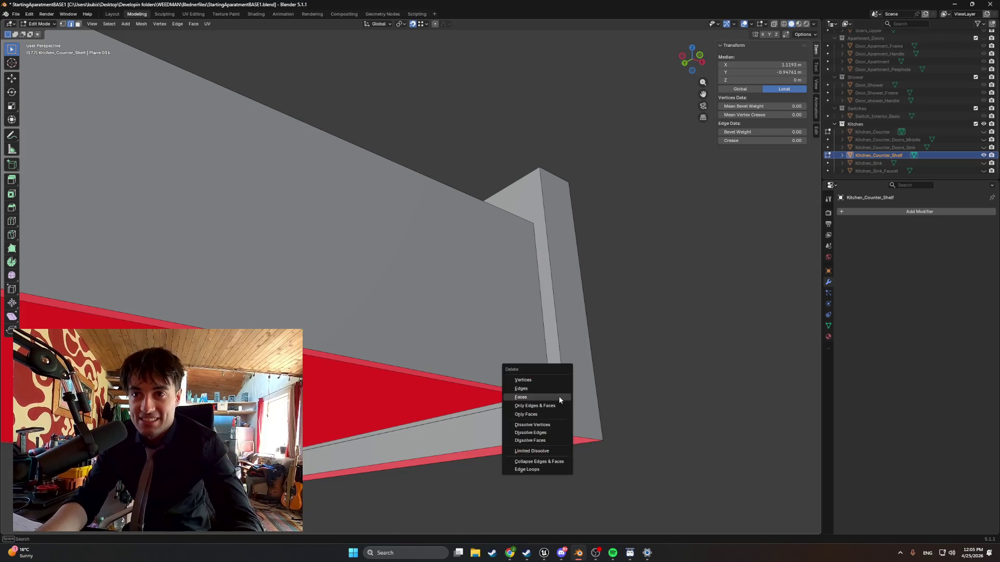
click(555, 389)
click(553, 397)
right_click(557, 396)
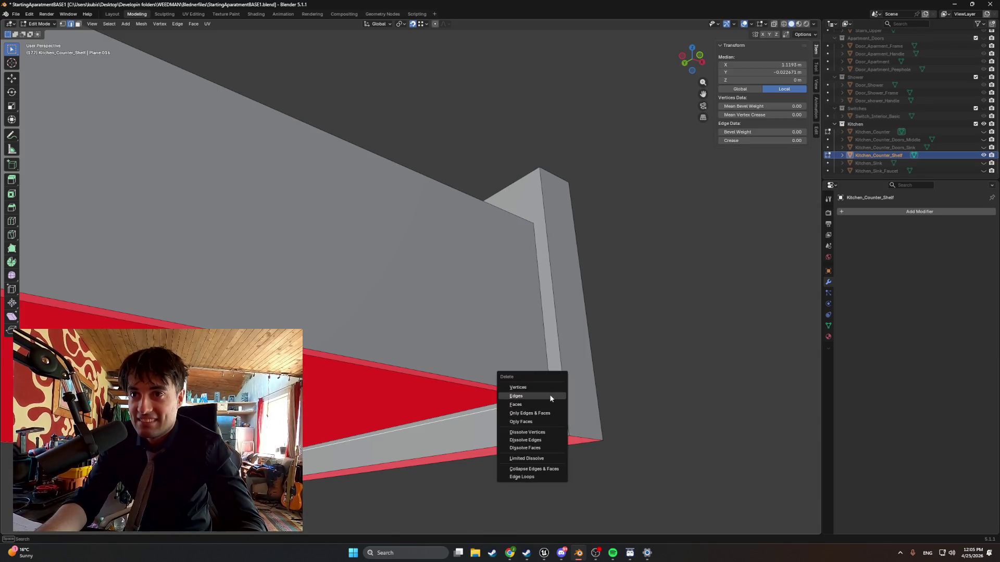
click(545, 400)
mouse_move(513, 414)
middle_down()
mouse_move(365, 461)
mouse_move(445, 470)
middle_up()
click(333, 466)
key(x)
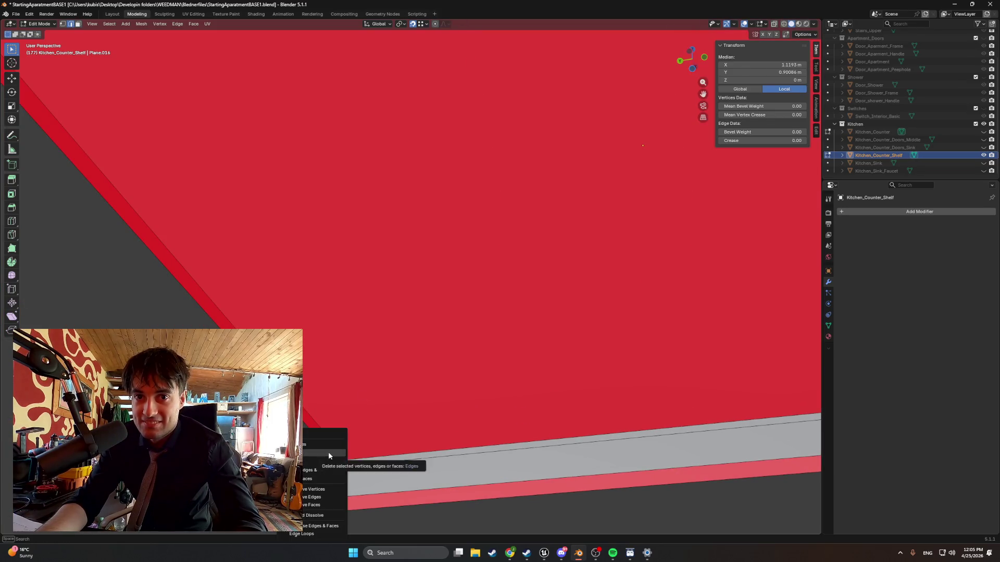
click(328, 456)
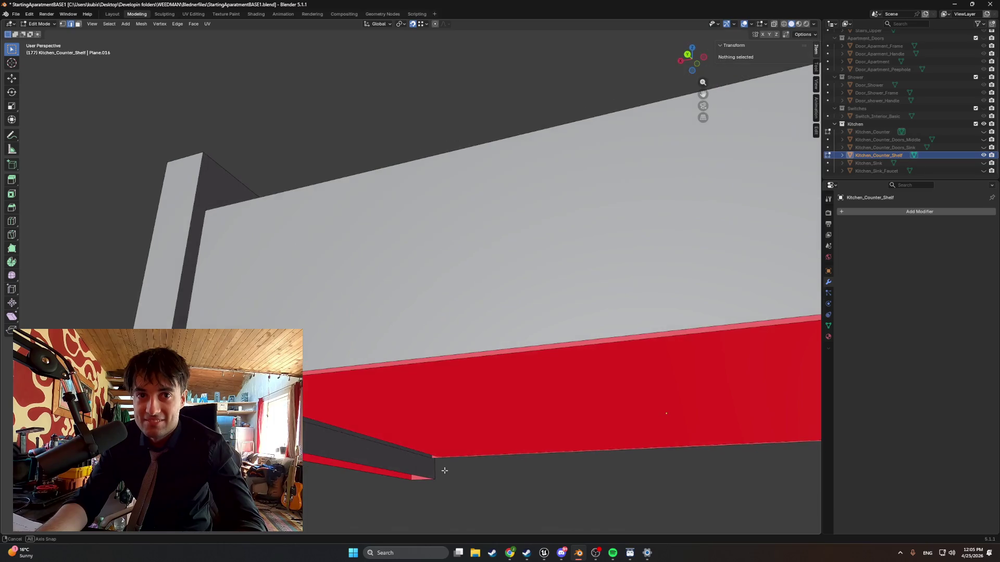
mouse_move(309, 450)
middle_down()
mouse_move(317, 461)
mouse_move(346, 406)
middle_up()
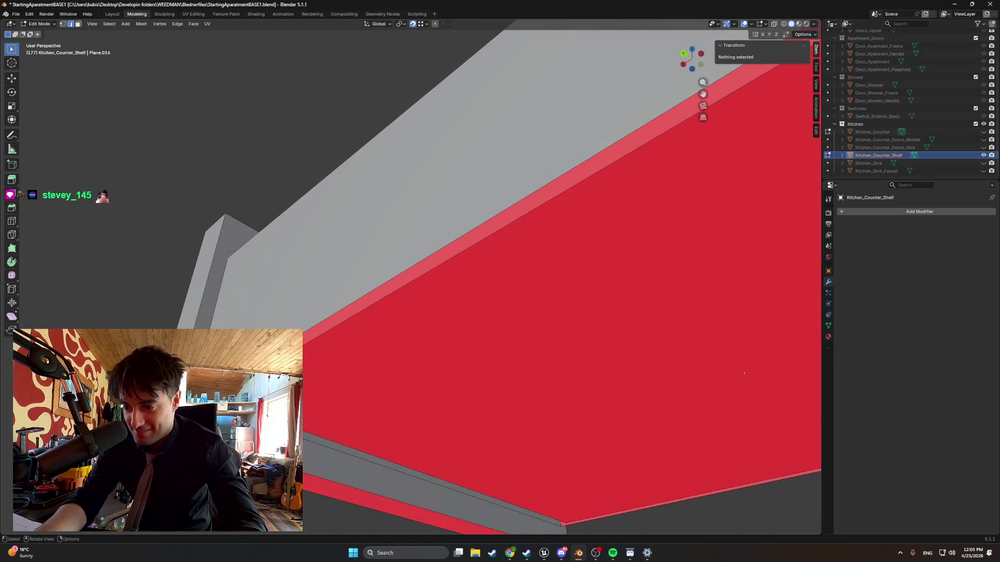
middle_drag(521, 260, 500, 271)
key(a)
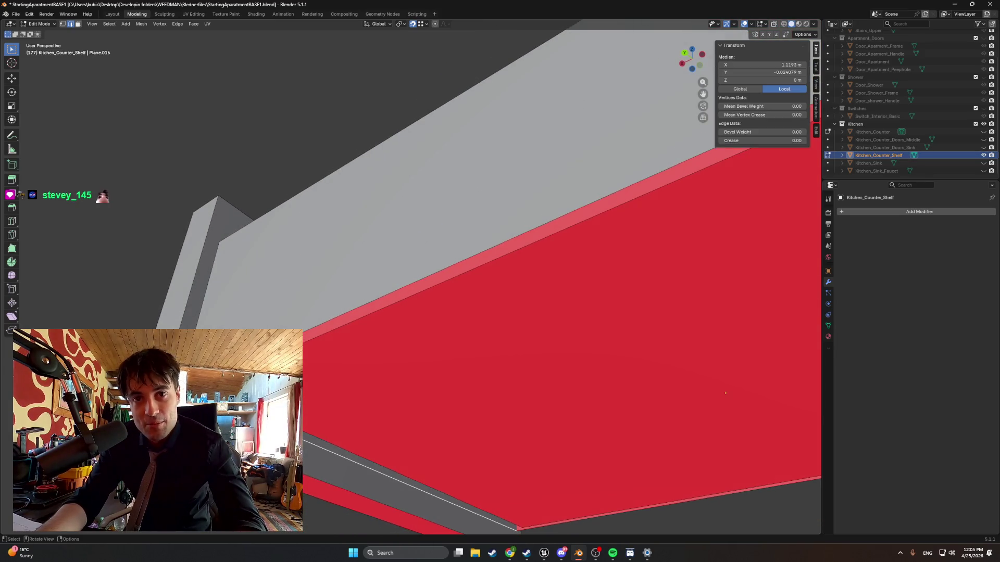
mouse_move(725, 393)
middle_down()
mouse_move(687, 418)
mouse_move(541, 398)
mouse_move(468, 322)
mouse_move(465, 297)
middle_up()
key(alt+a)
mouse_move(343, 345)
middle_down()
mouse_move(333, 284)
mouse_move(344, 391)
mouse_move(369, 431)
middle_up()
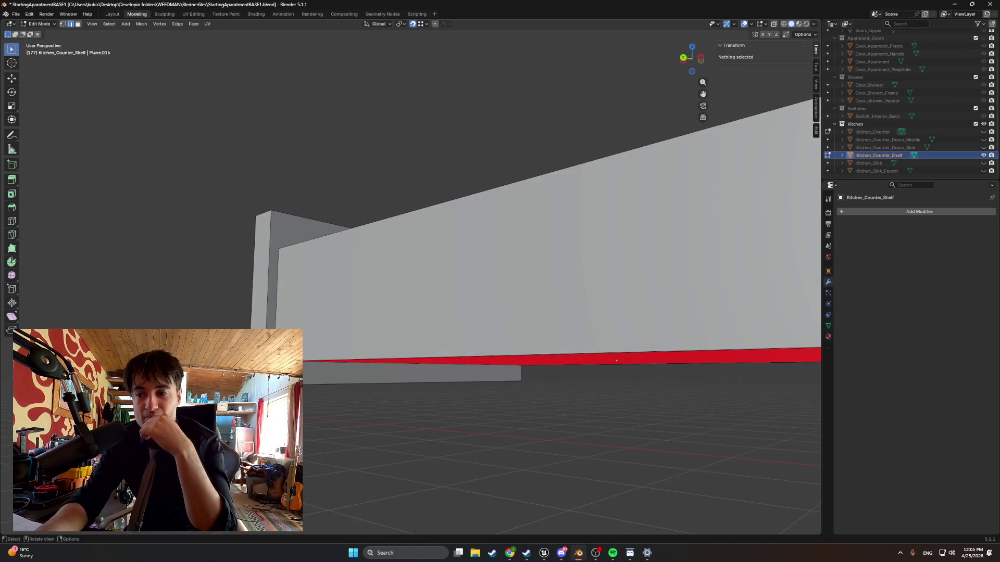
key(a)
key(alt+a)
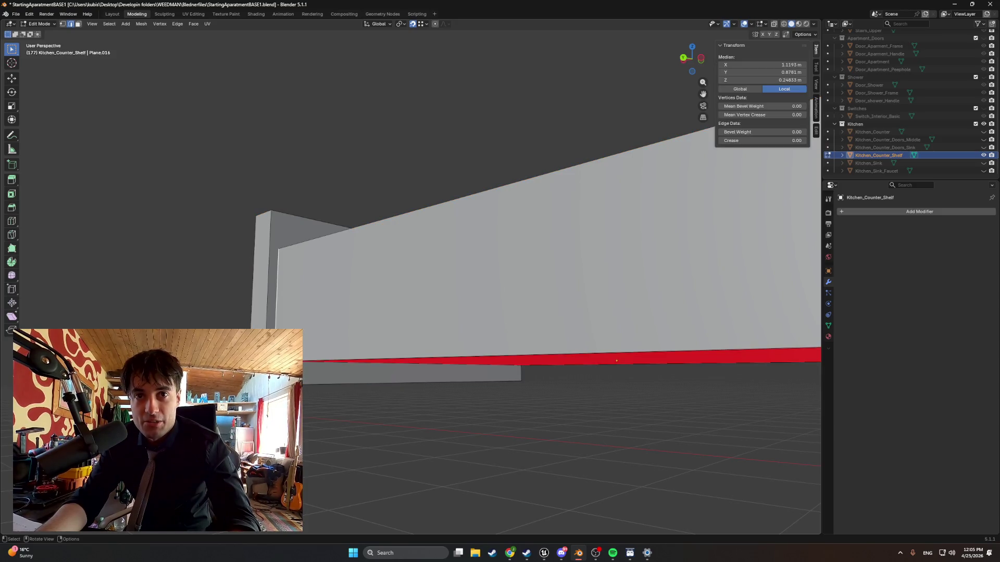
key(ctrl+i)
middle_drag(368, 432, 380, 438)
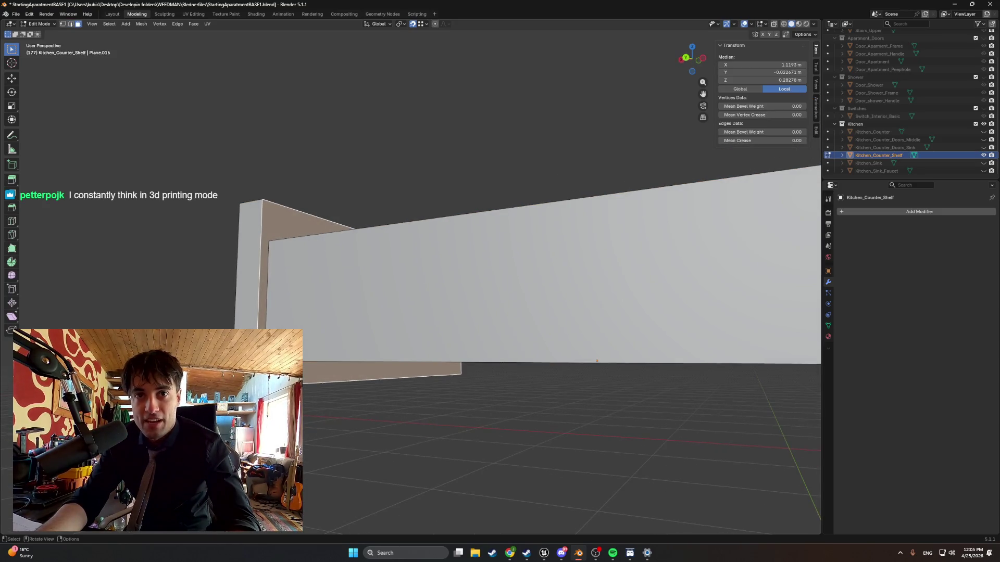
key(ctrl+i)
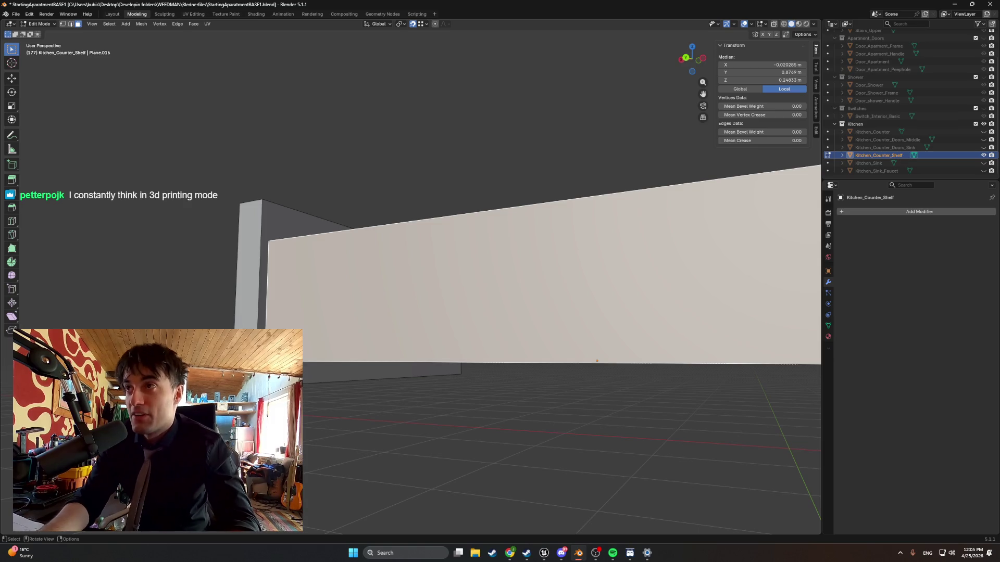
middle_drag(521, 313, 508, 297)
key(k)
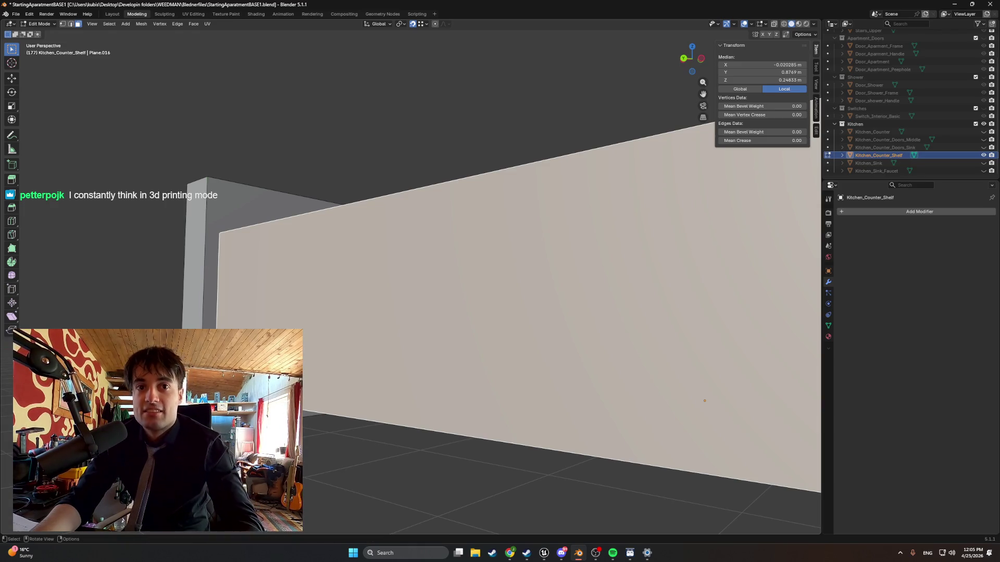
middle_drag(705, 400, 695, 399)
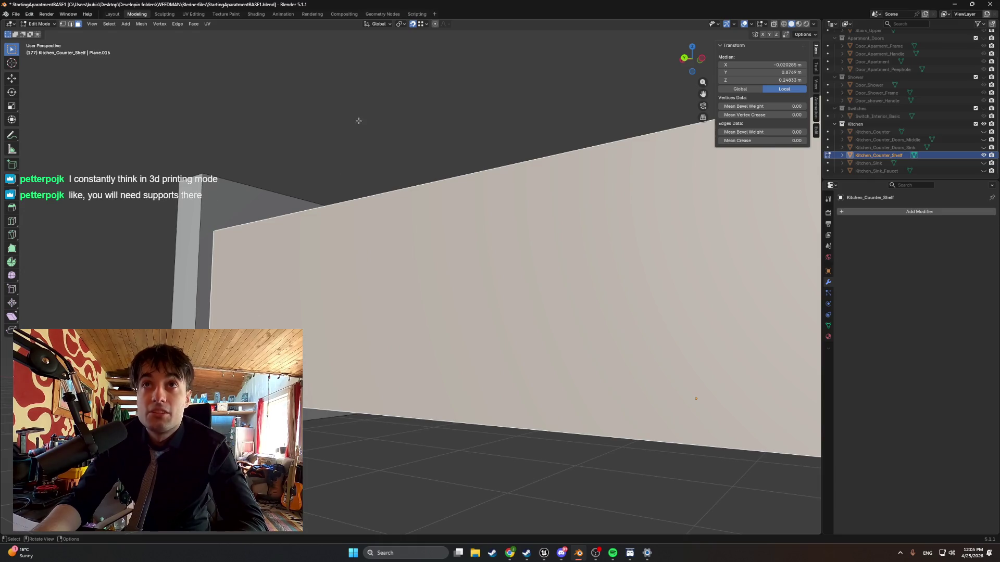
key(k)
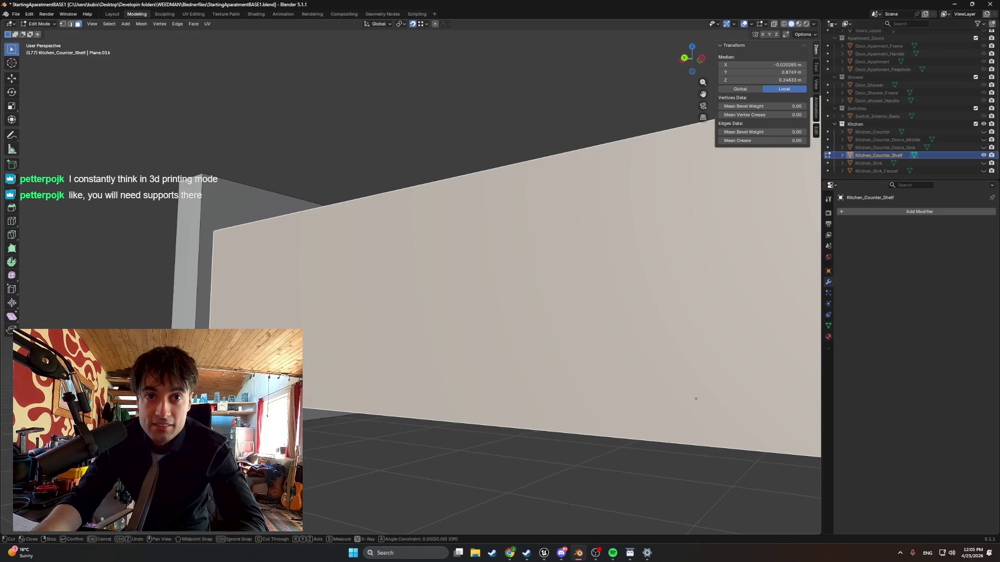
key(Escape)
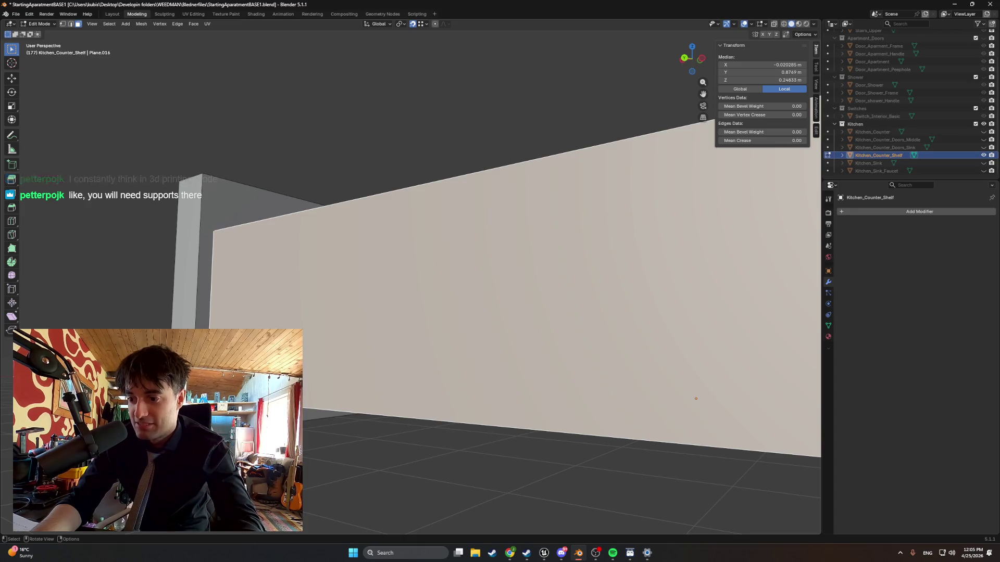
key(alt+a)
mouse_move(396, 396)
middle_down()
mouse_move(346, 436)
mouse_move(328, 474)
mouse_move(365, 417)
mouse_move(422, 404)
mouse_move(396, 398)
mouse_move(468, 390)
mouse_move(318, 394)
mouse_move(305, 378)
middle_up()
scroll(328, 474, down, 5)
scroll(422, 404, up, 5)
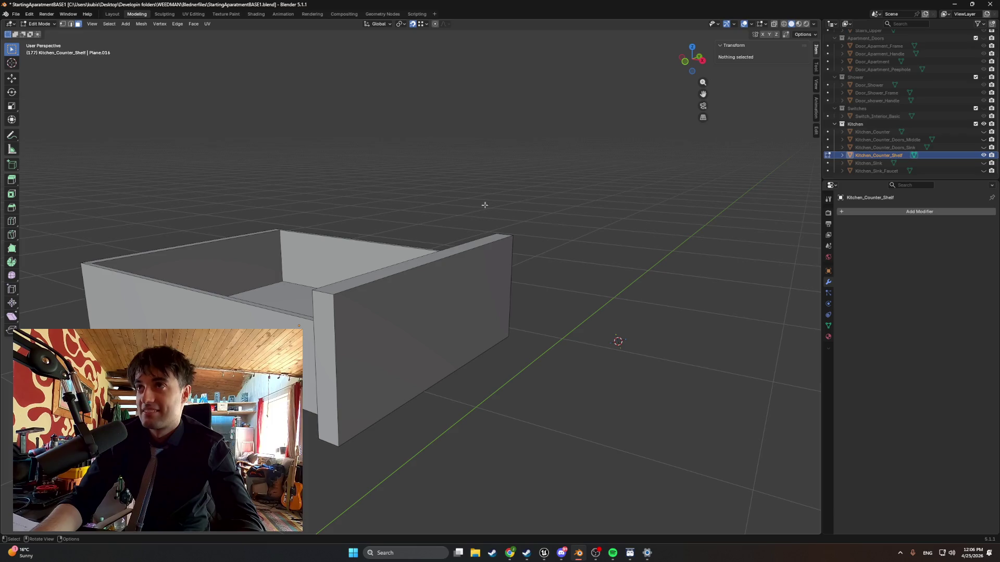
Switch to the UV Editing workspace, select the entire drawer mesh and turn on X-ray.
click(194, 14)
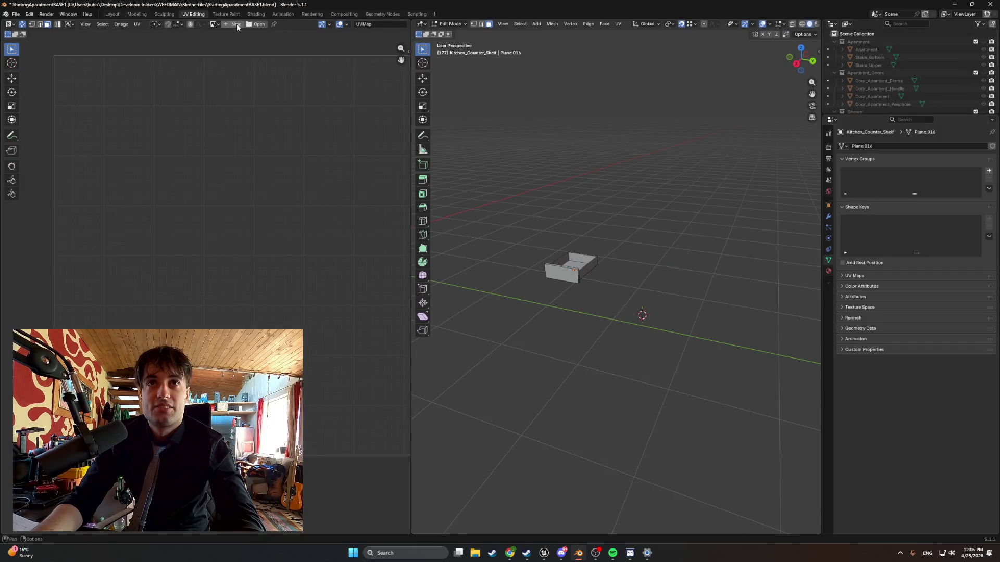
click(137, 25)
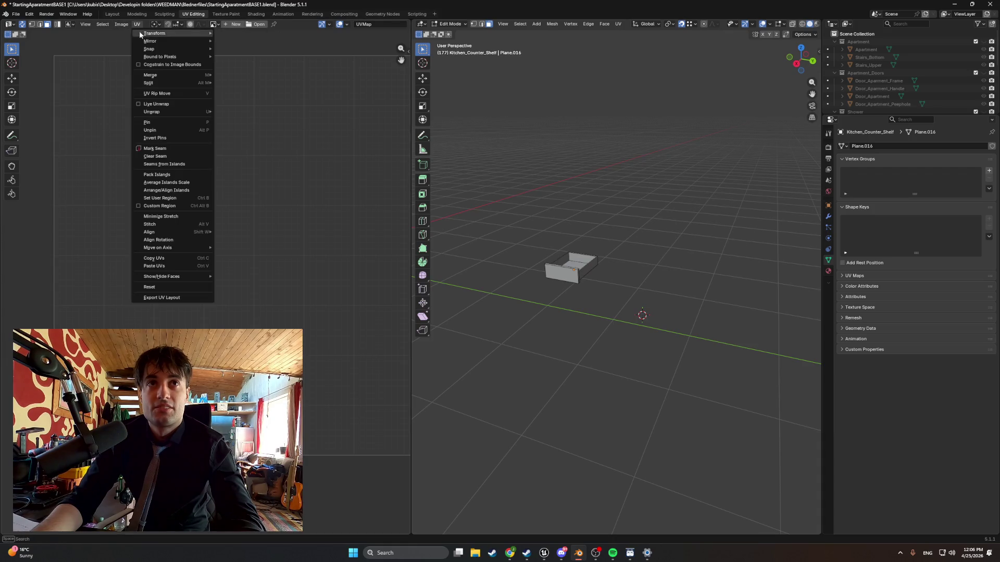
mouse_move(155, 43)
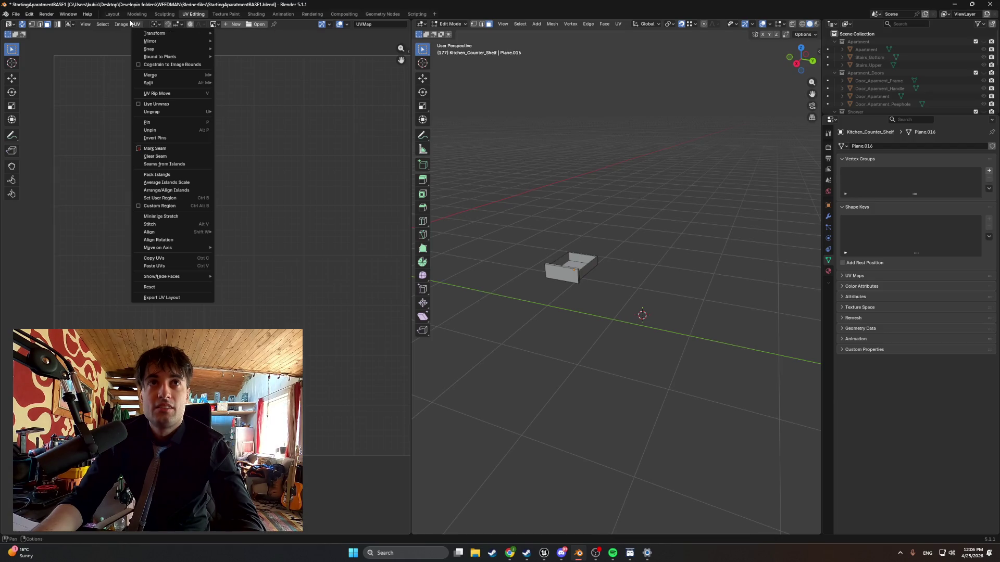
key(a)
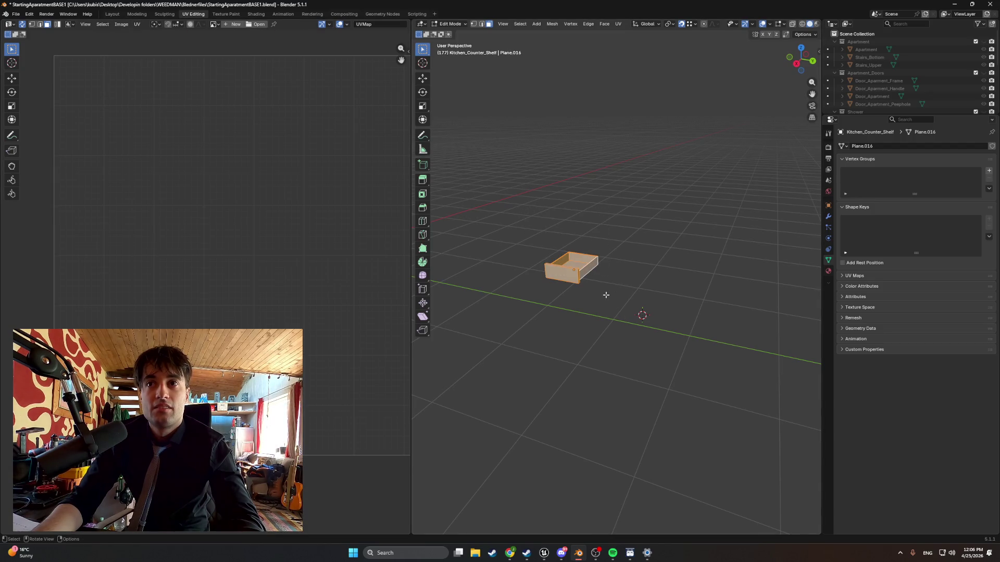
key(z)
key(alt+z)
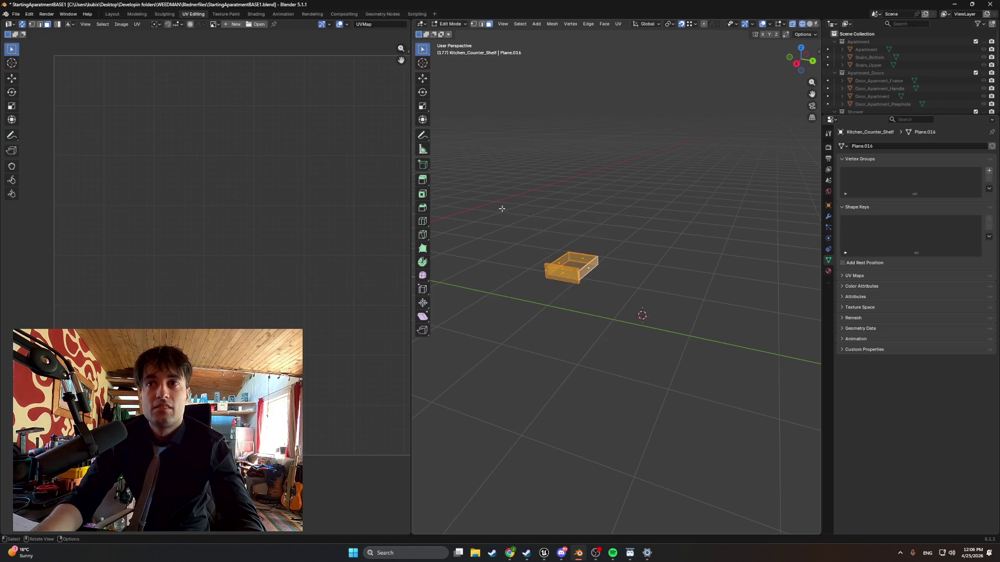
Return to the UV Editing workspace and browse the UV menu's Unwrap options.
click(137, 25)
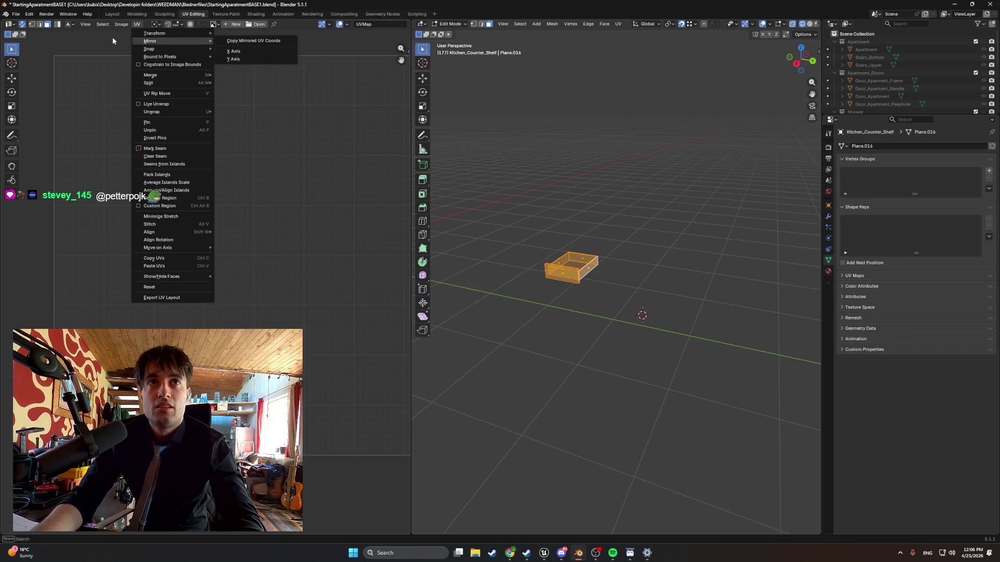
key(Escape)
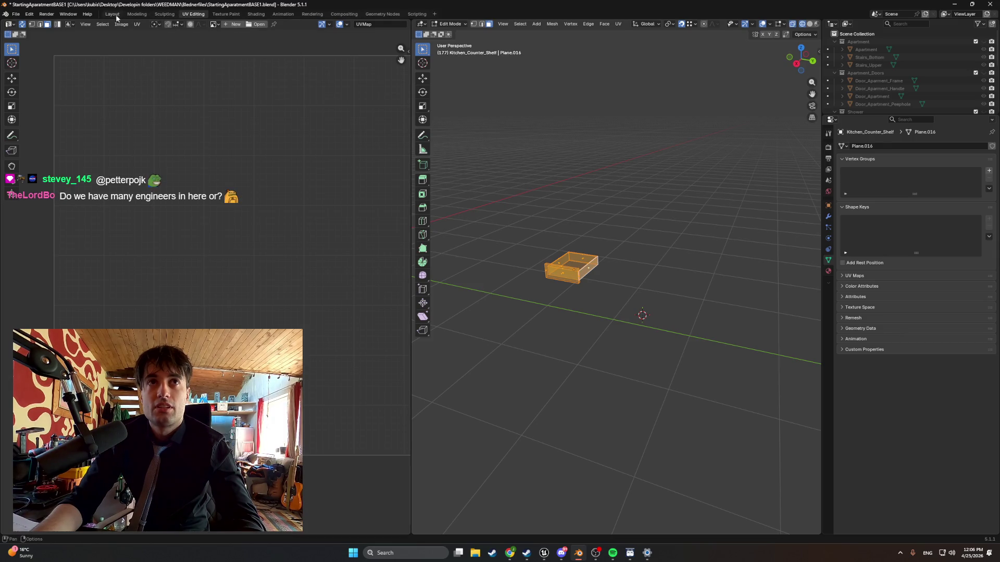
click(140, 14)
click(191, 14)
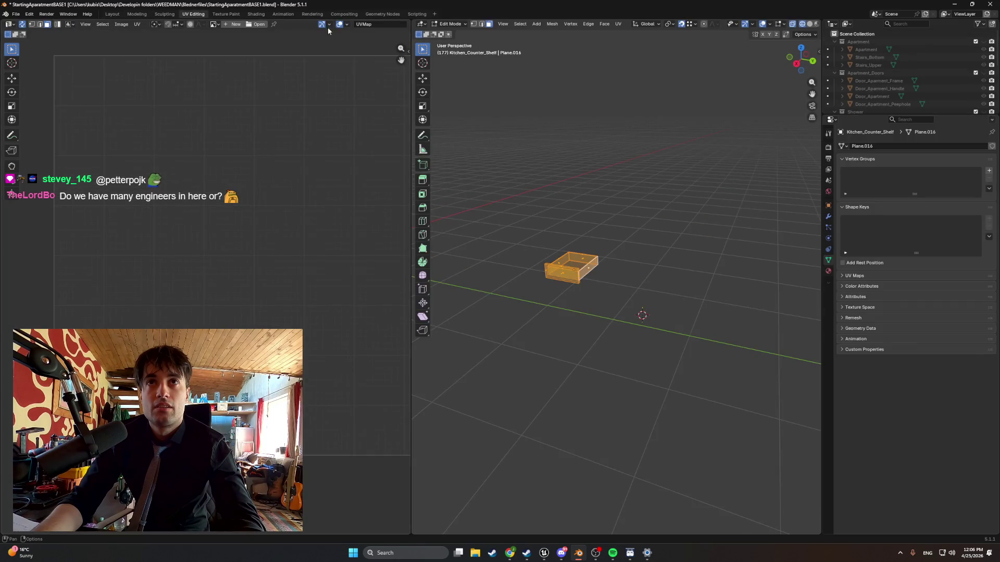
scroll(336, 199, down, 3)
scroll(280, 220, up, 1)
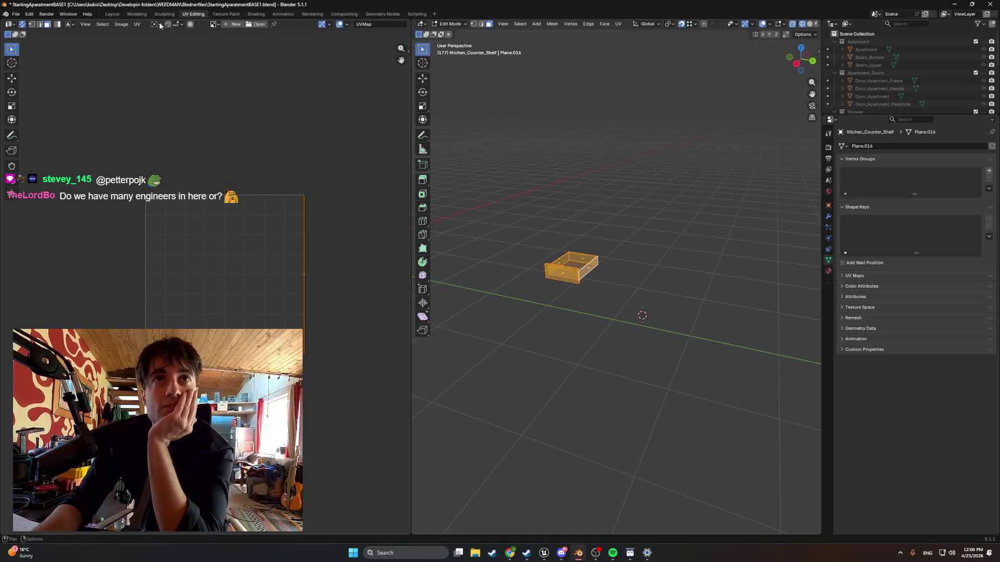
click(138, 24)
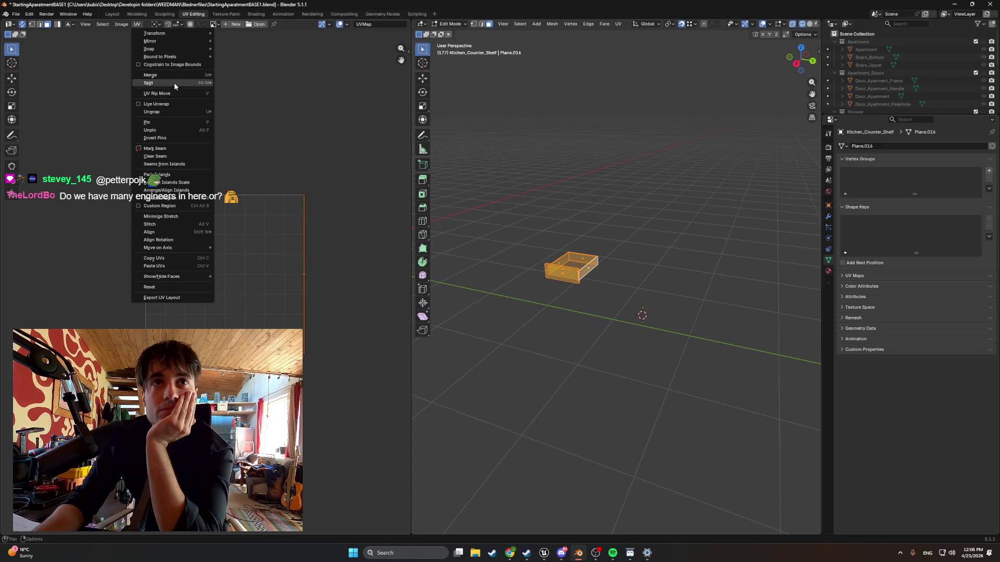
mouse_move(183, 110)
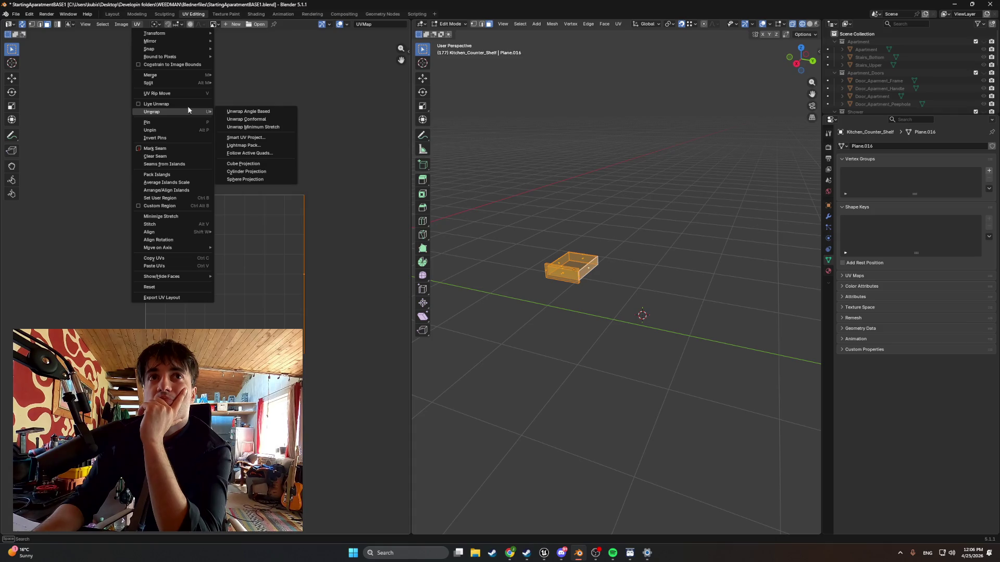
mouse_move(188, 33)
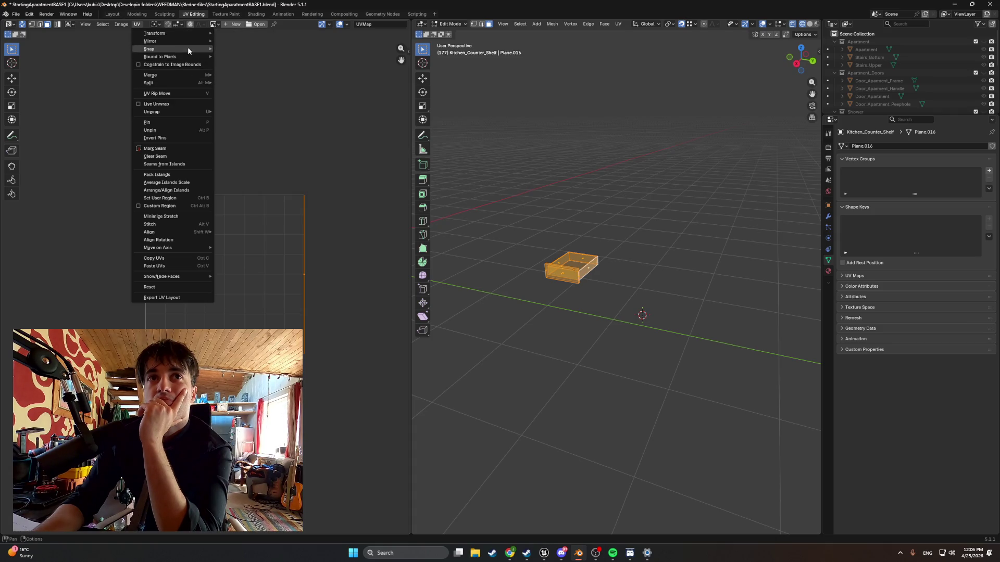
mouse_move(189, 58)
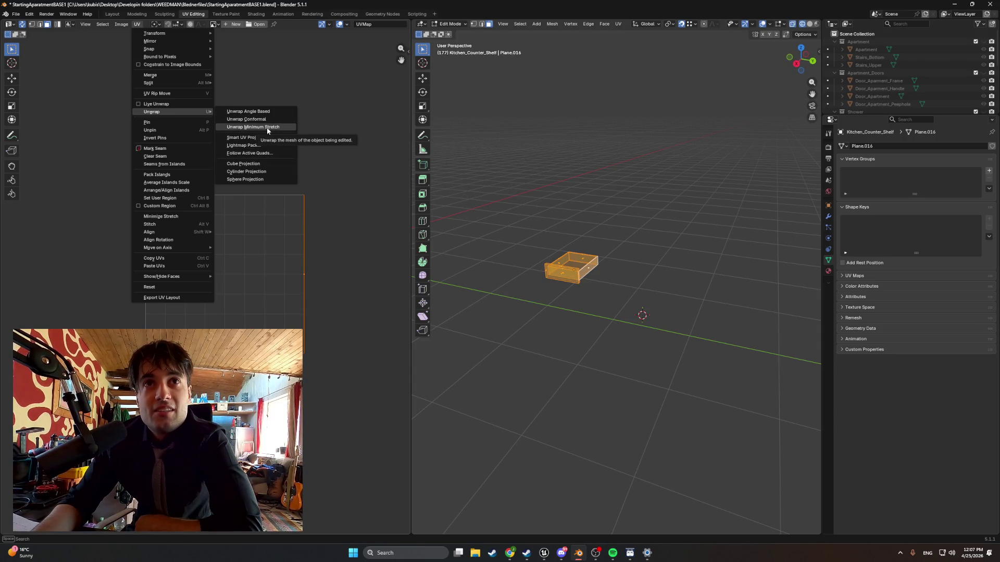
Unwrap the drawer with Minimum Stretch, zoom the UV editor, then undo with Ctrl+Z.
click(263, 112)
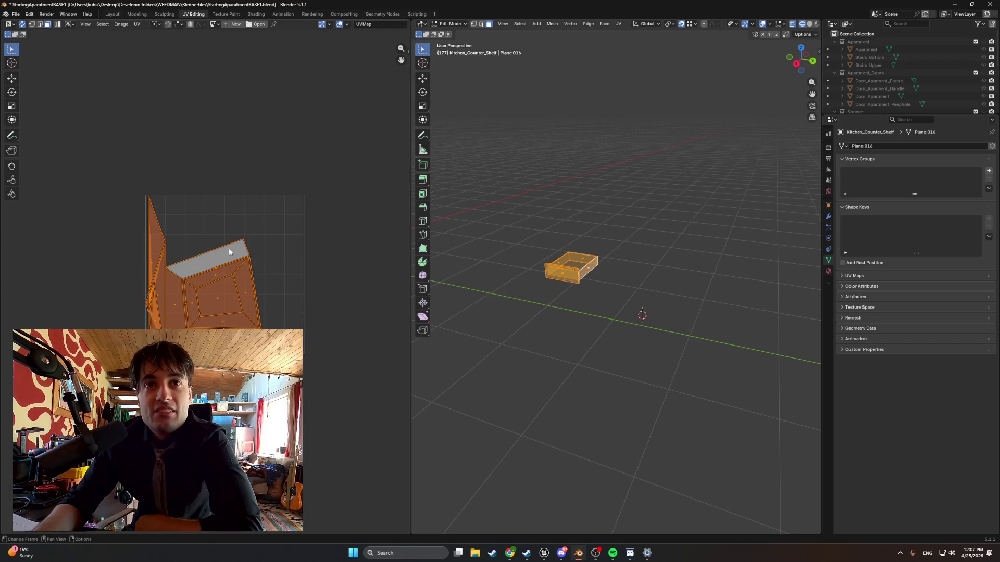
scroll(208, 286, up, 3)
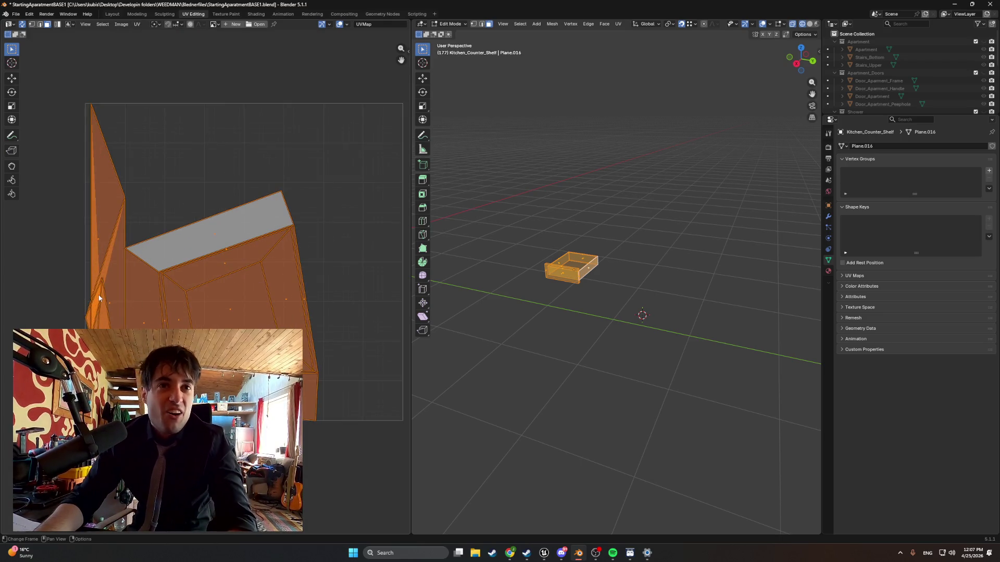
key(ctrl+z)
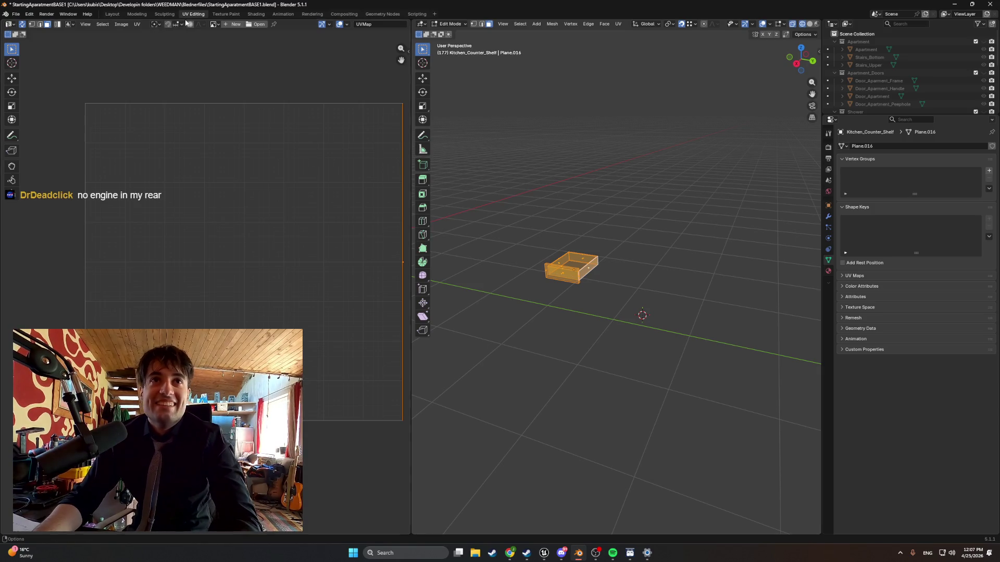